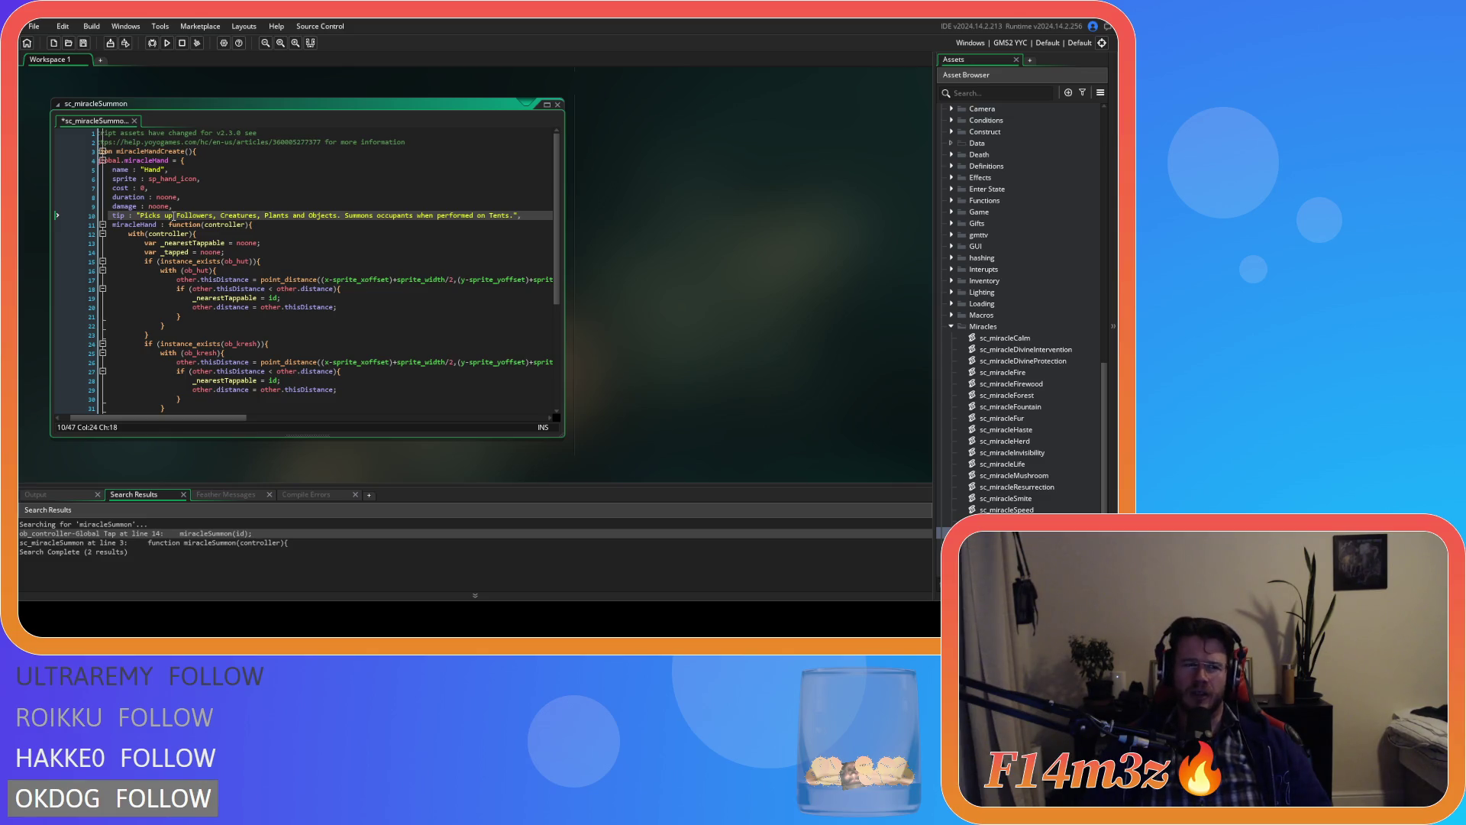
Step: Undo the tip edit so the Hand tip mentions Followers, Creatures, Plants and Objects, then save
key("ctrl+s")
left_click(192, 253)
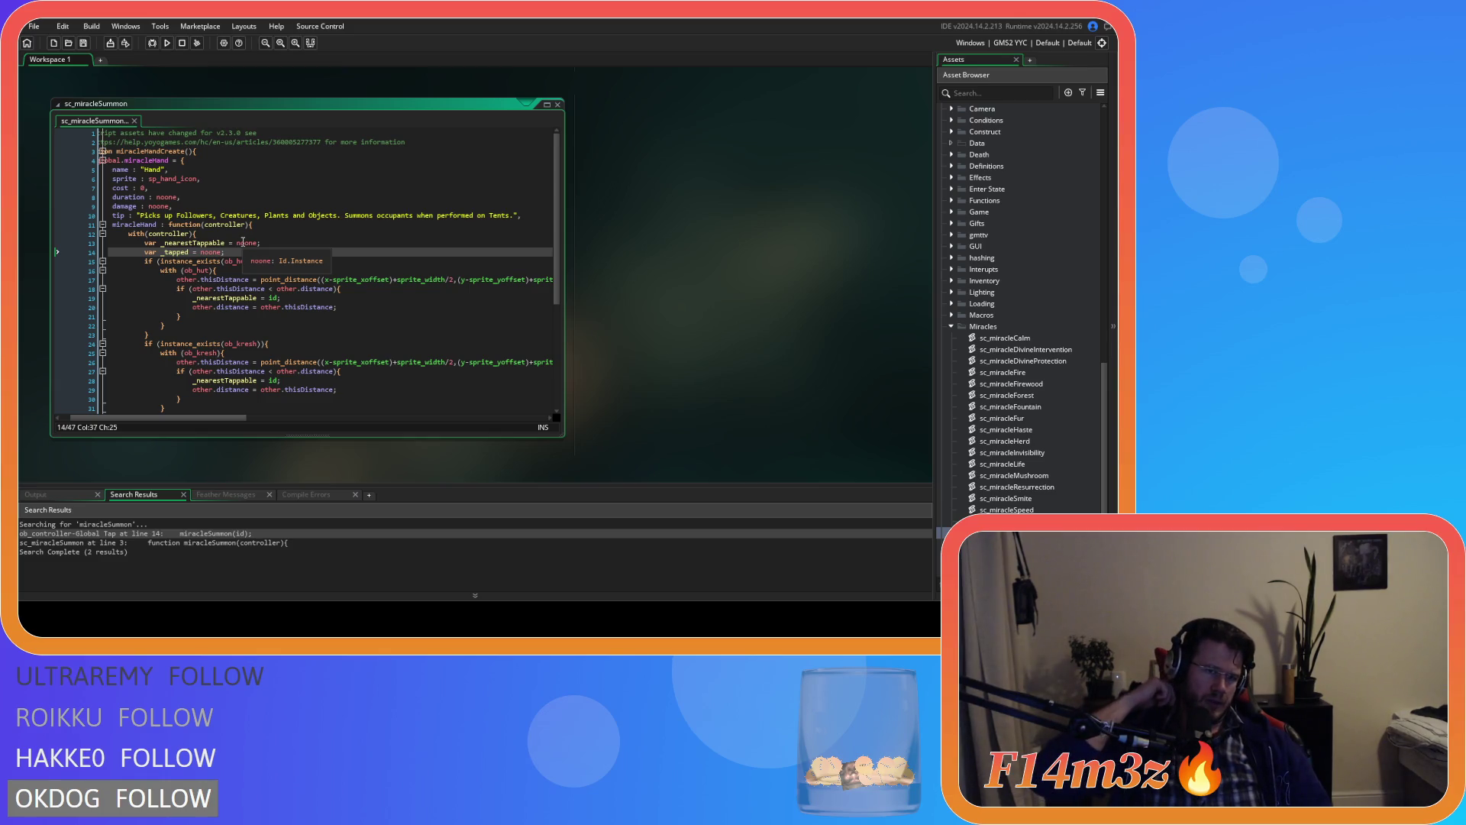
key("ctrl+z")
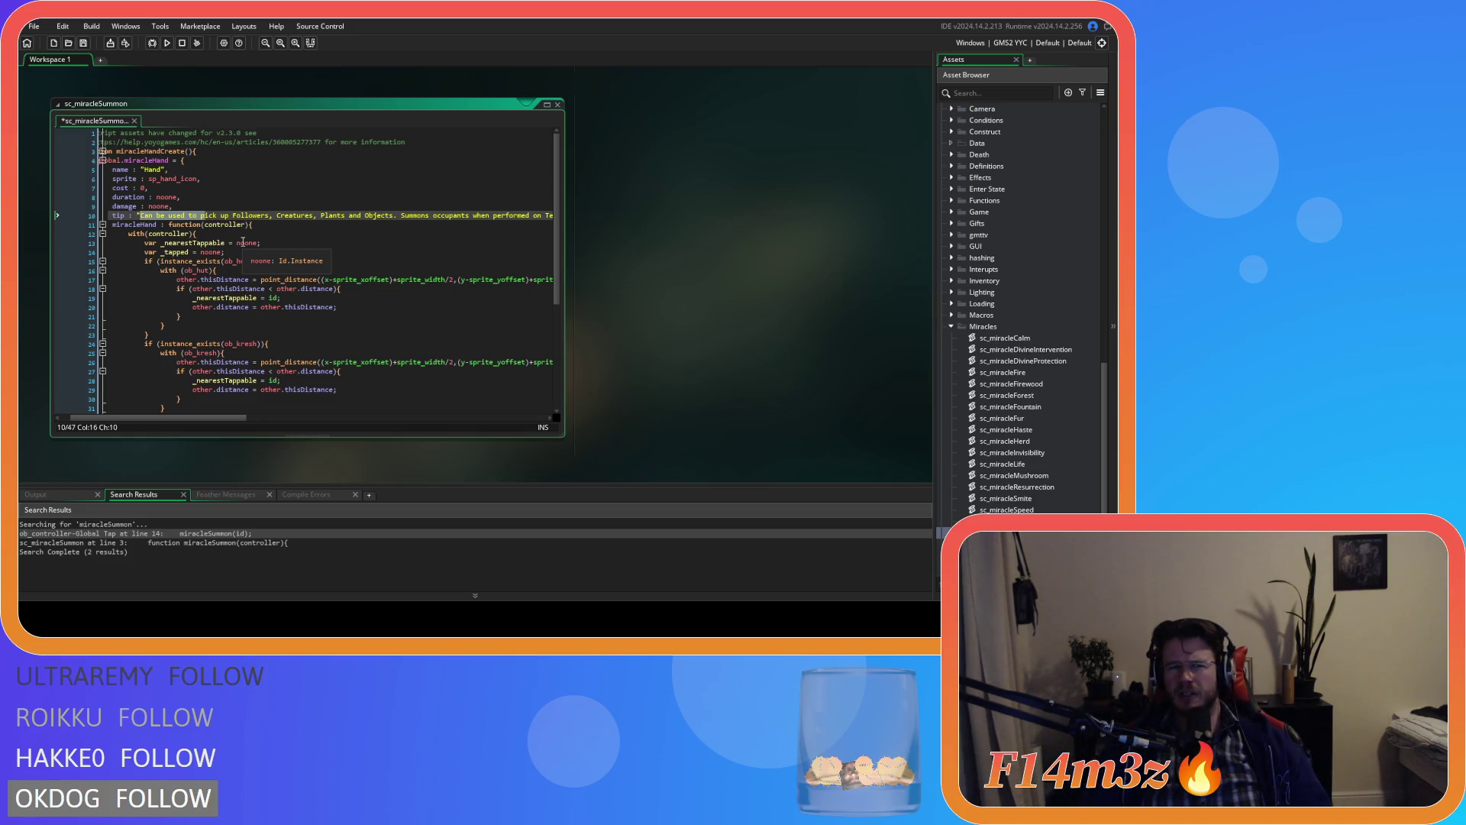
left_click(268, 233)
key("ctrl+s")
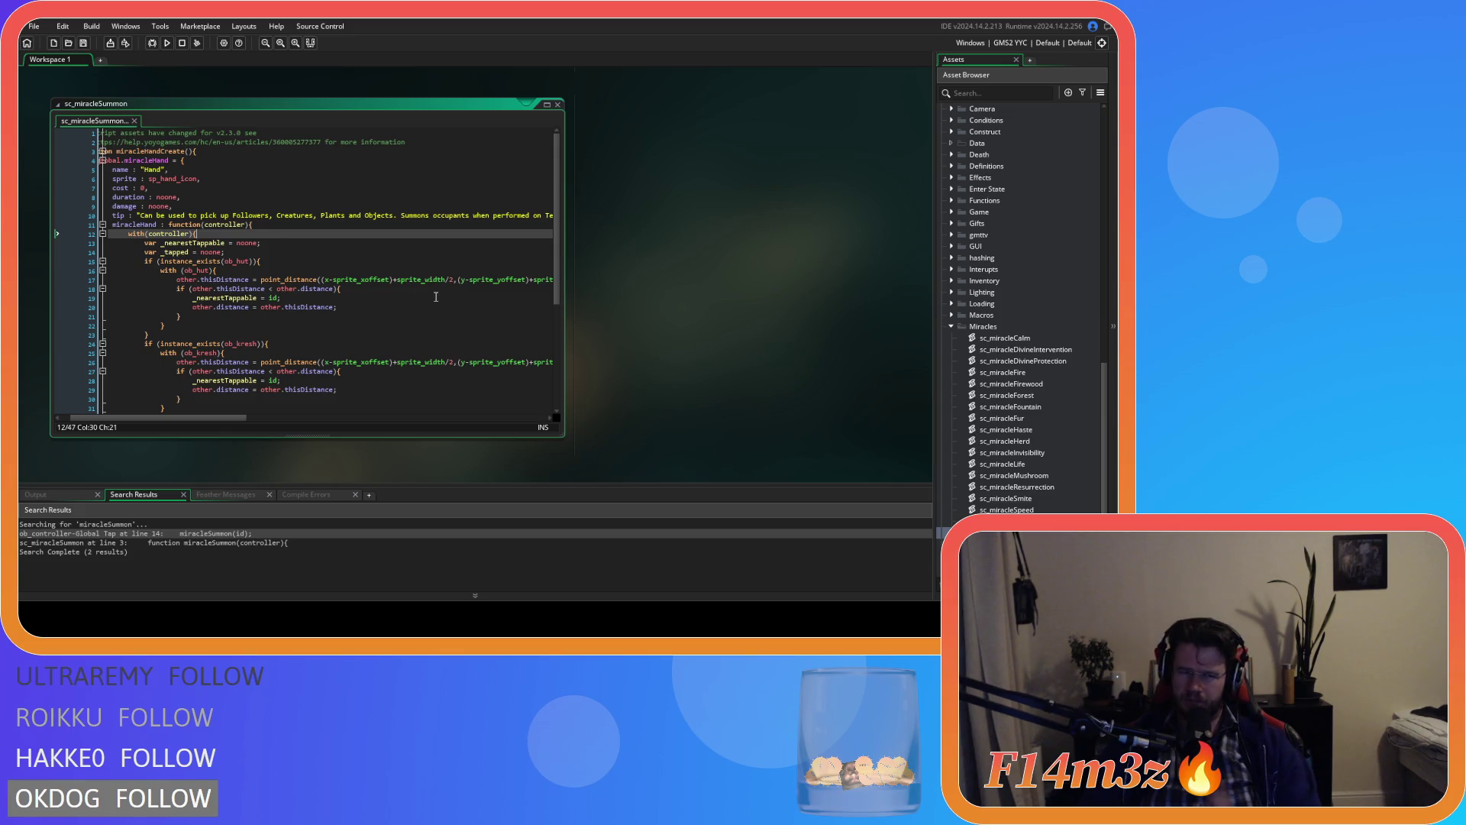
Step: Look over the duration and damage lines, then close the sc_miracleSummon script
left_click(214, 203)
left_click(214, 197)
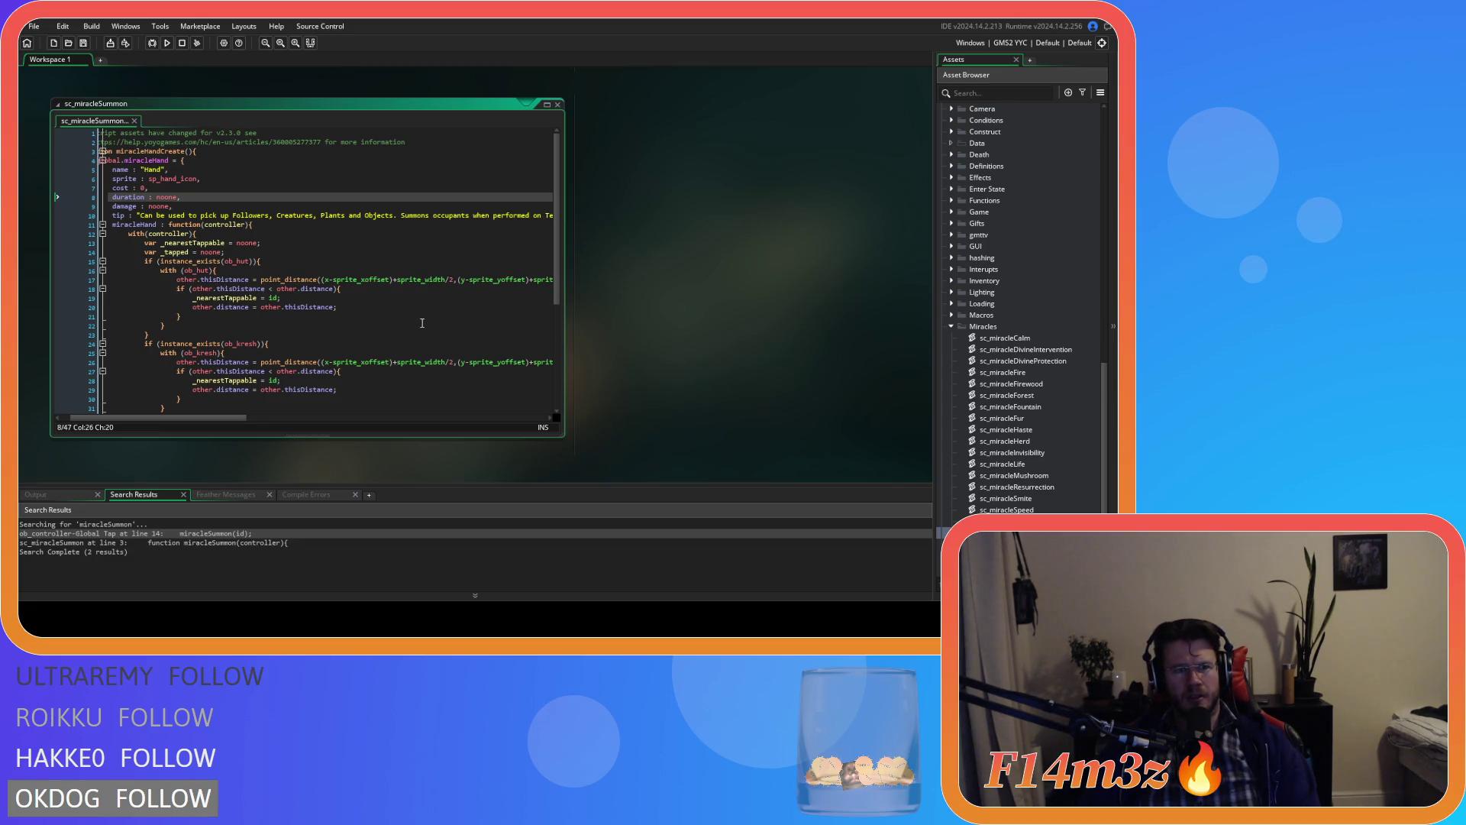
scroll(421, 324, "down", 5)
scroll(421, 323, "up", 4)
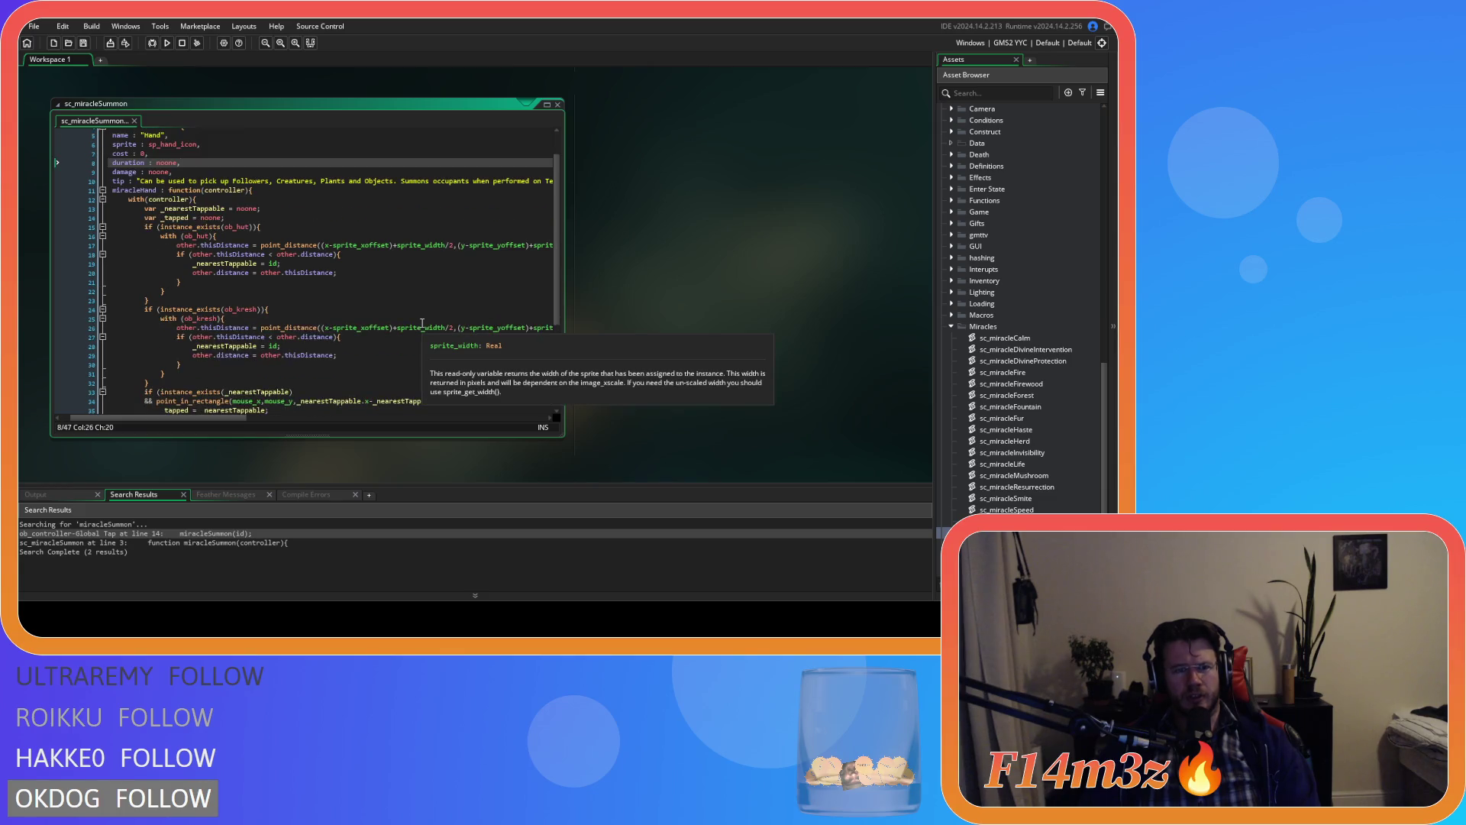
scroll(421, 323, "down", 3)
scroll(421, 323, "up", 4)
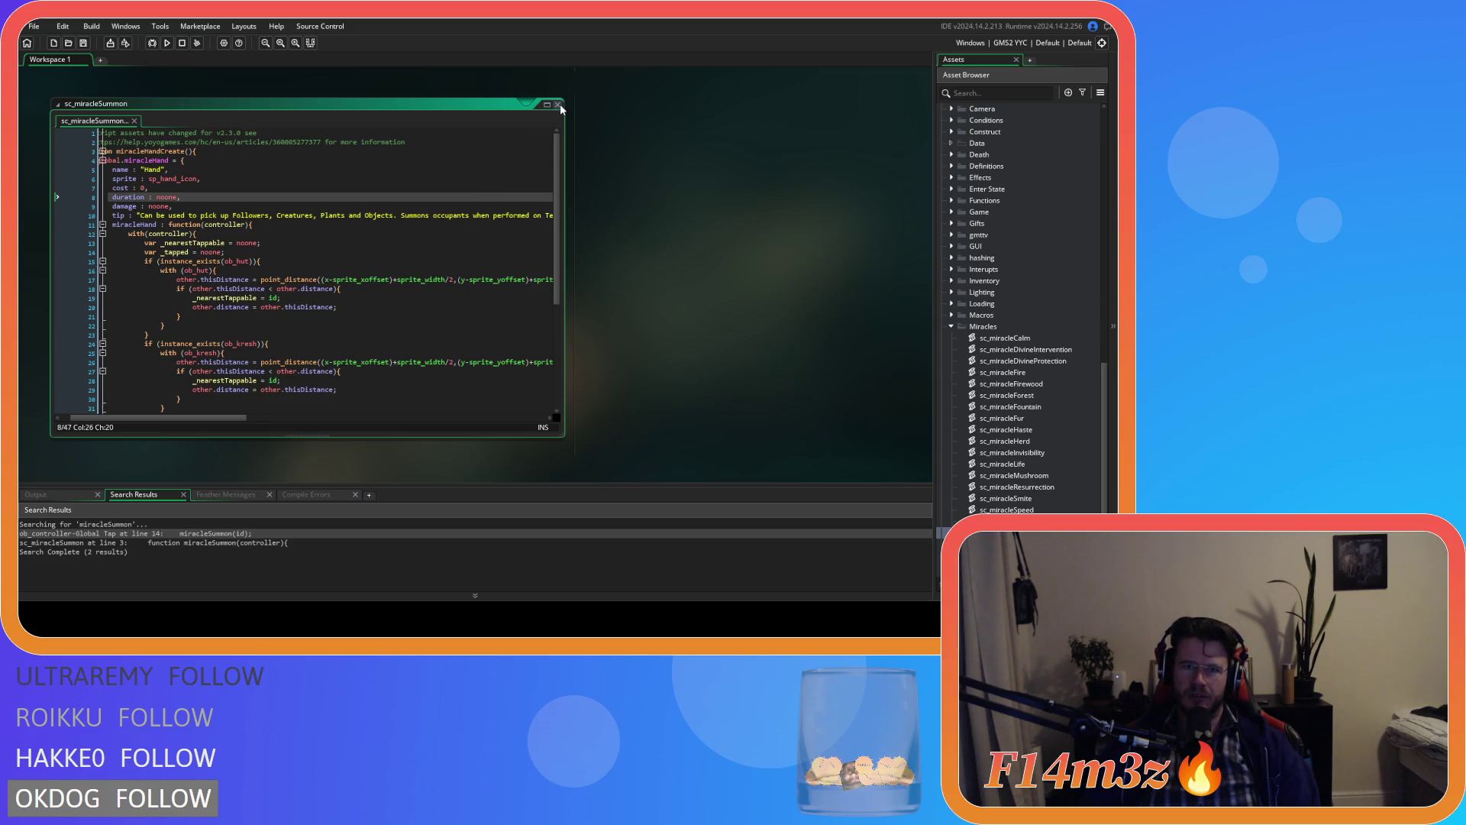
left_click(449, 207)
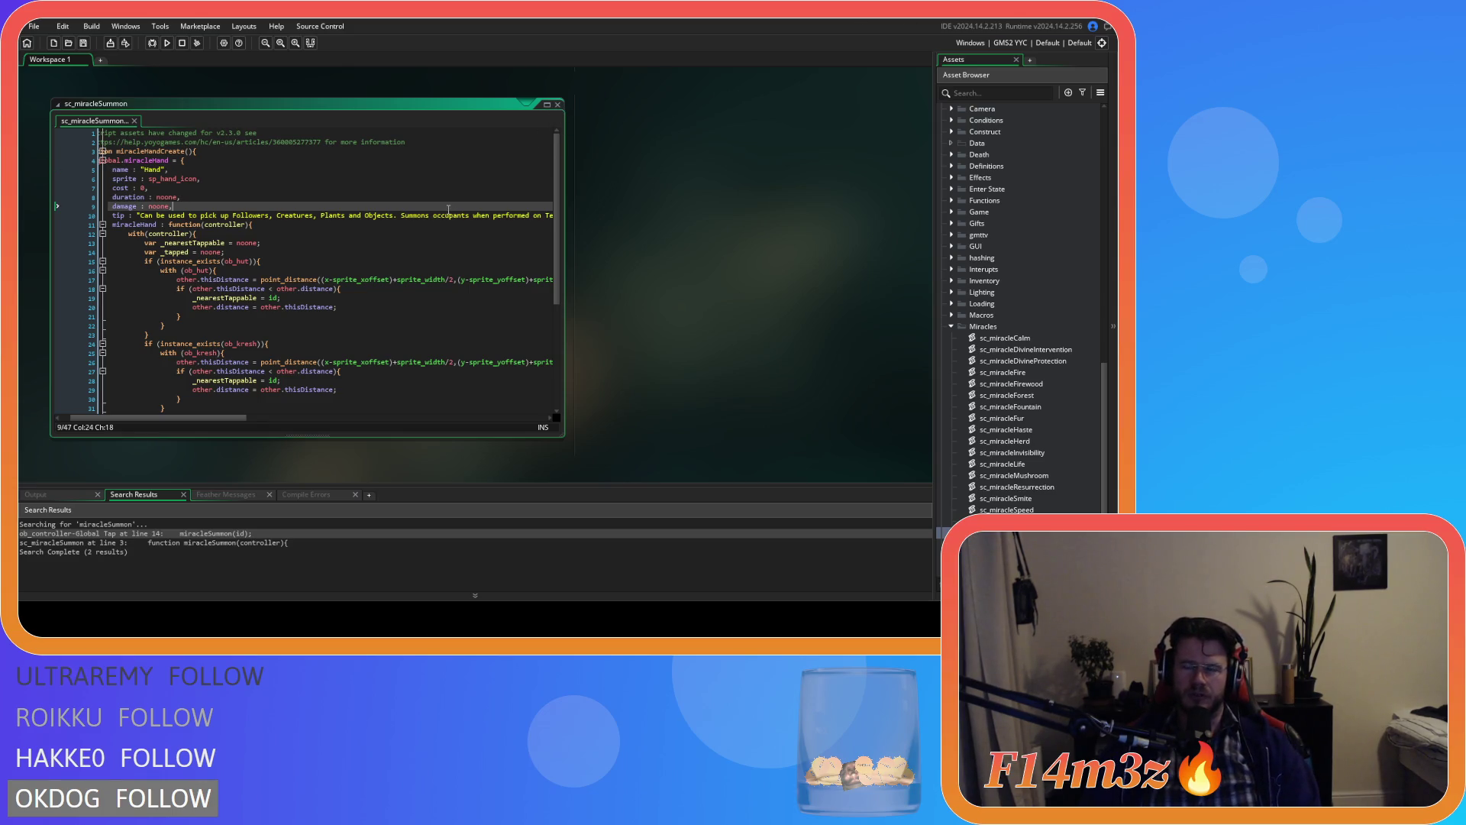
left_click(558, 105)
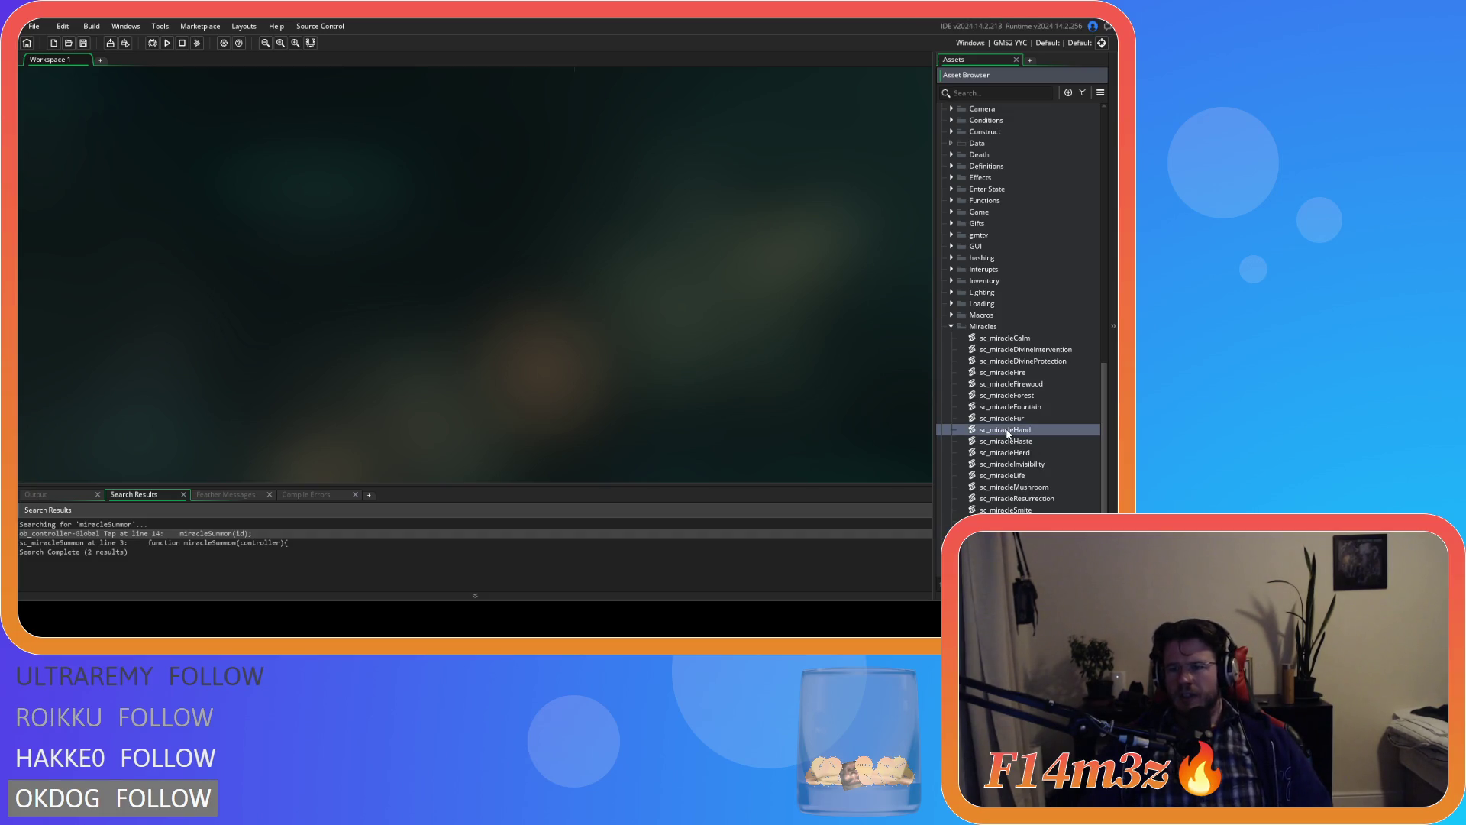
double_click(1005, 430)
left_click_drag(152, 161, 170, 170)
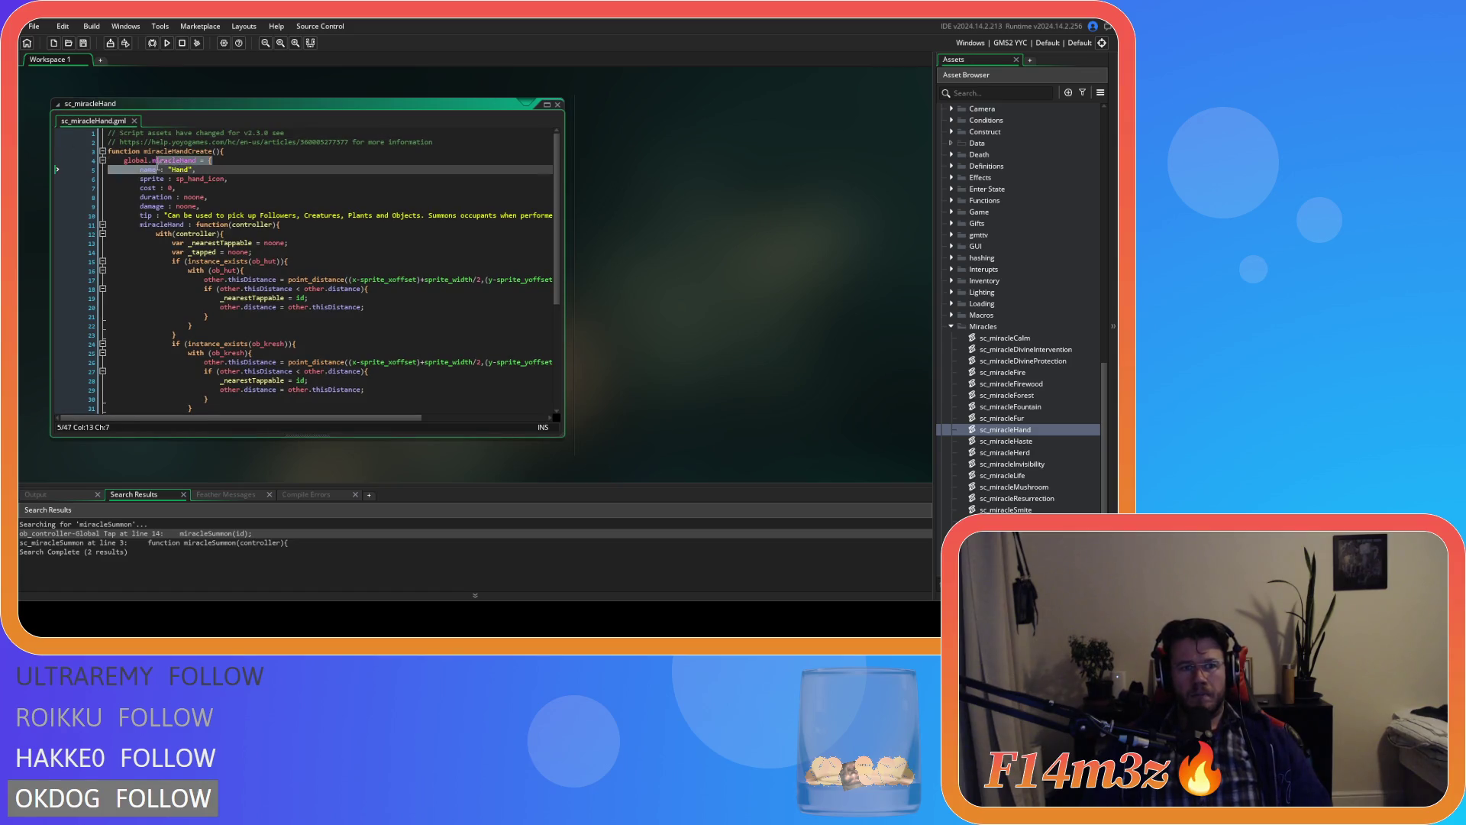
left_click_drag(140, 225, 207, 225)
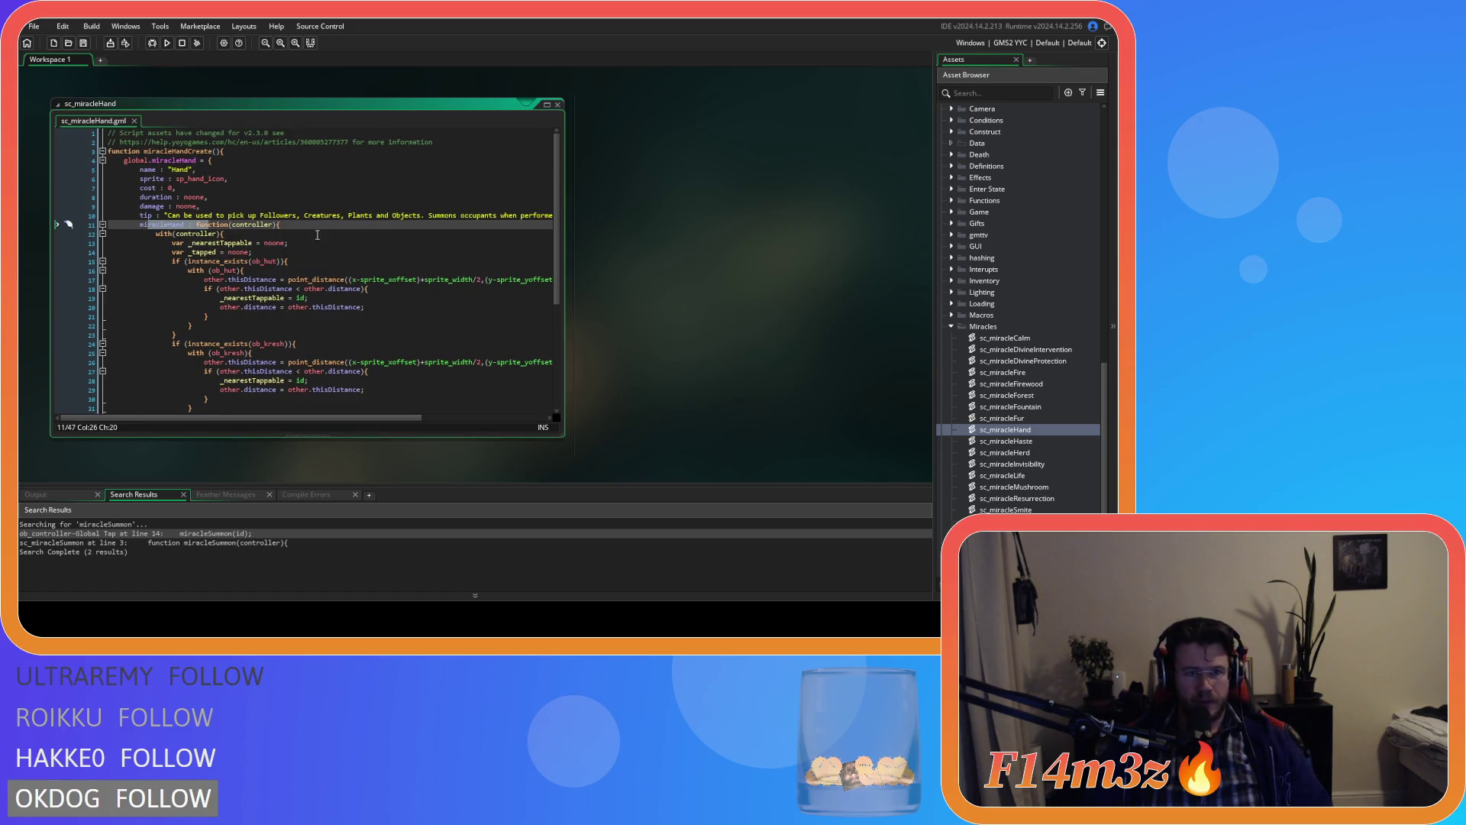
left_click(558, 104)
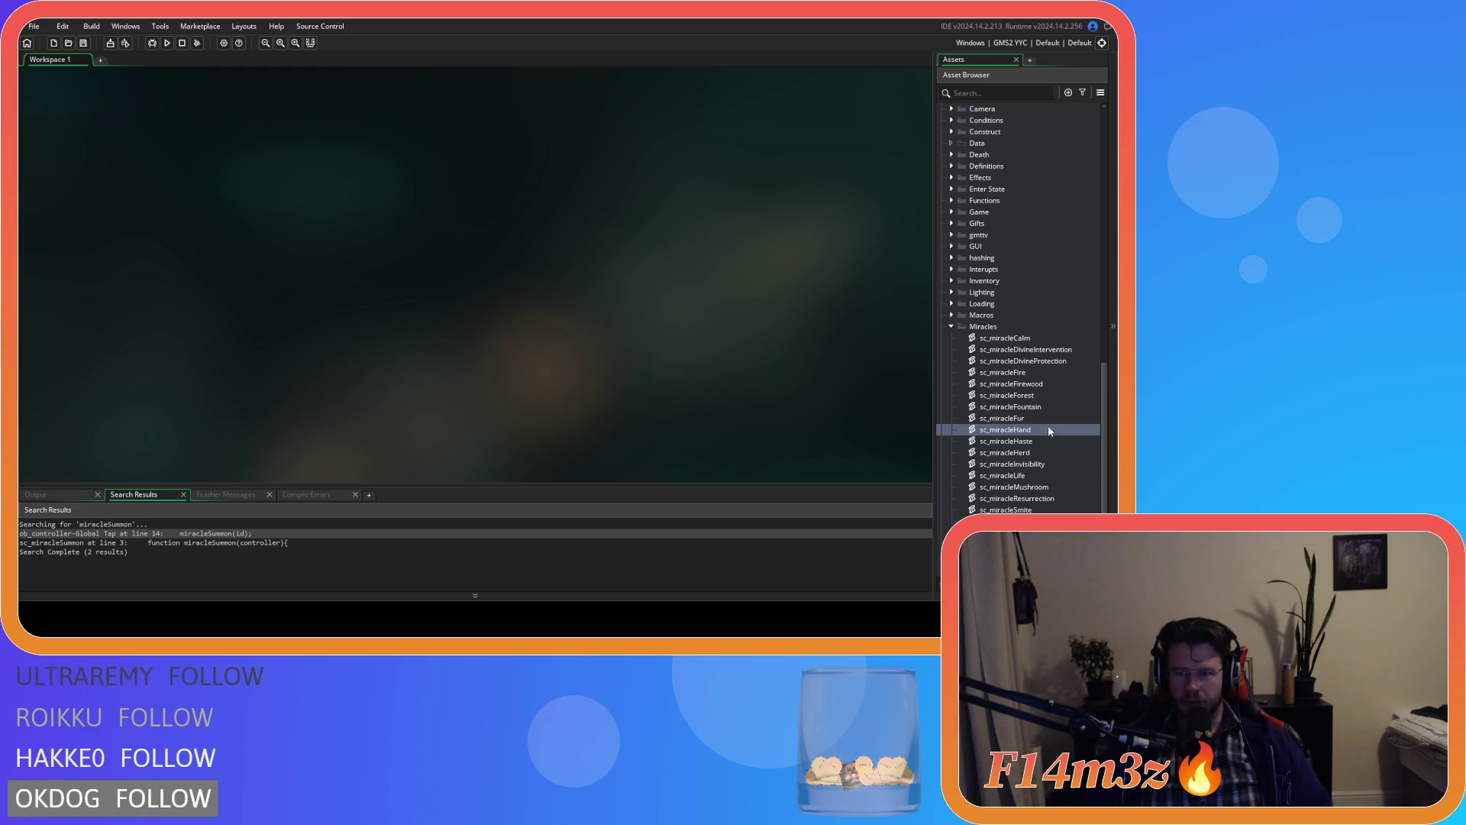
double_click(1015, 430)
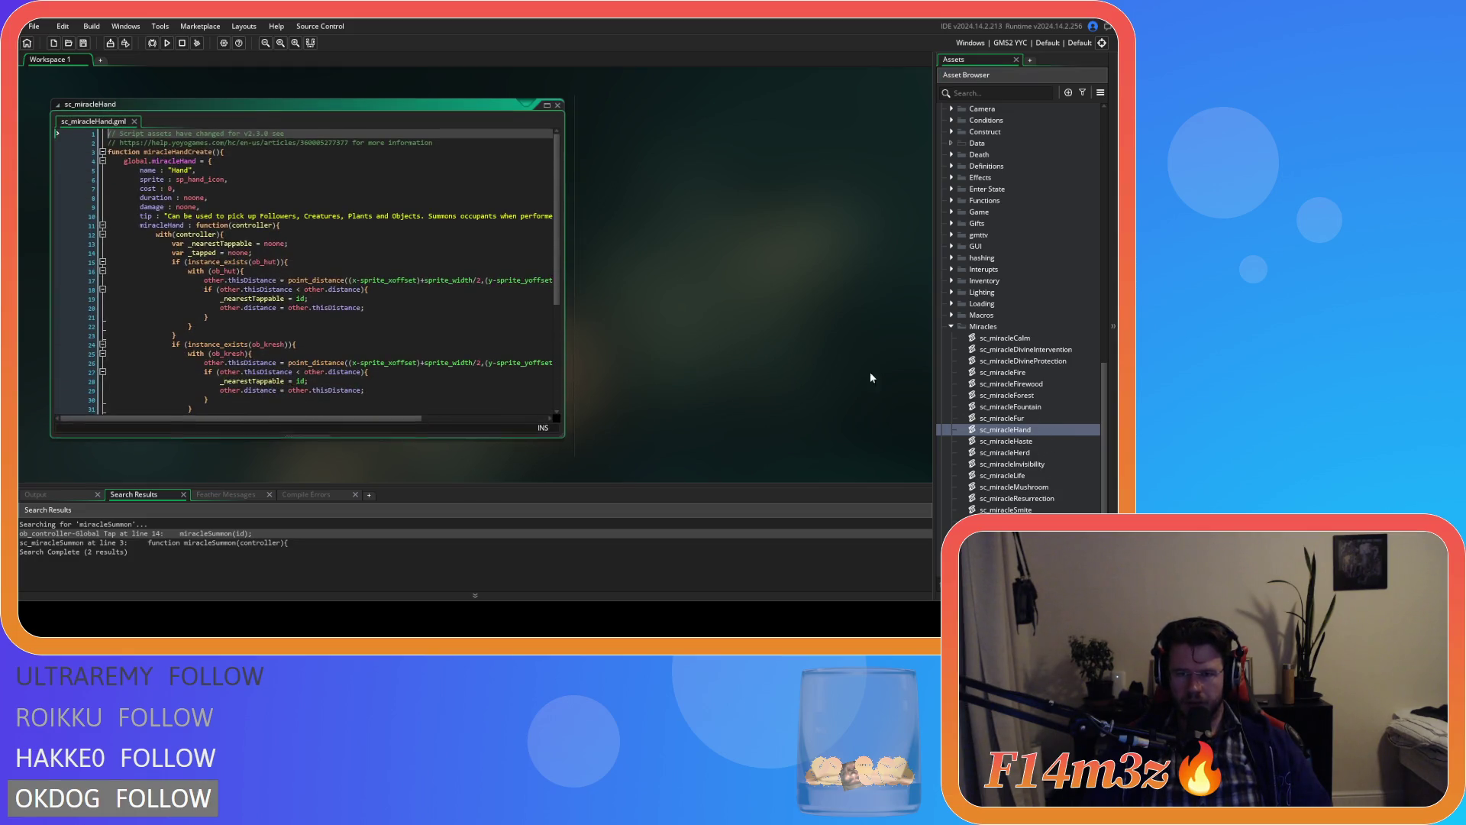
key("ctrl+w")
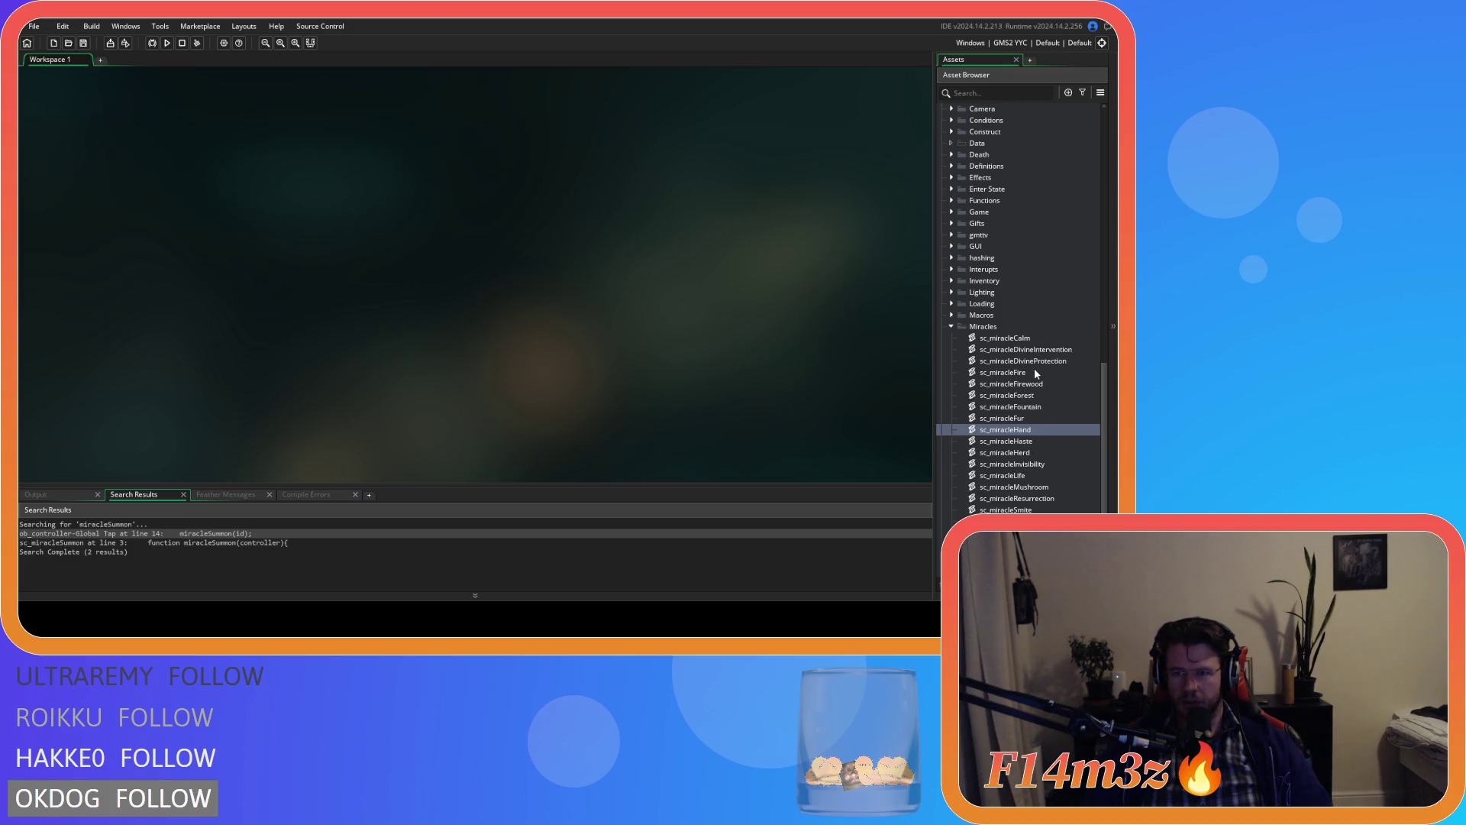
double_click(1024, 383)
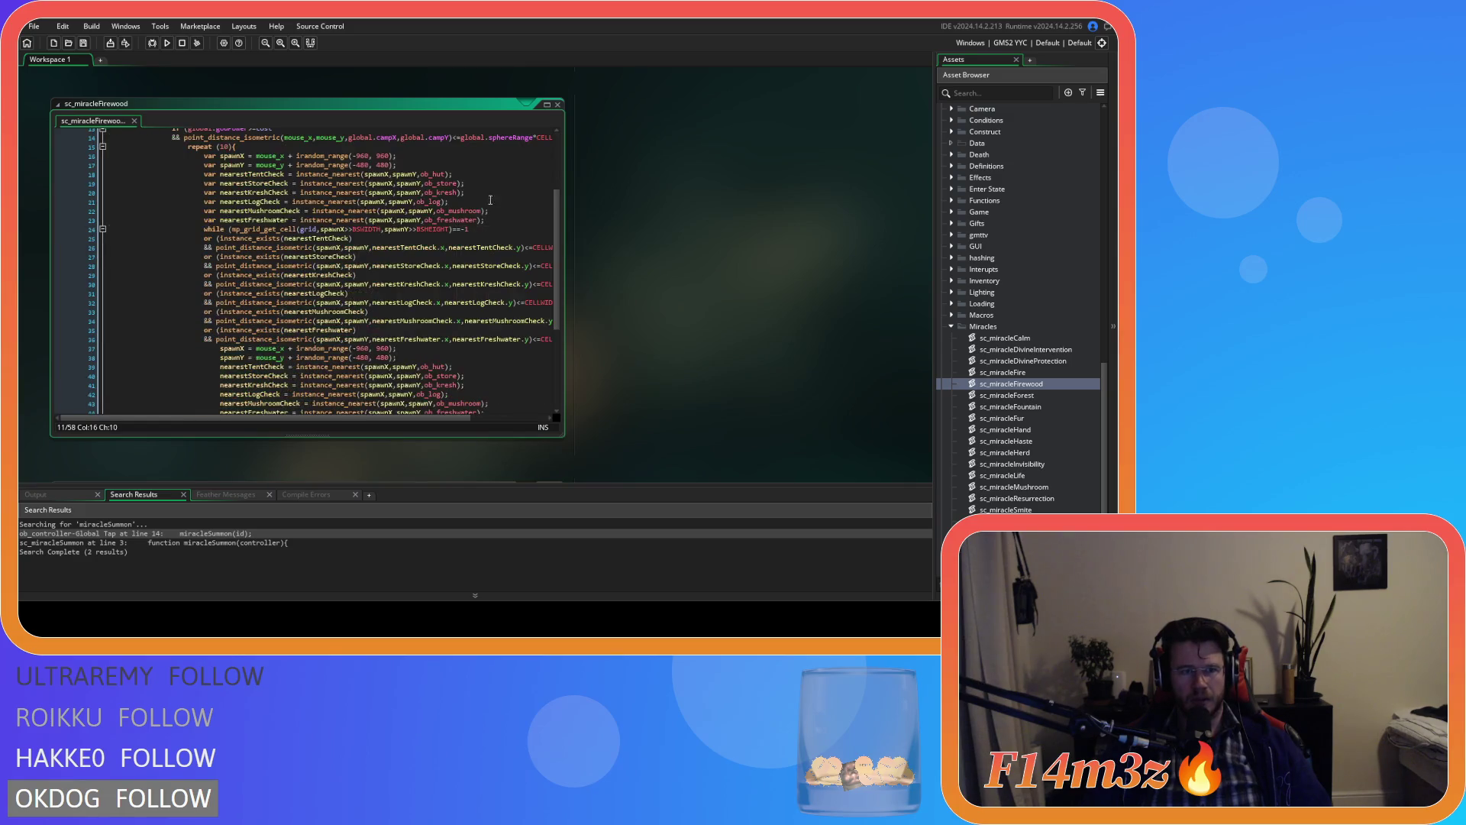
left_click(559, 104)
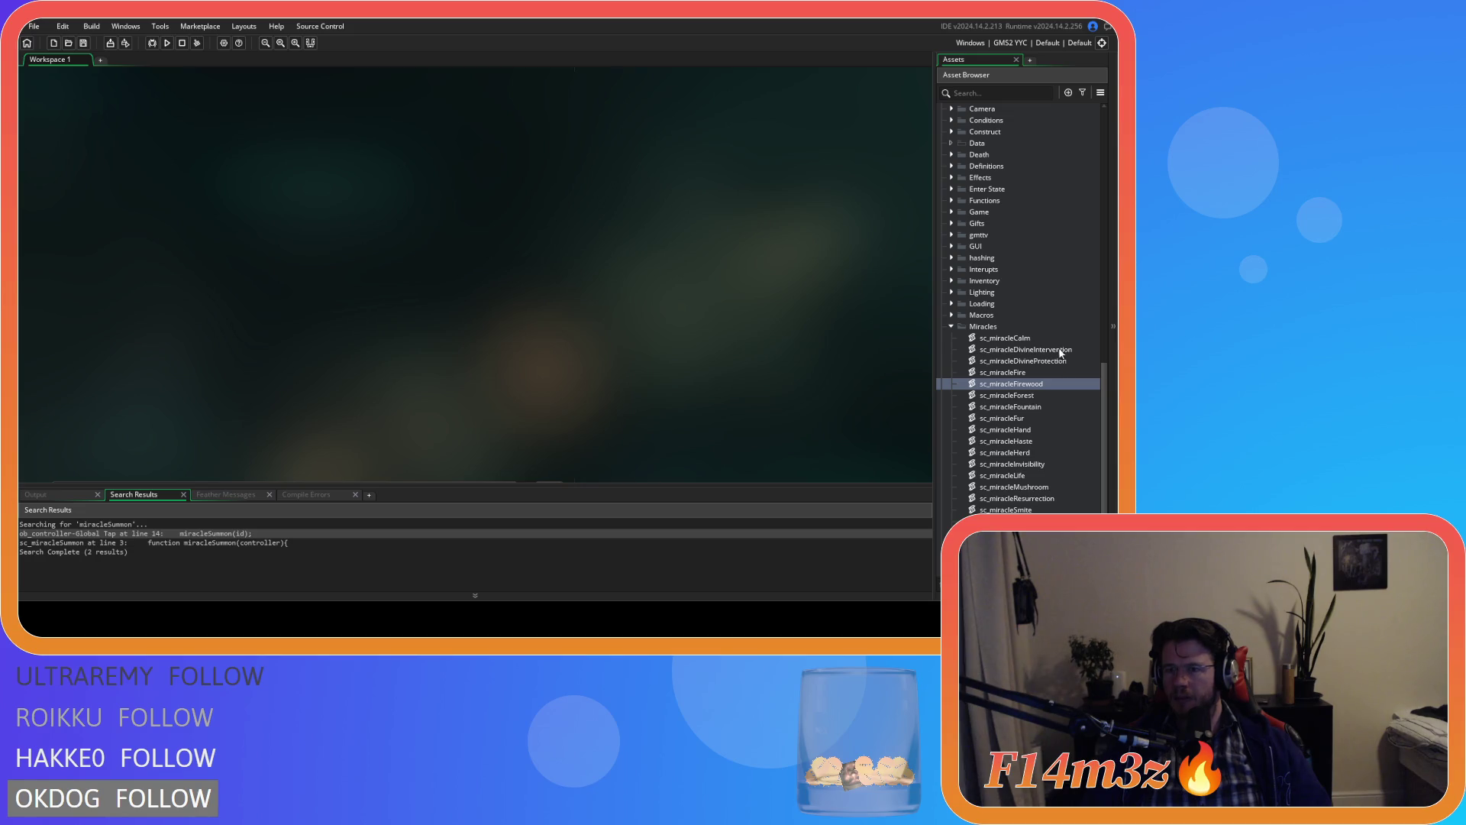
double_click(1033, 338)
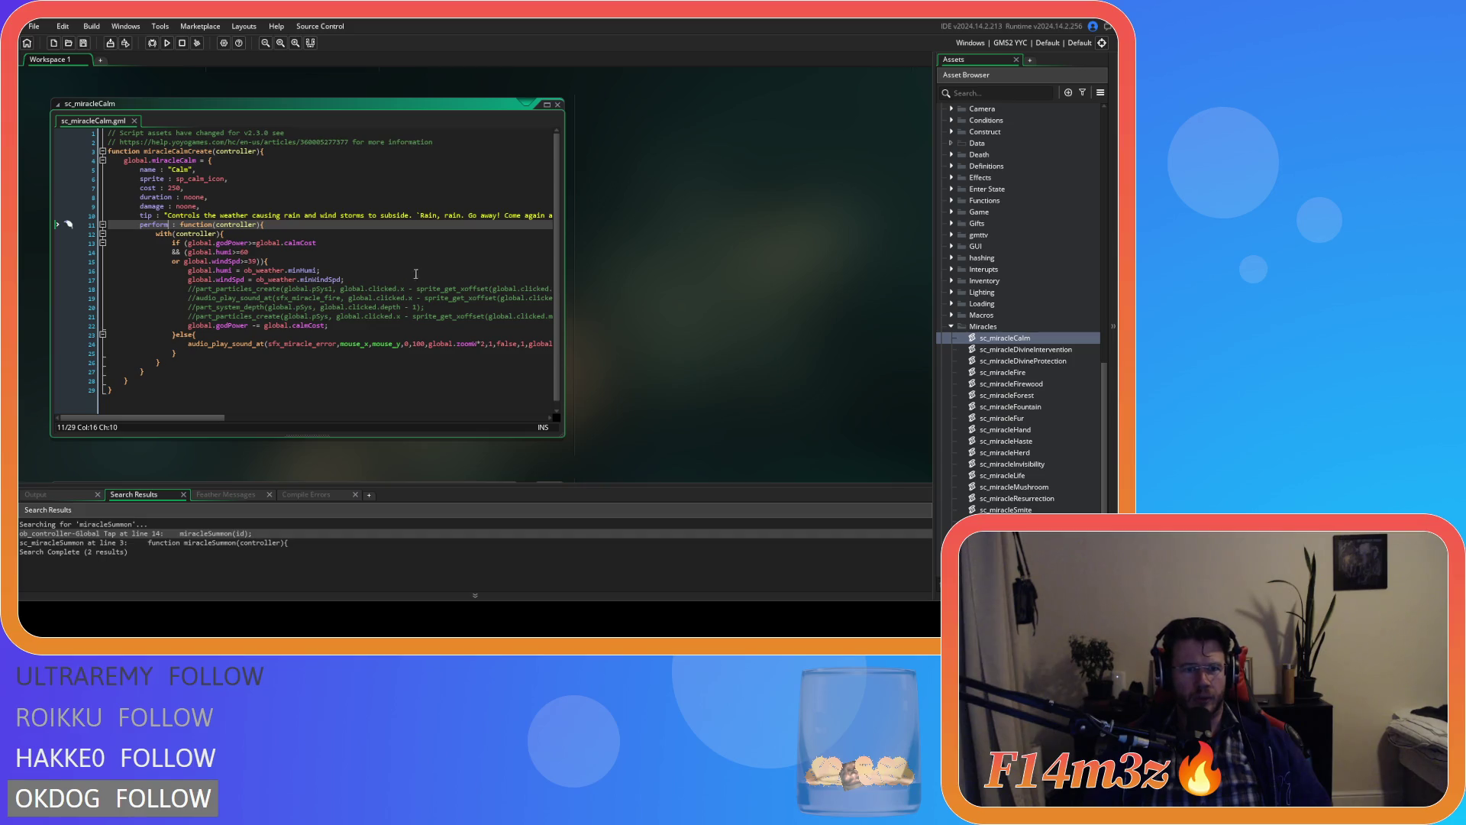
left_click(557, 105)
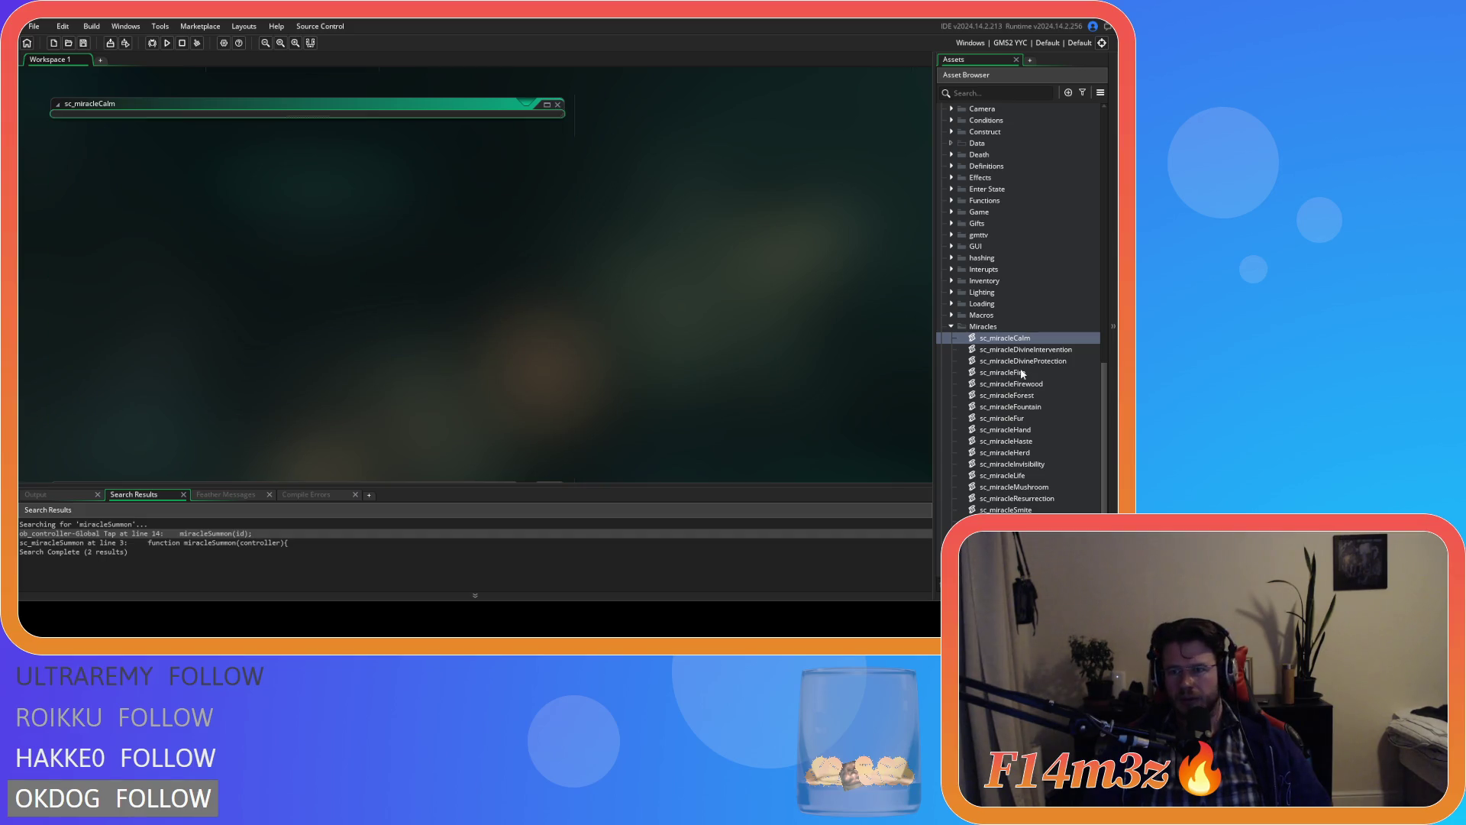
Step: Duplicate sc_miracleCalm as sc_miracleLight and open the new script
key("alt+c")
type("sc_miracleC")
key("BackSpace")
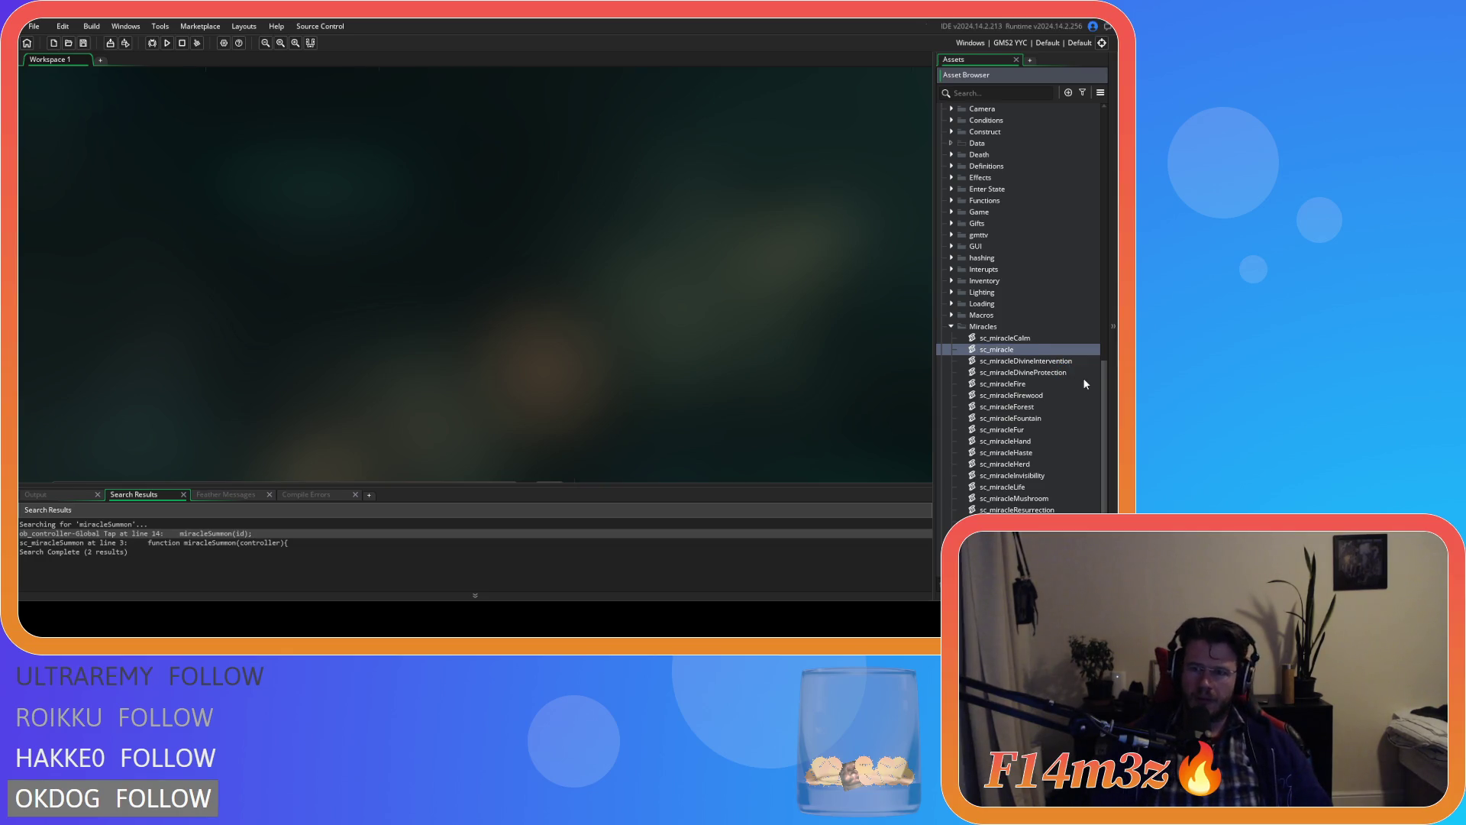
type("Light")
key("Return")
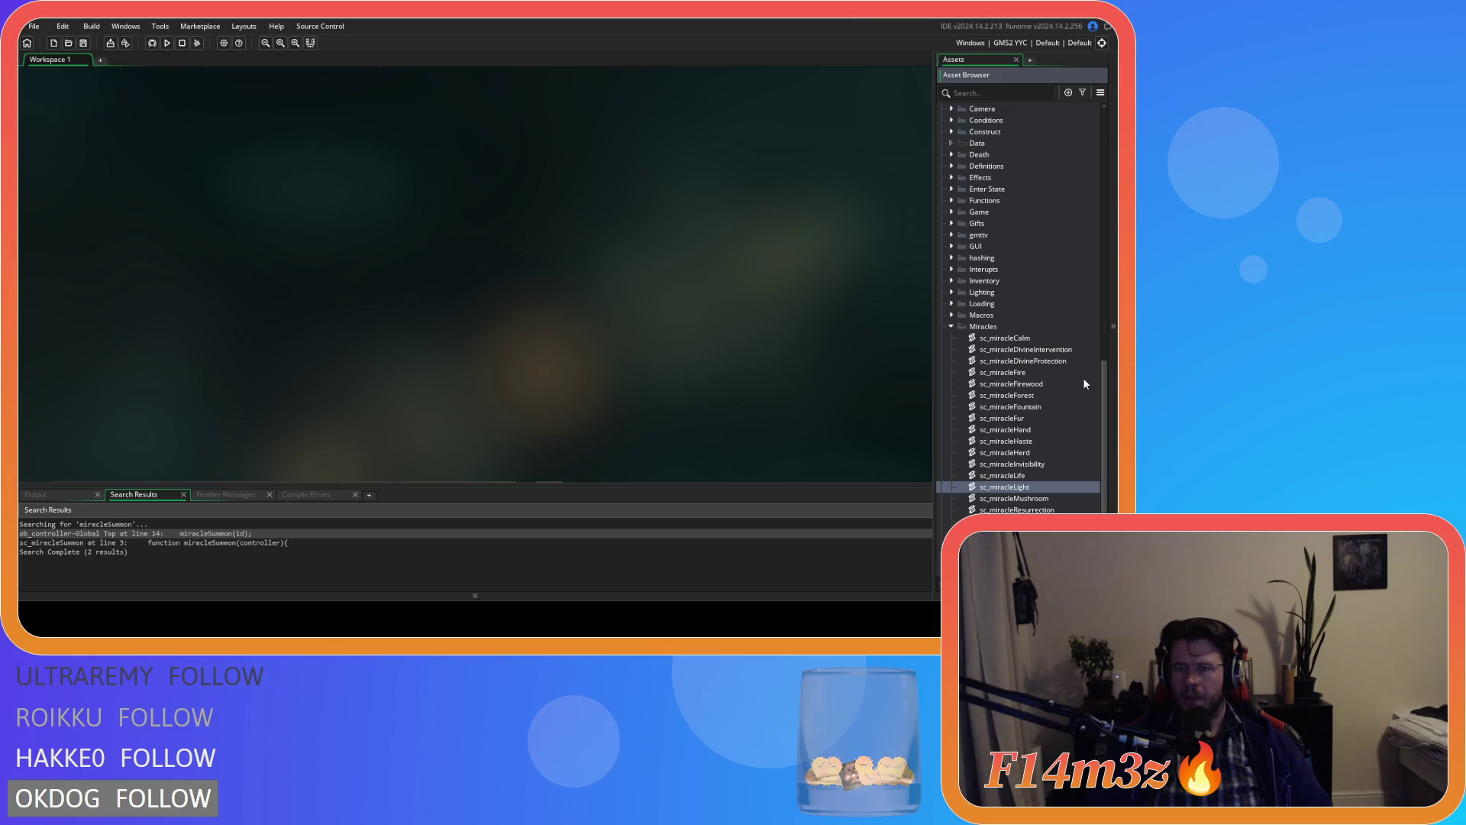
double_click(1017, 488)
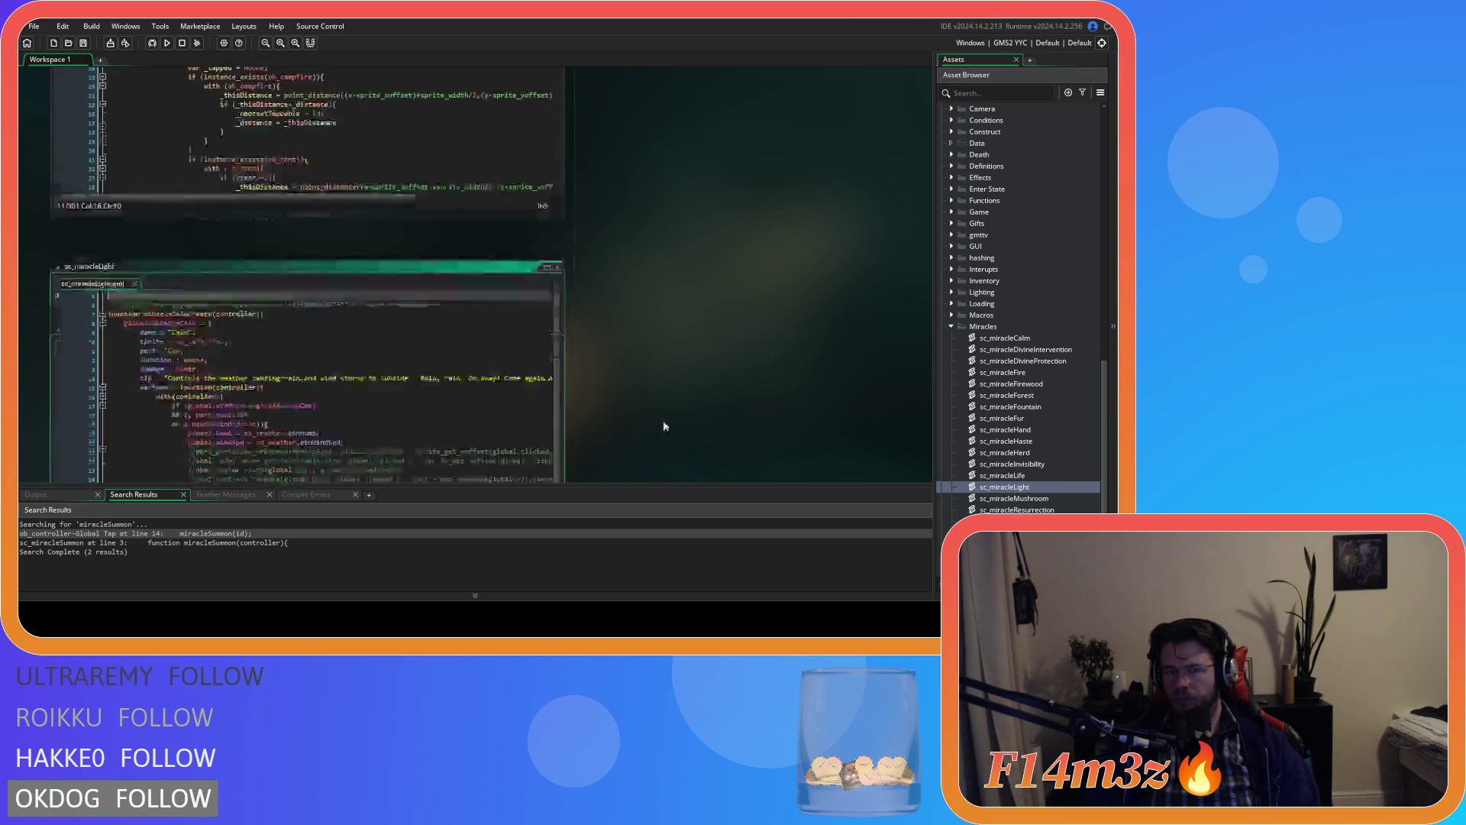
Step: Rename miracleCalmCreate and global.miracleCalm to miracleLightCreate and global.miracleLight
left_click(175, 151)
key("Delete")
key("Delete")
key("Delete")
type("Light")
left_click(277, 189)
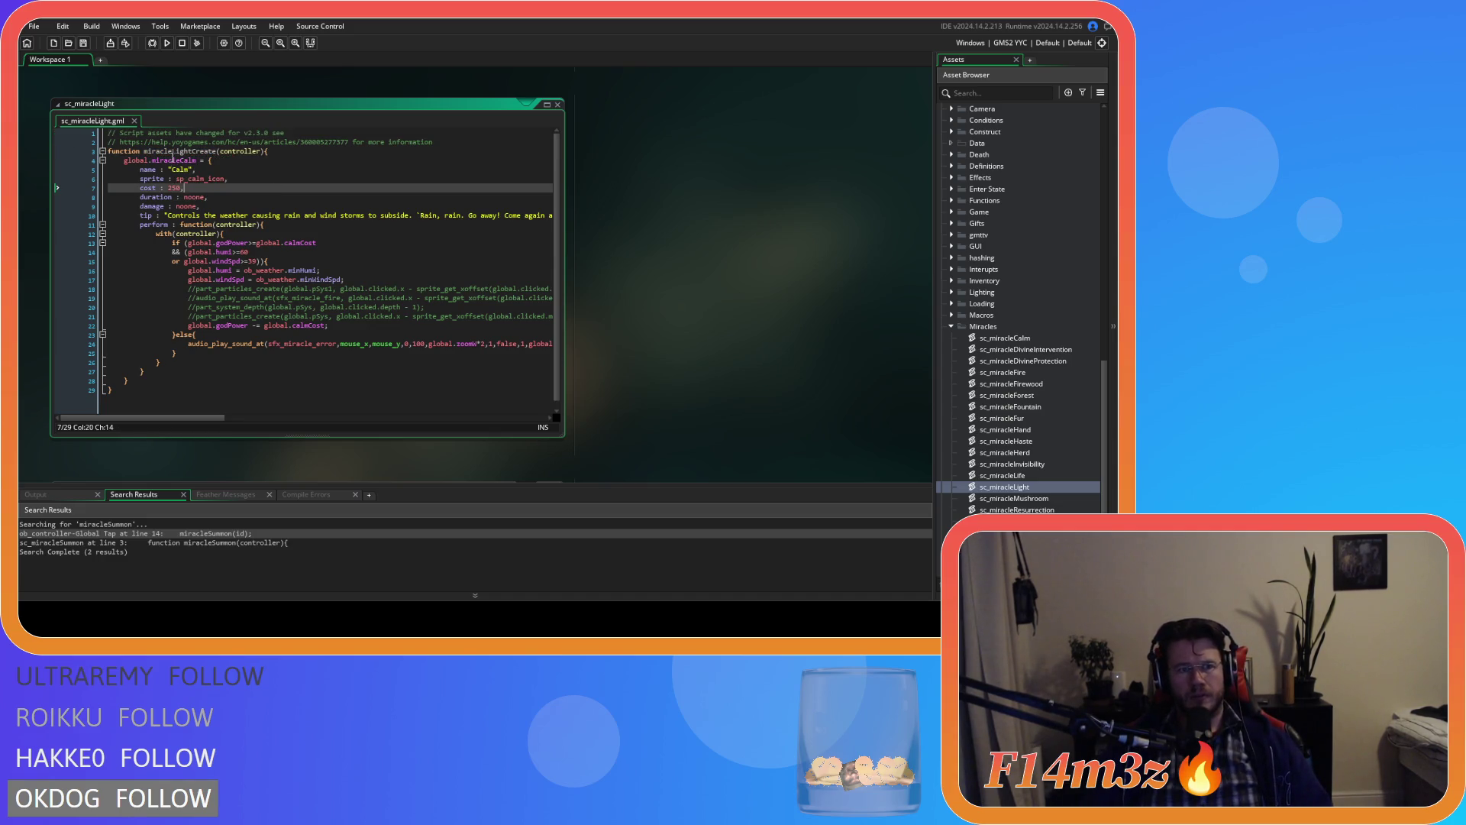
left_click_drag(180, 160, 197, 161)
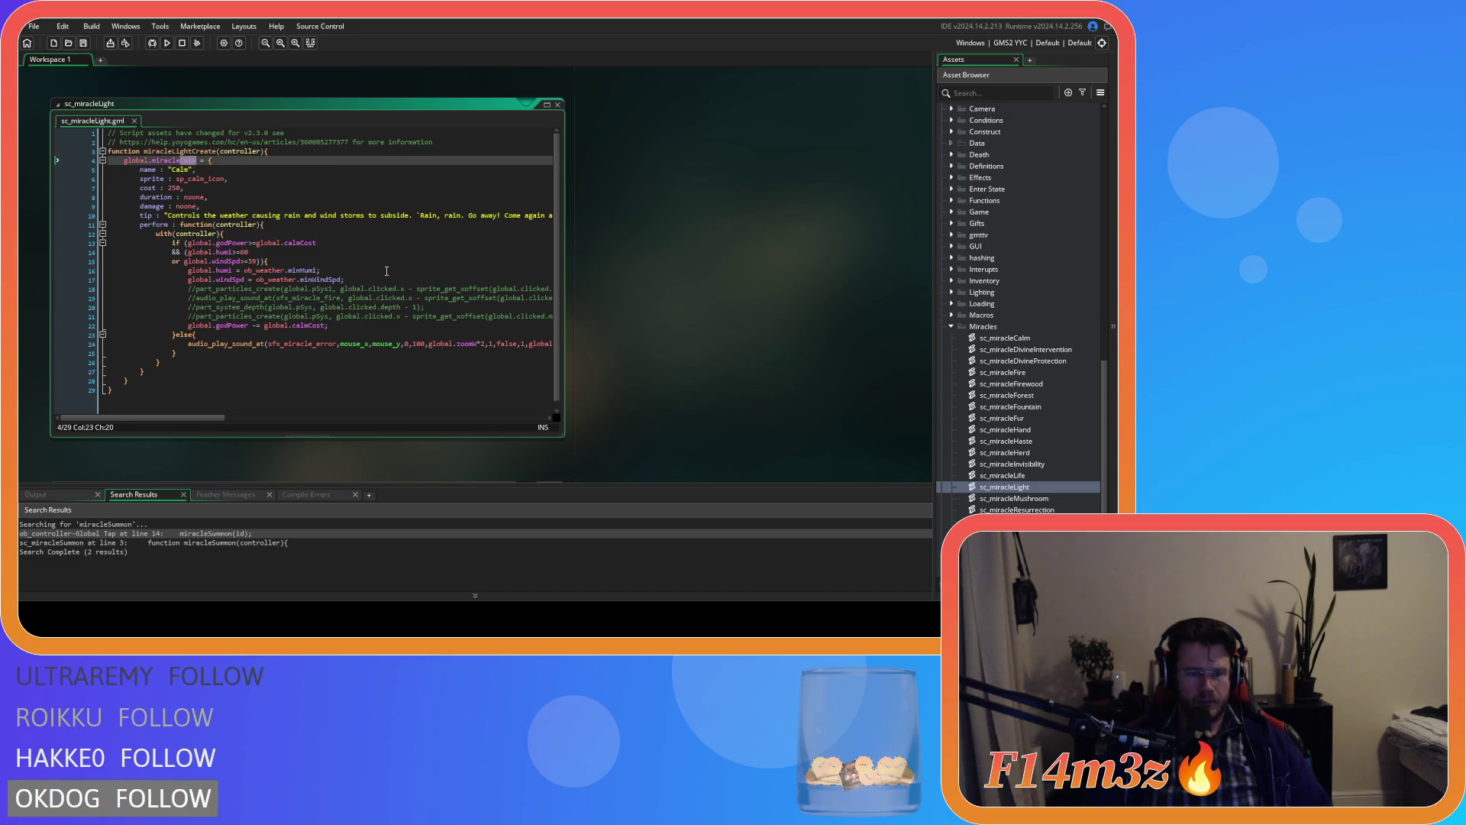
type("Light")
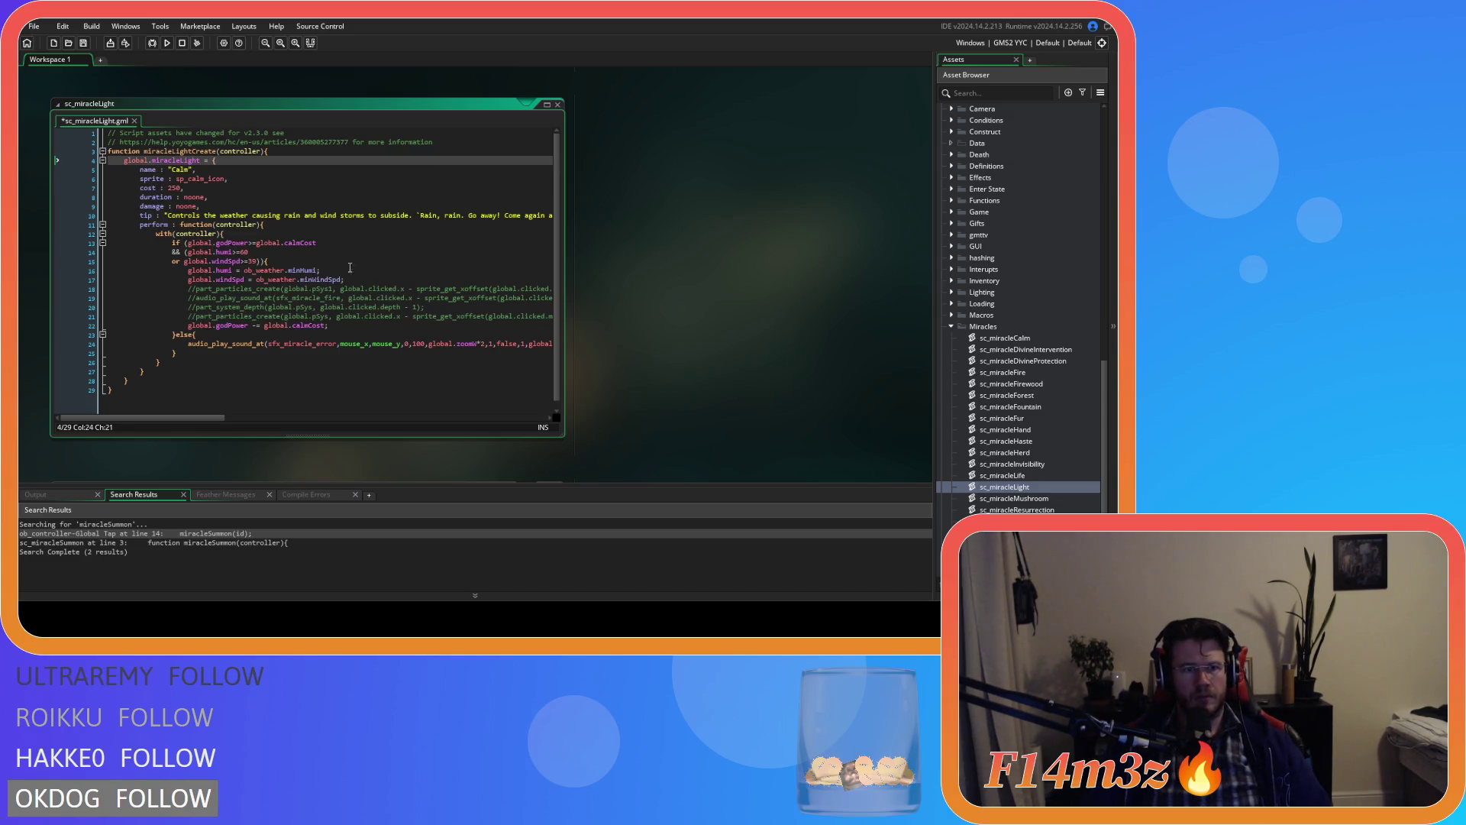
key("shift+Left")
key("shift+Left")
key("shift+Left")
key("ctrl+c")
Step: Change the miracle's name to "Light" and its sprite from calm to light
double_click(181, 169)
key("ctrl+v")
left_click(191, 179)
key("BackSpace")
key("Delete")
key("Delete")
key("Delete")
type("light")
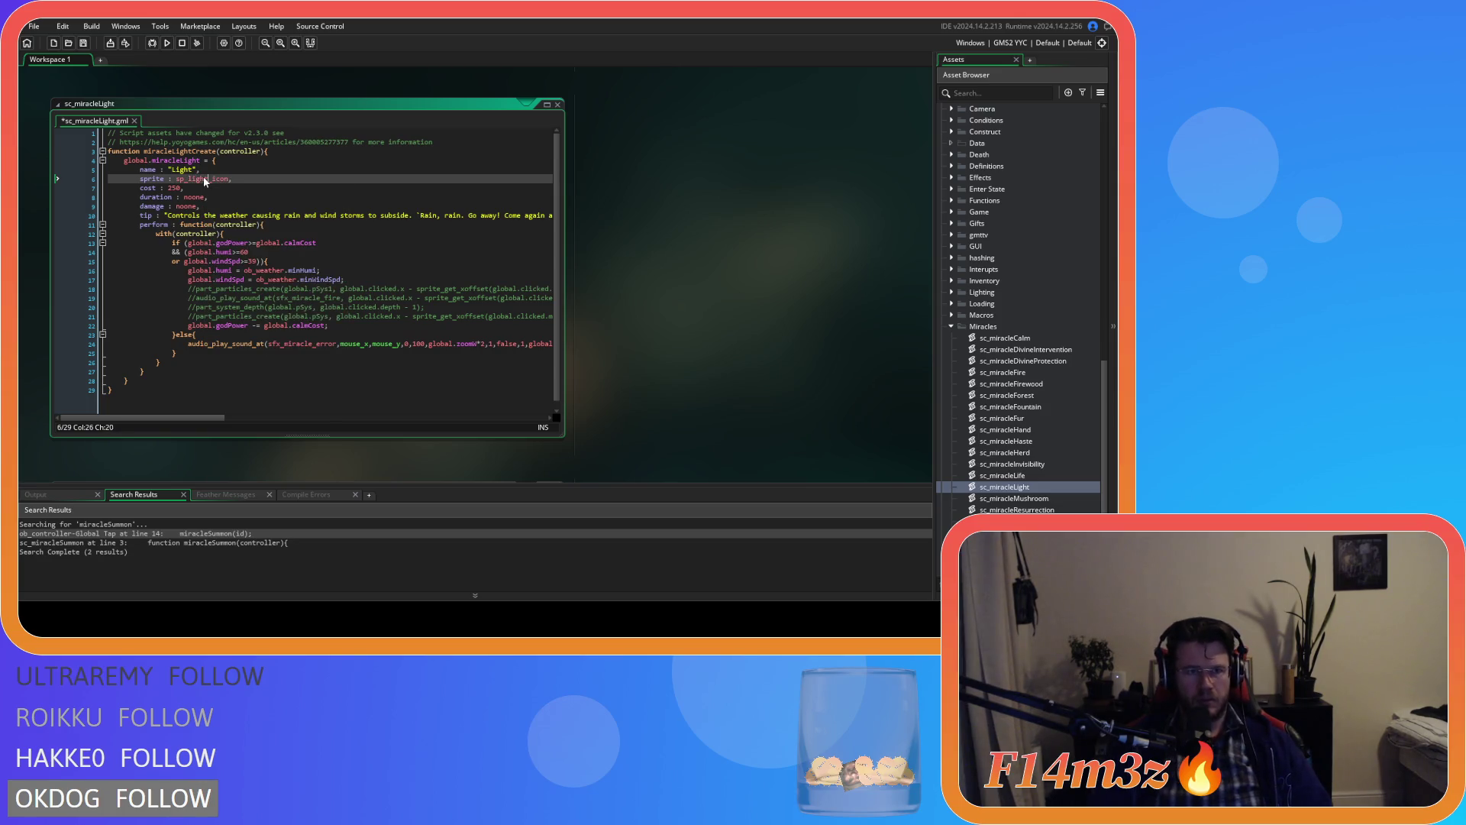
double_click(173, 187)
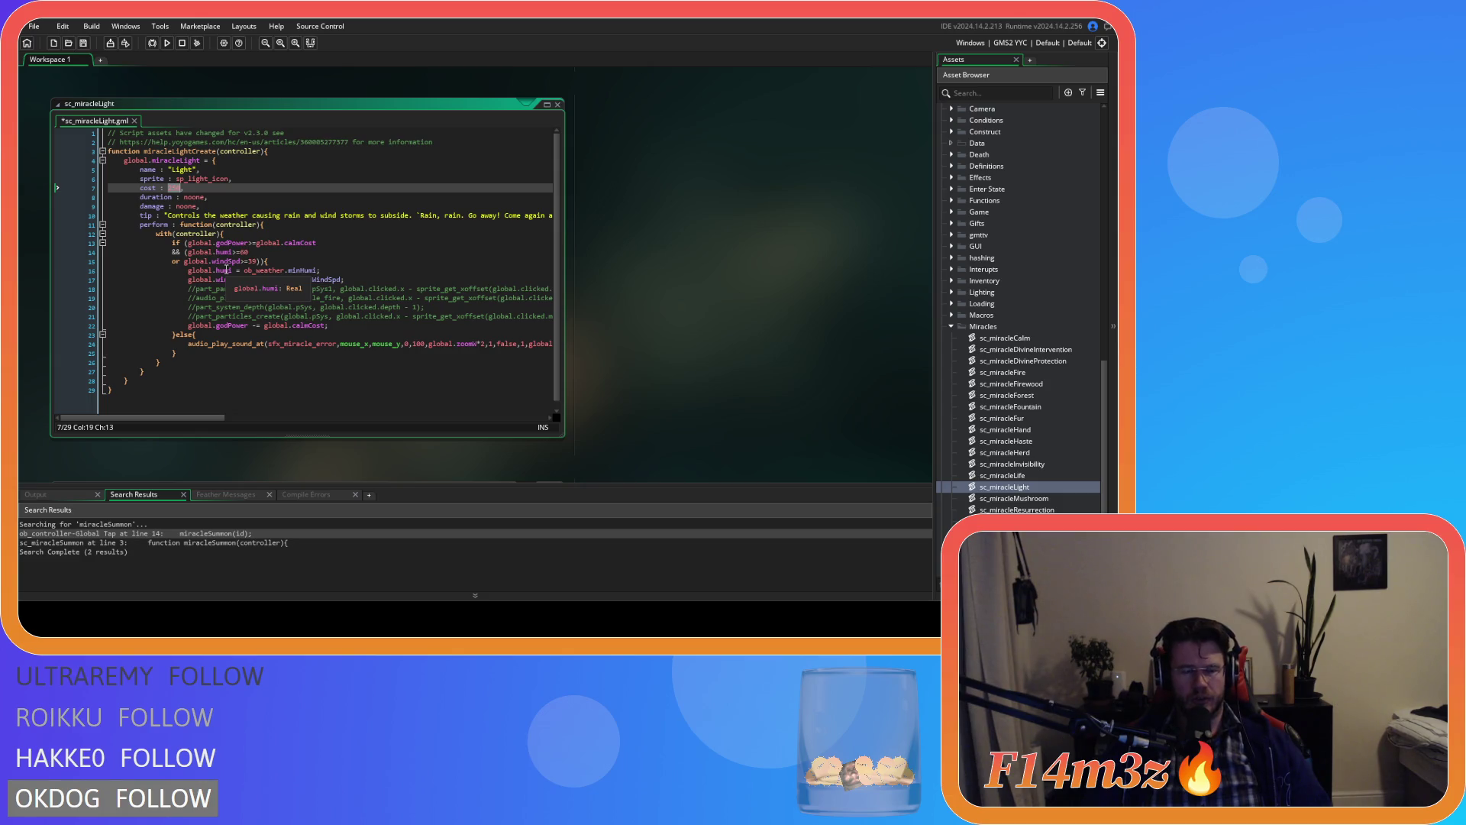
Step: Set the Light miracle's cost to 1, save the script, and review its perform code
type("1")
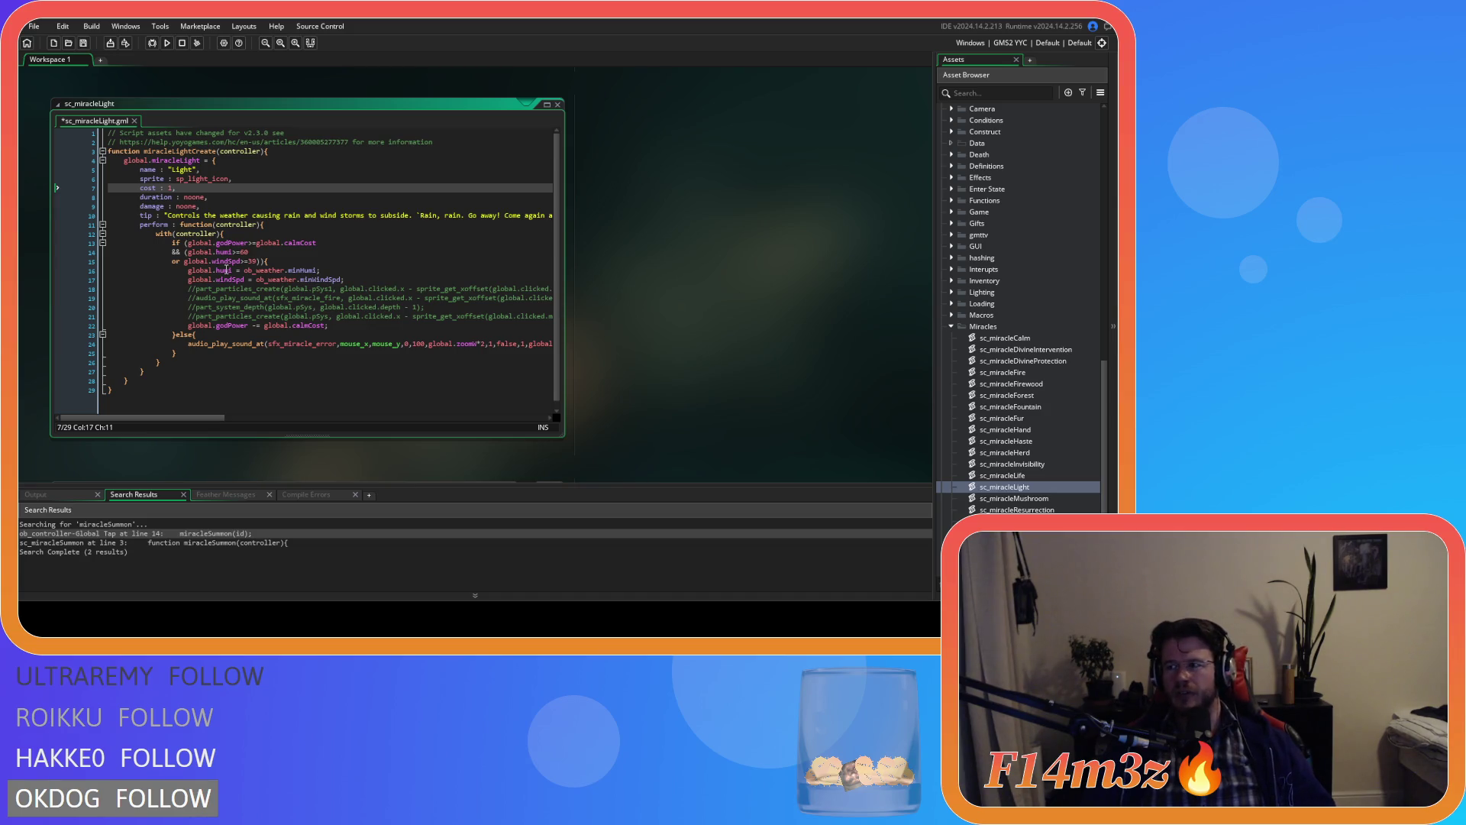
left_click(224, 243)
left_click(236, 197)
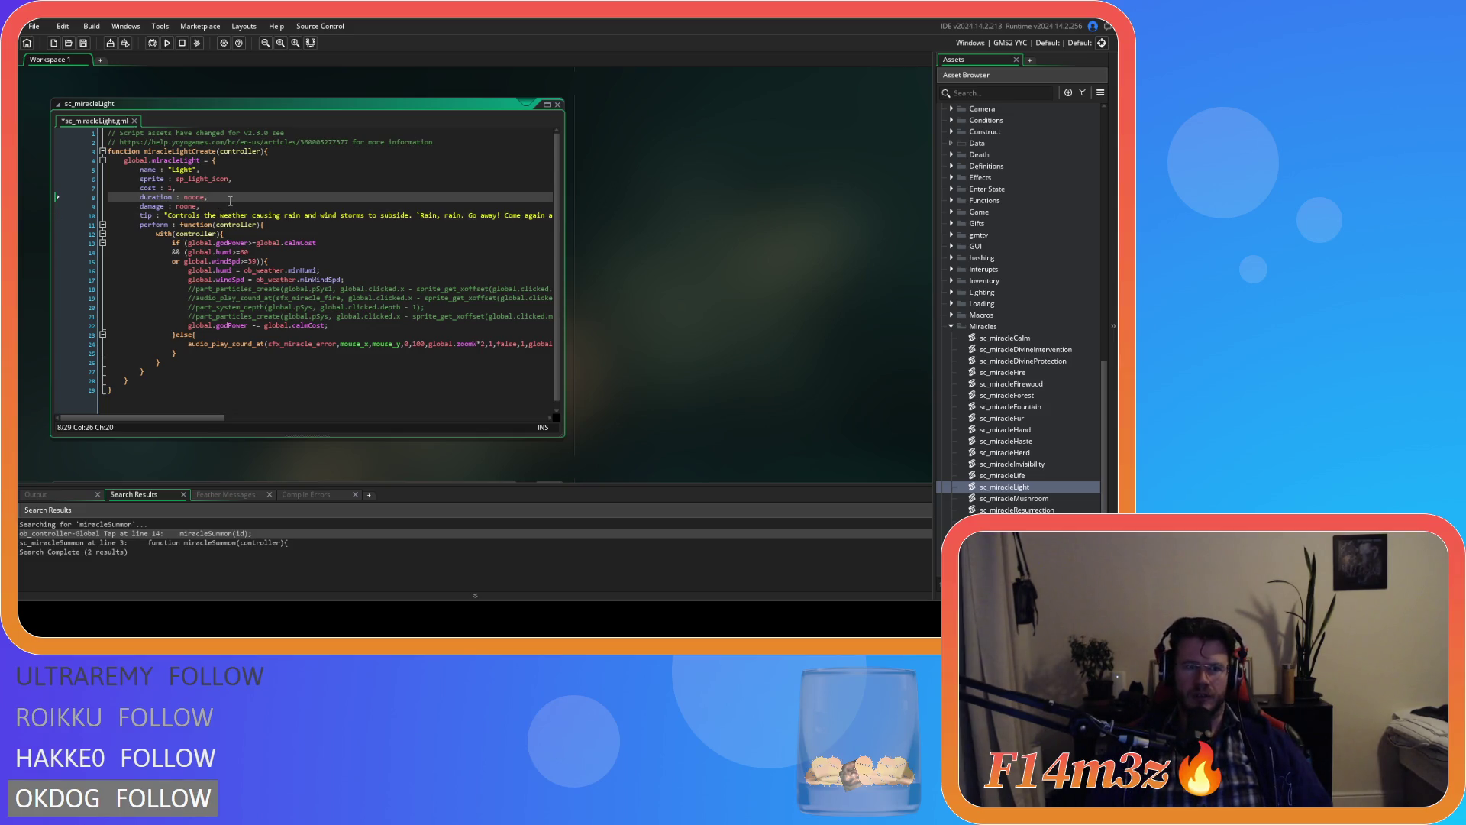
left_click(241, 215)
left_click(244, 203)
key("ctrl+s")
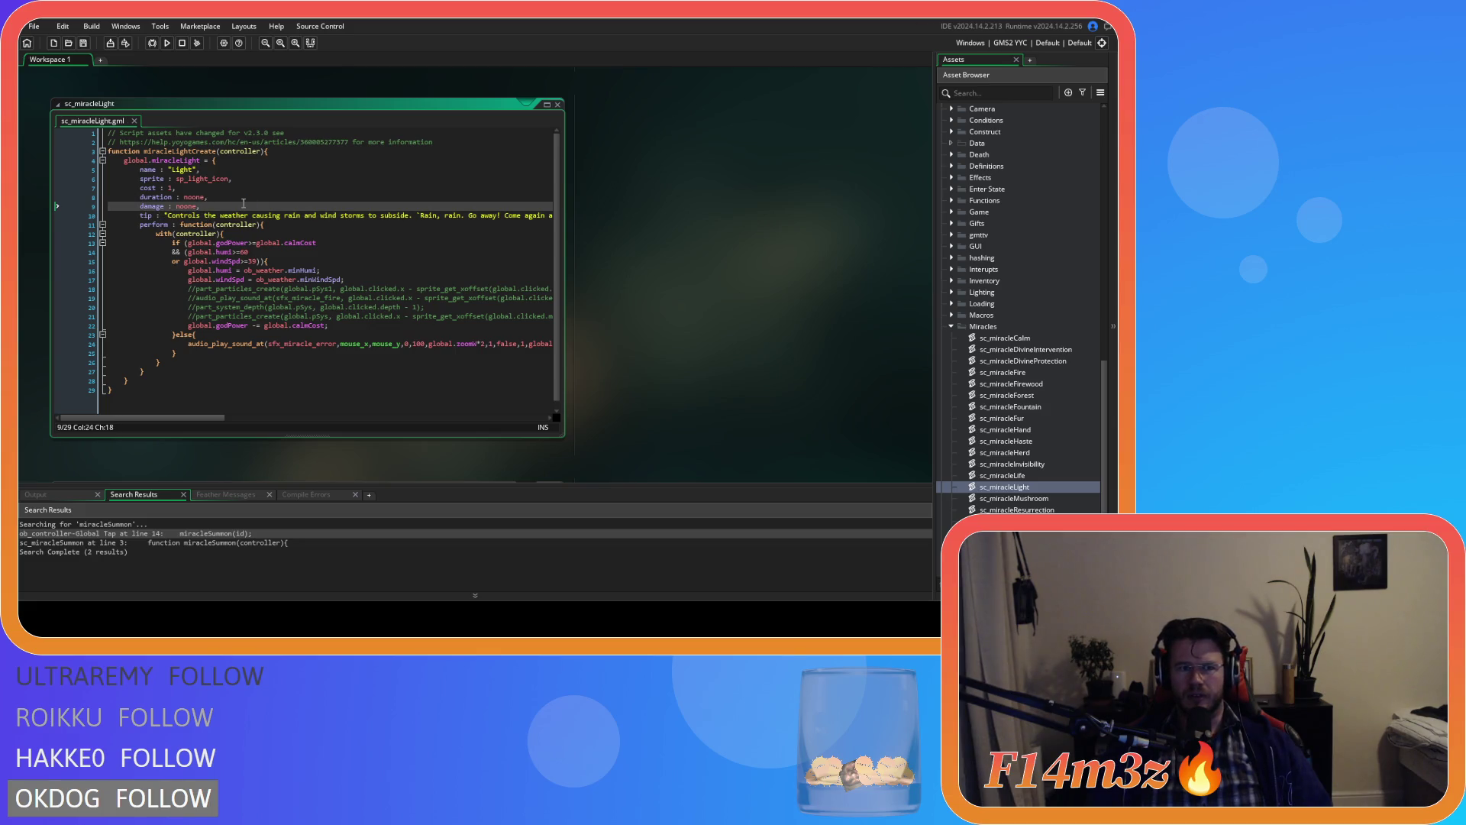
scroll(358, 235, "down", 1)
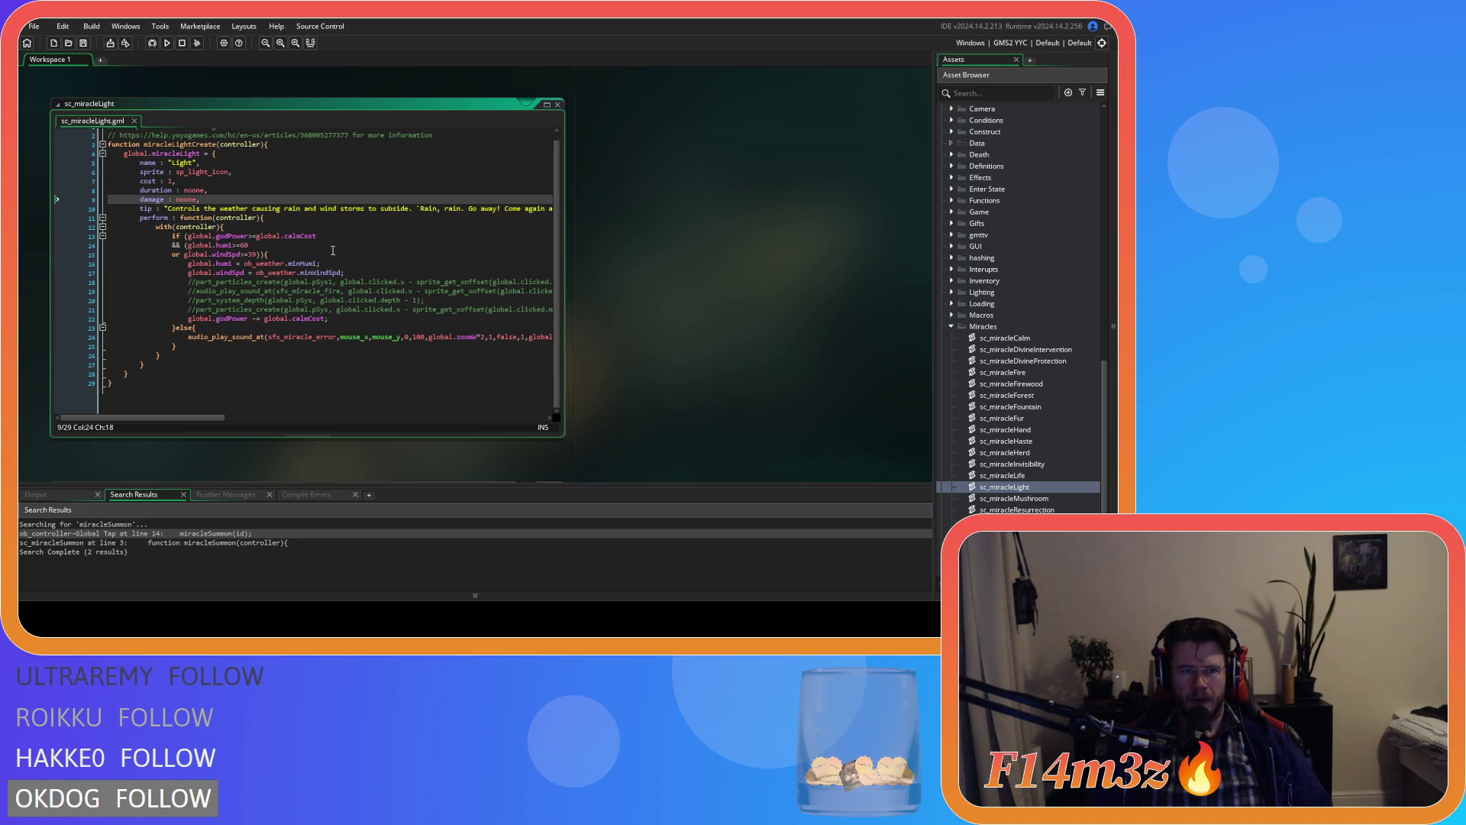
scroll(335, 251, "up", 1)
left_click(335, 250)
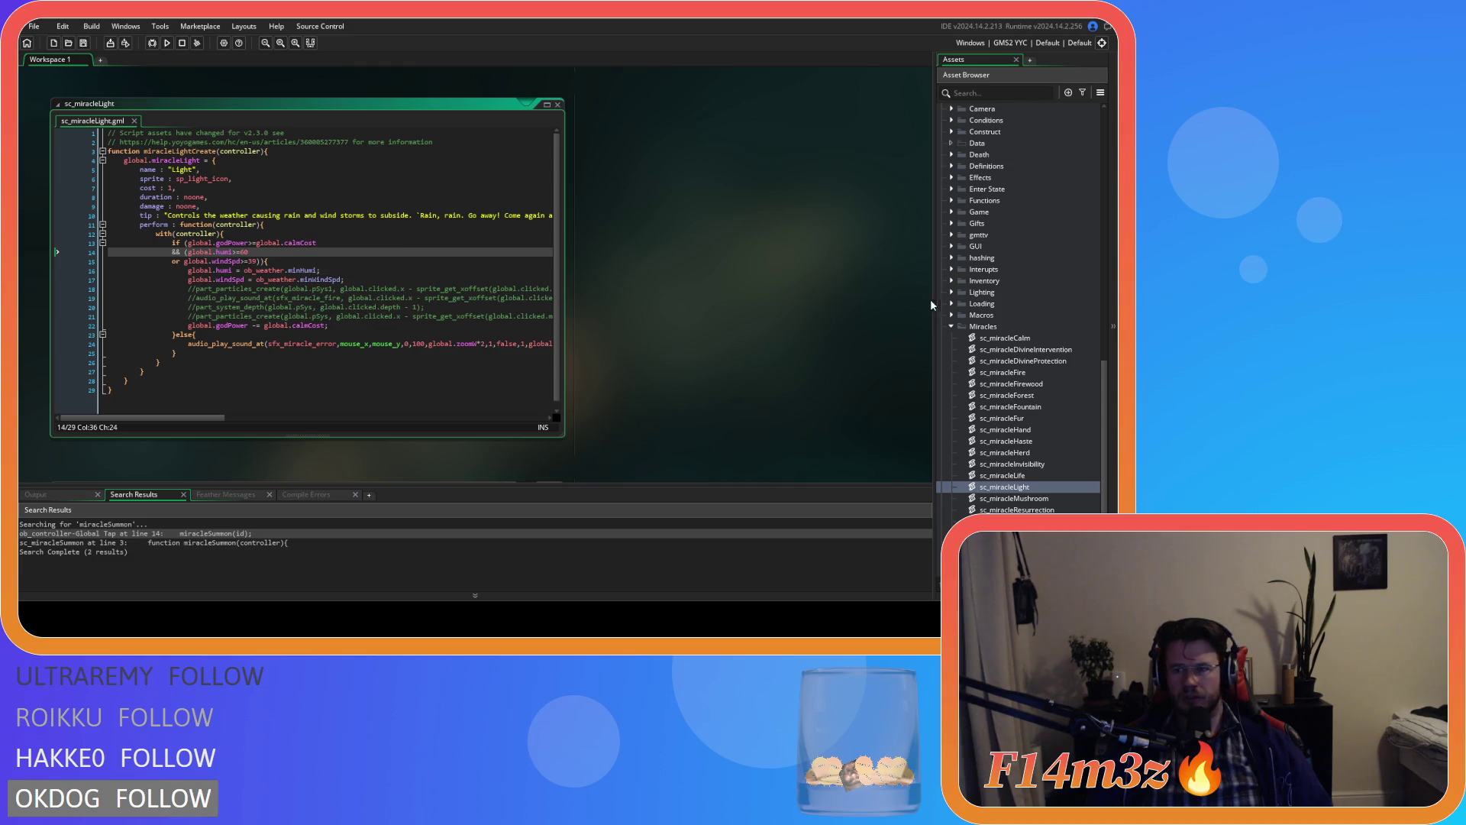
Step: In sc_miracleCalm, replace global.calmCost with cost in the power check and deduction
double_click(1006, 338)
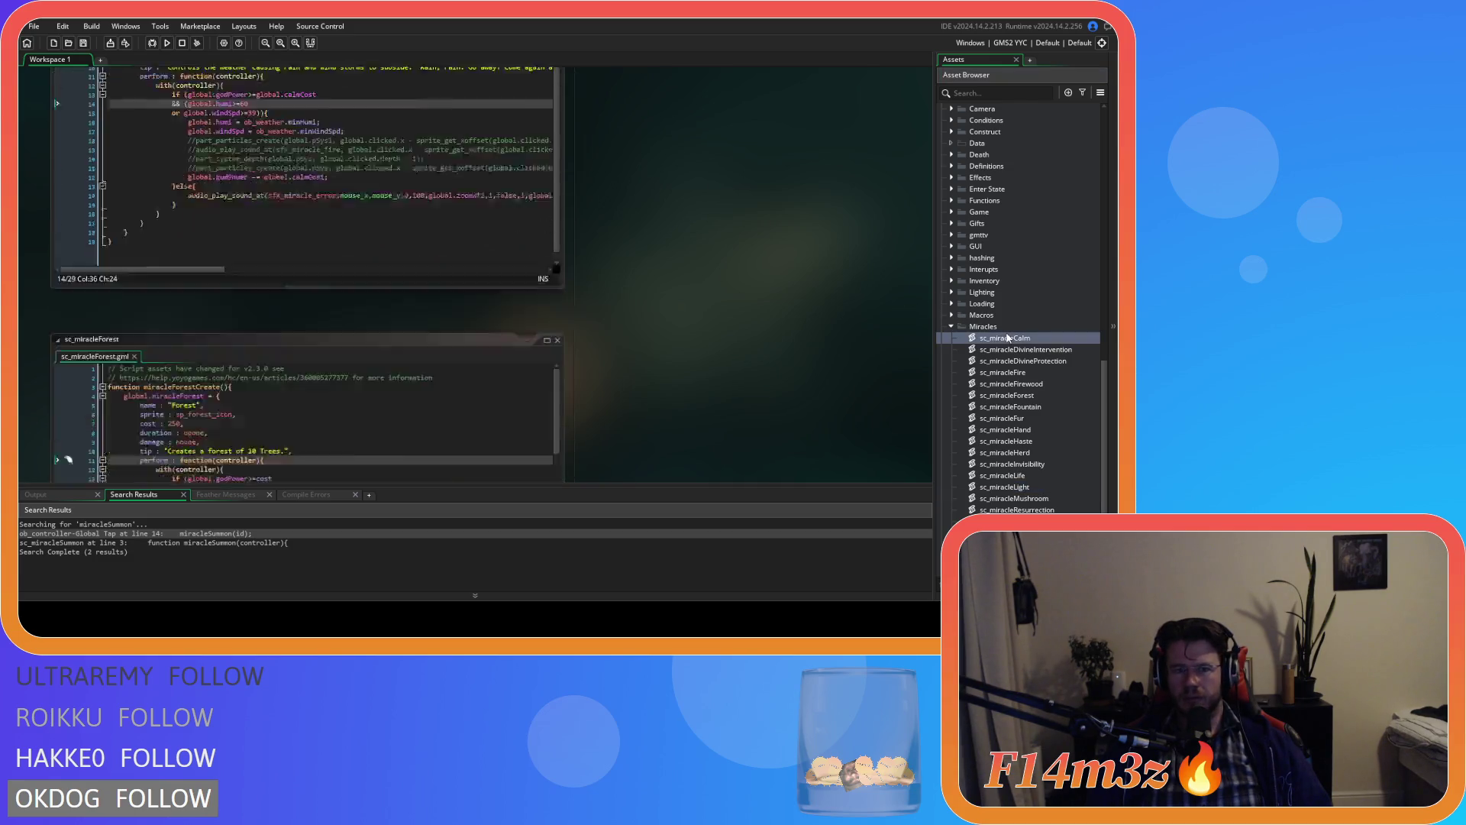
left_click(281, 243)
left_click_drag(281, 243, 259, 244)
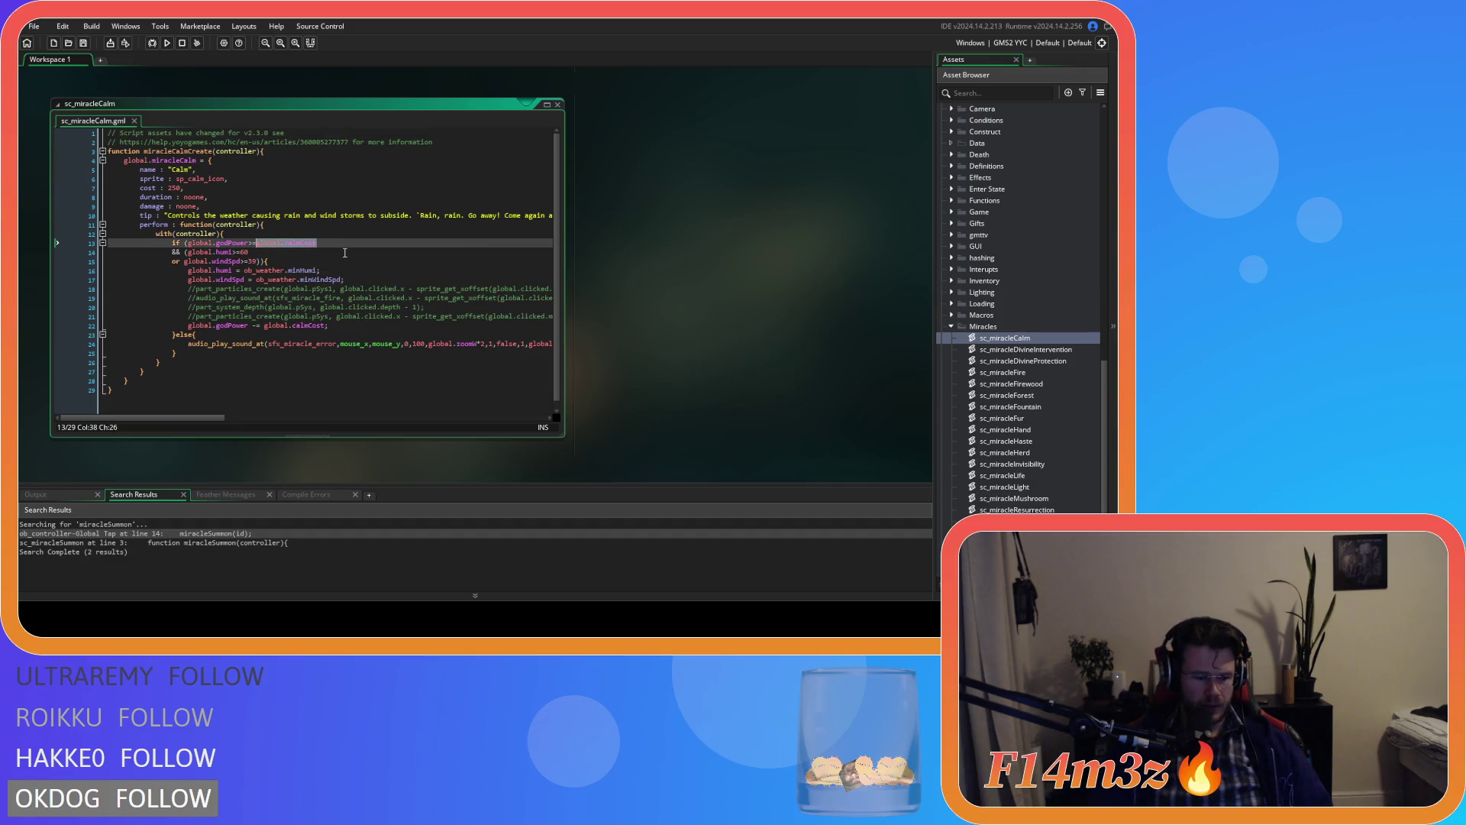
type("cost")
left_click(156, 289)
left_click_drag(324, 327, 264, 327)
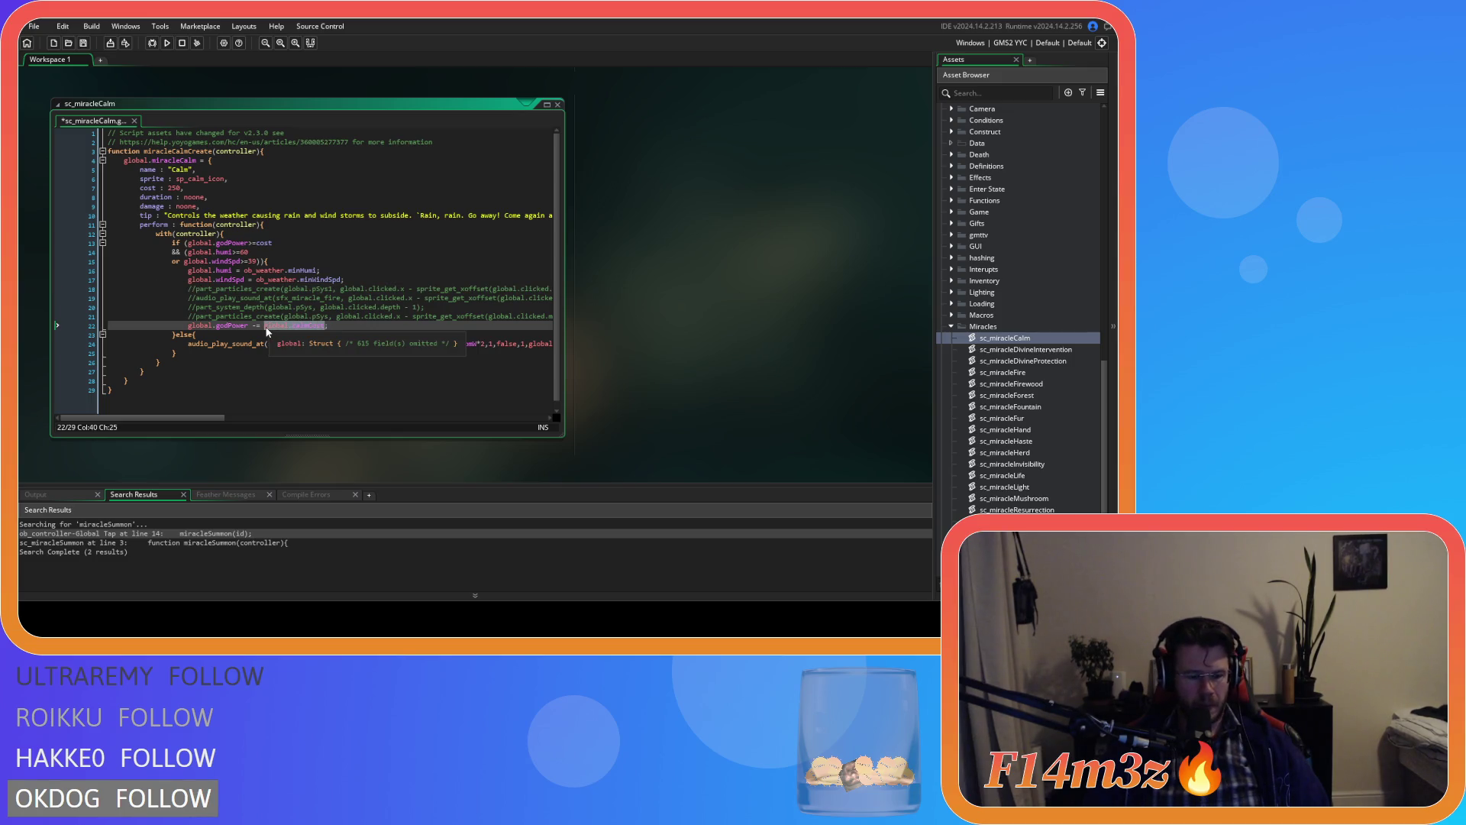
type("cost")
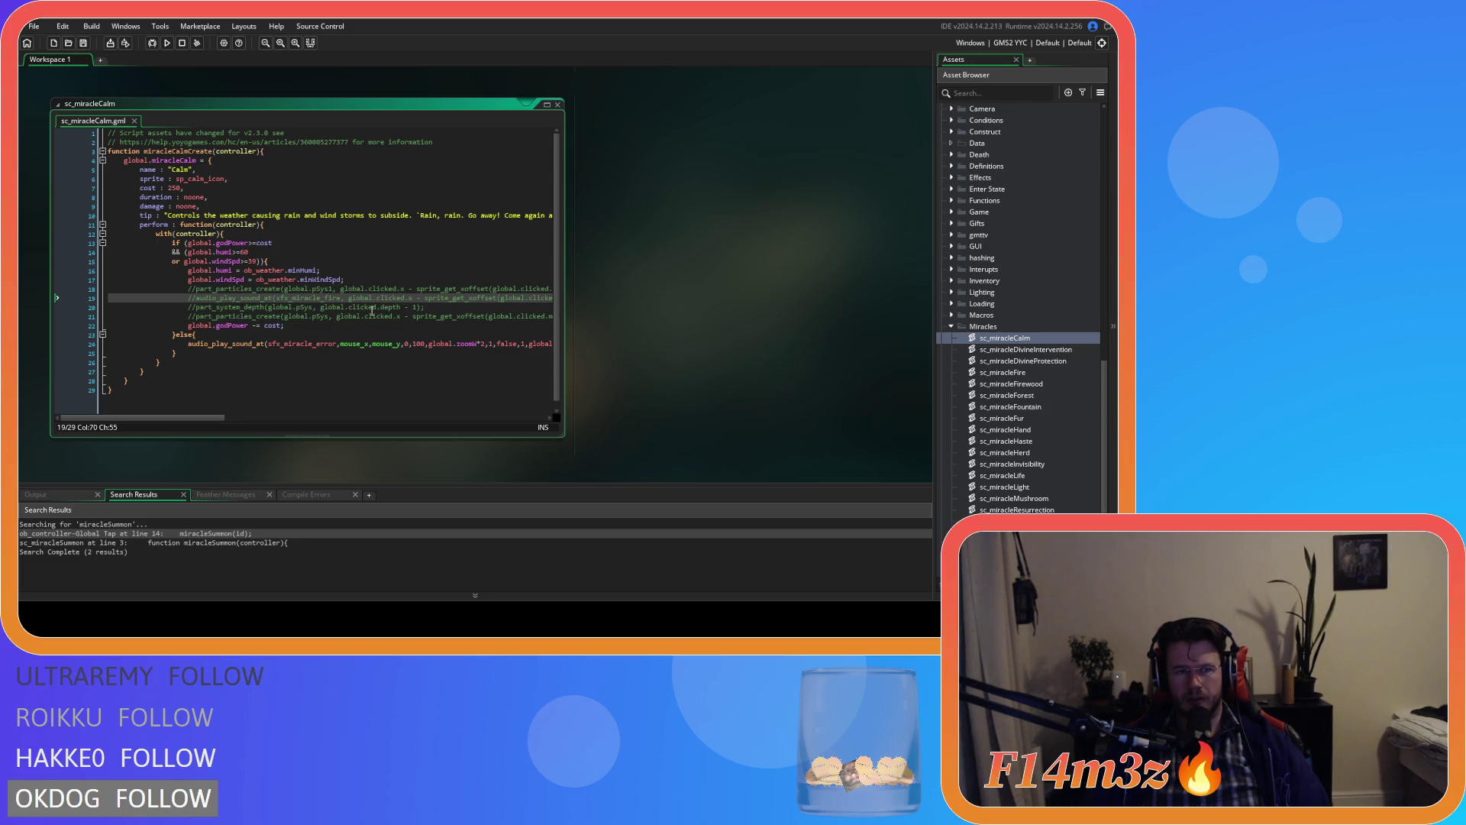
Step: Check sc_miracleStorm, then reopen sc_miracleLight
scroll(1048, 446, "down", 1)
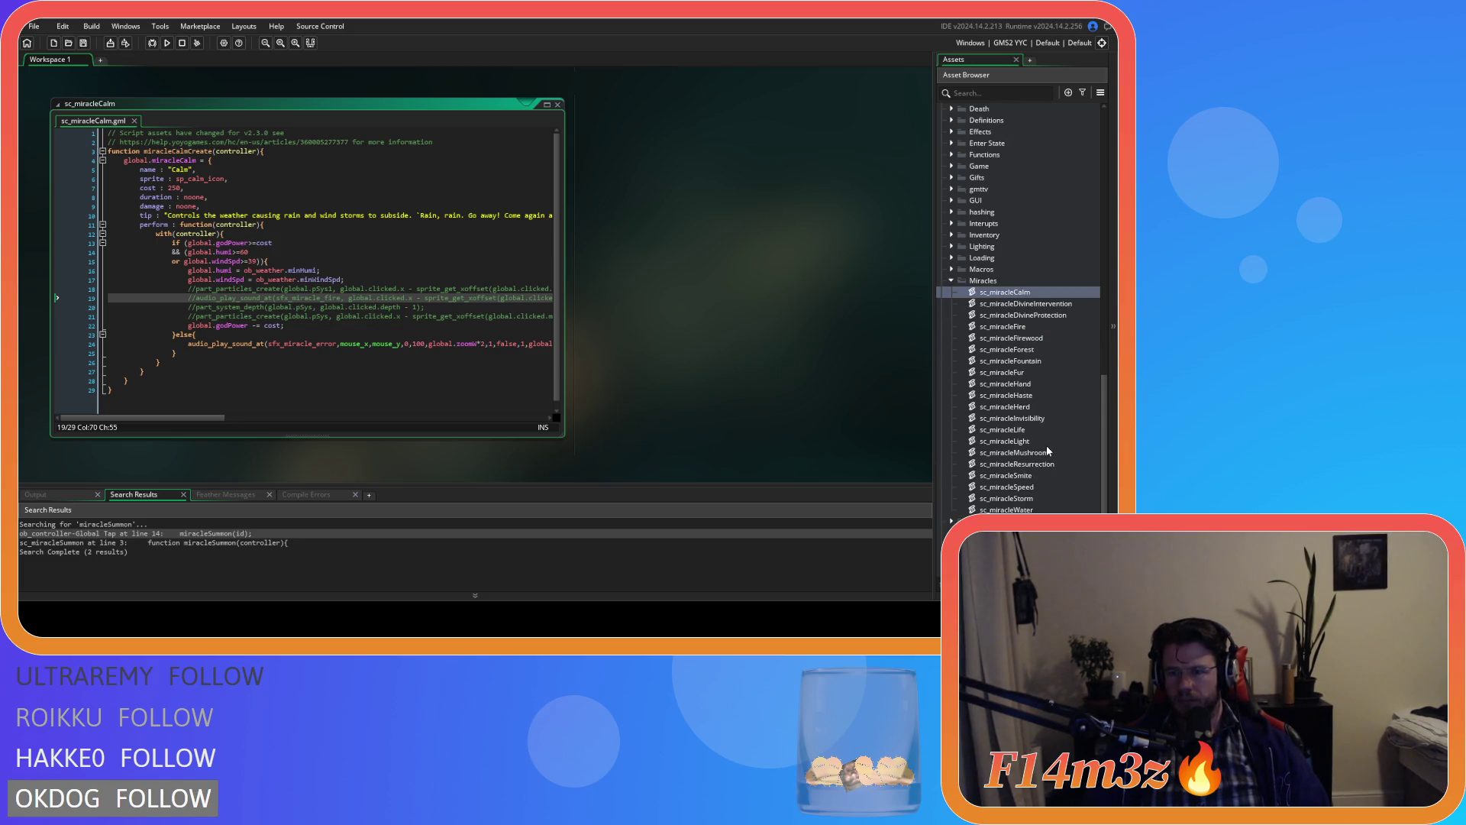
double_click(1039, 498)
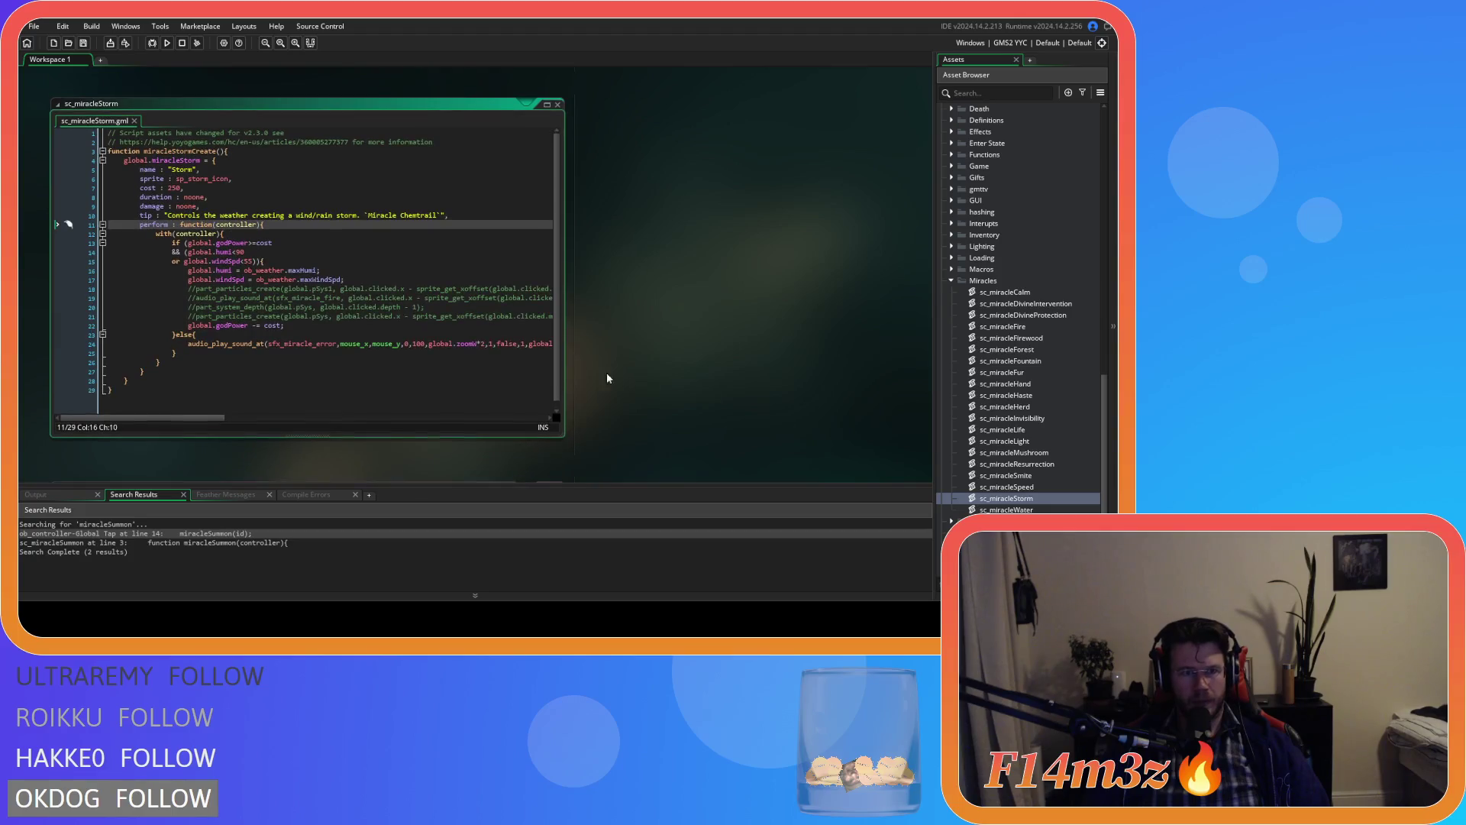
scroll(791, 313, "down", 5)
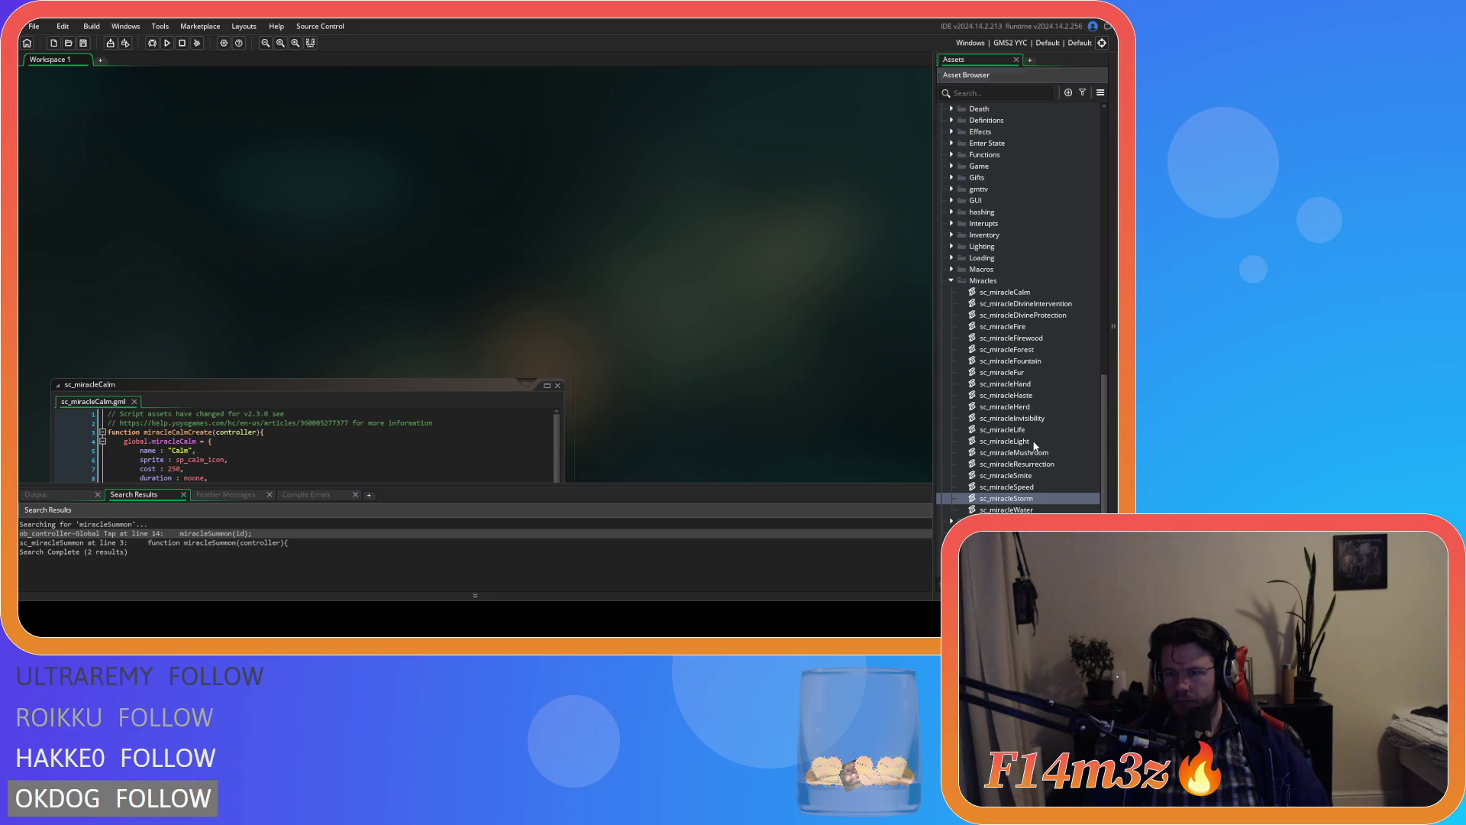
double_click(1004, 442)
left_click(320, 261)
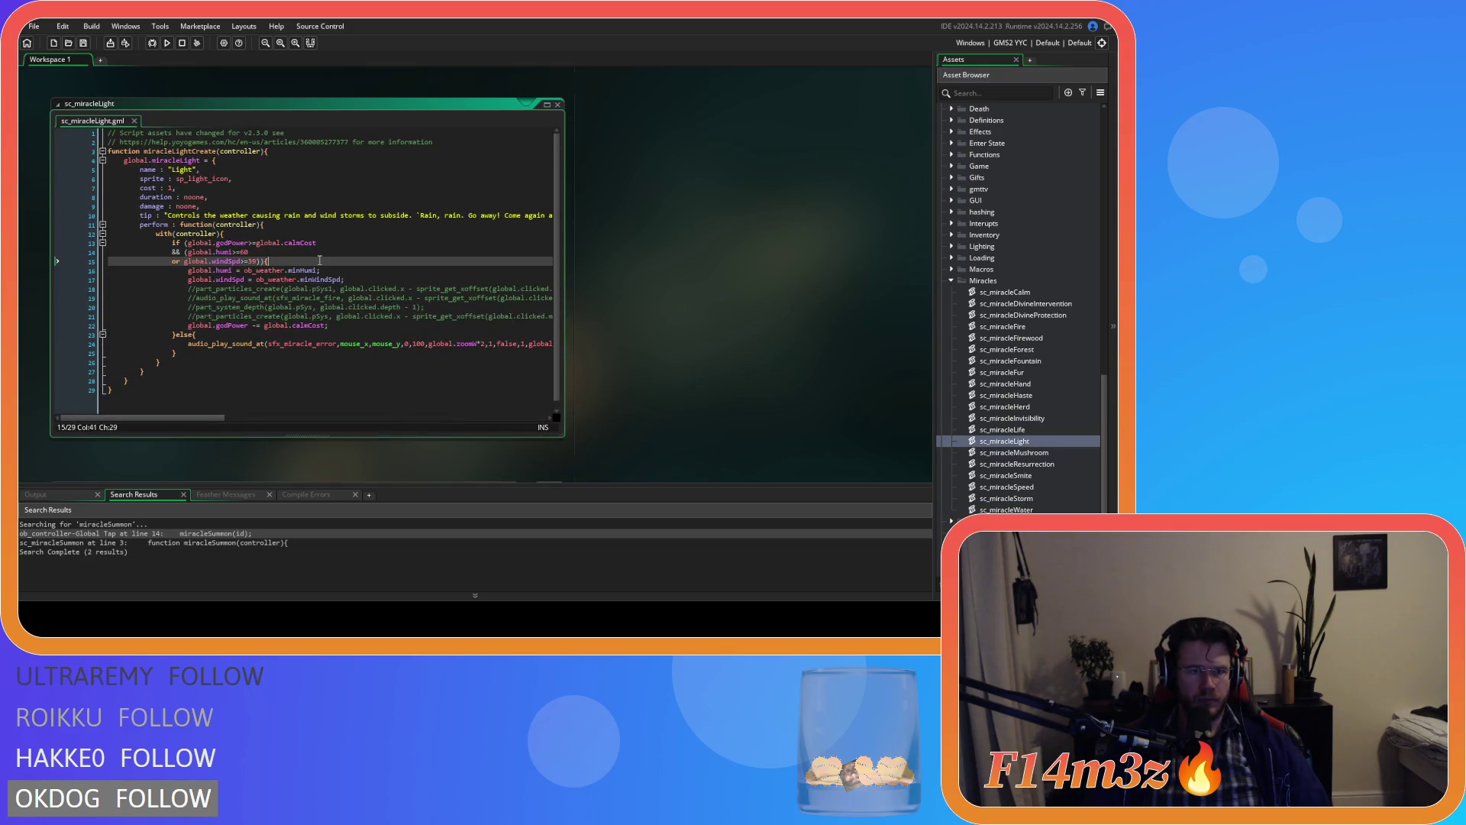
left_click_drag(219, 418, 205, 427)
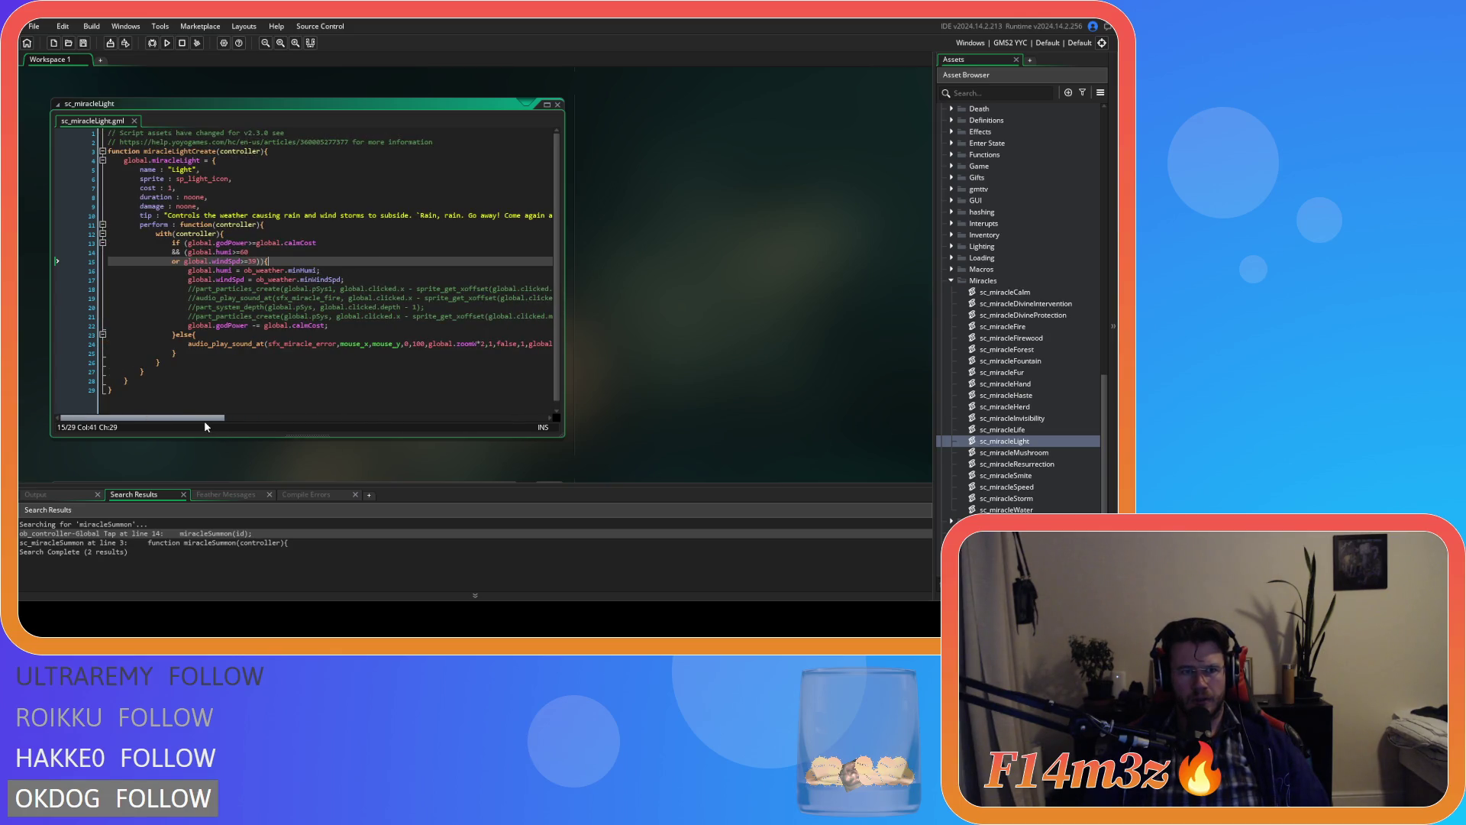
Step: Select lines 14–25 of the Light perform code, then open the ob_controller object
left_click_drag(177, 353, 156, 236)
left_click(205, 304)
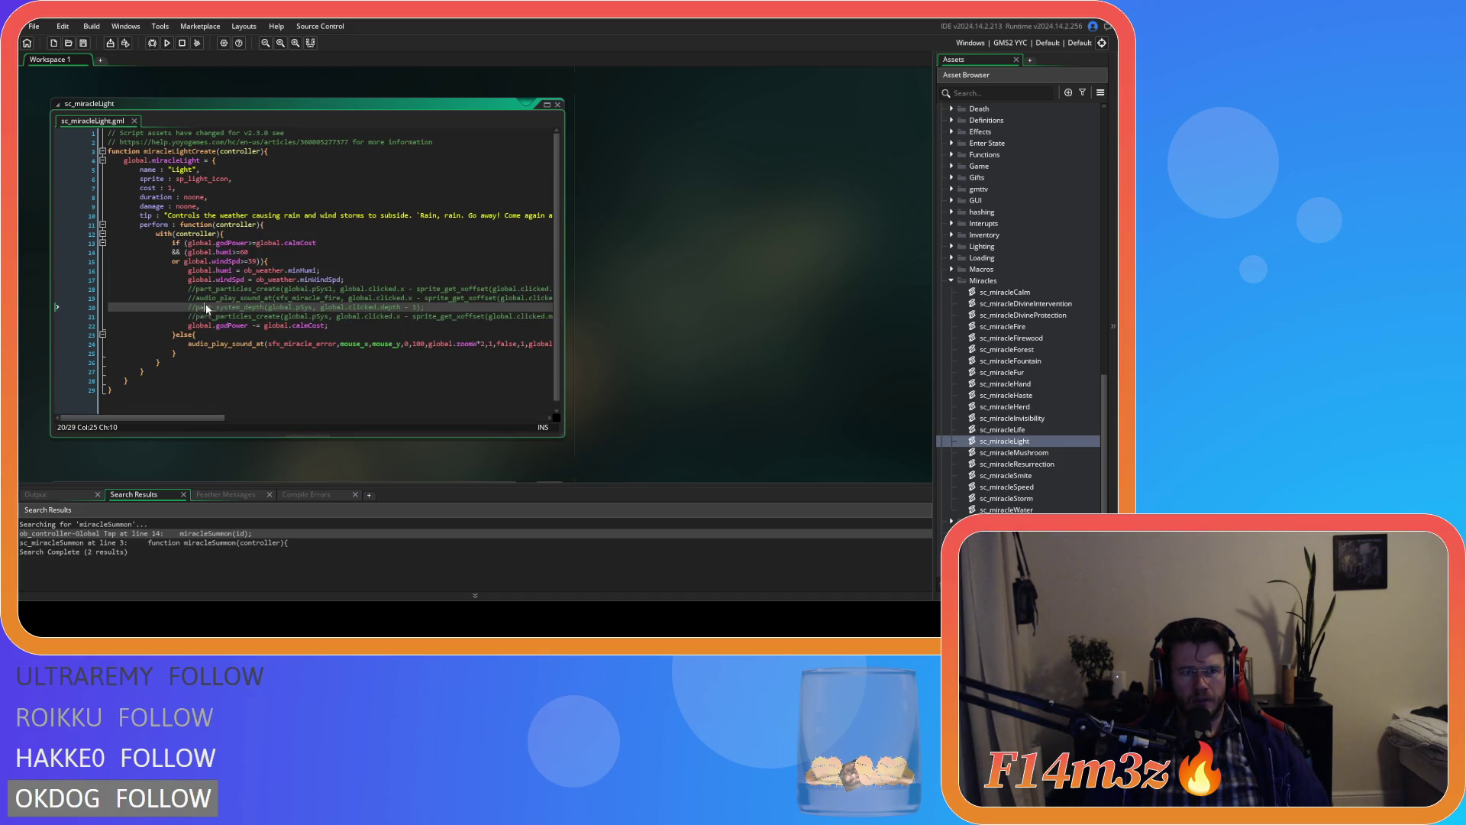
left_click_drag(177, 352, 172, 246)
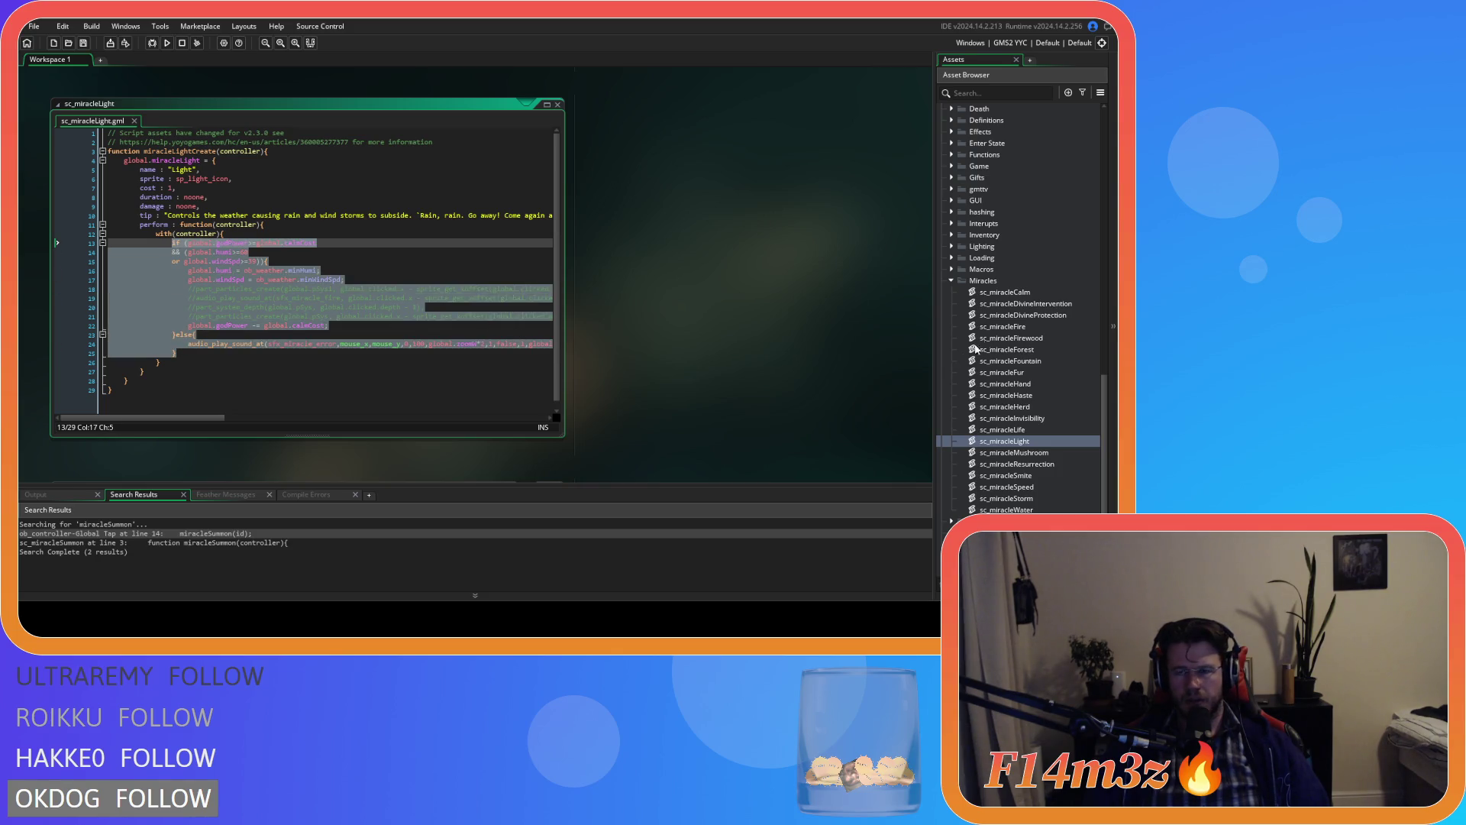
scroll(1069, 315, "up", 10)
scroll(1028, 313, "up", 5)
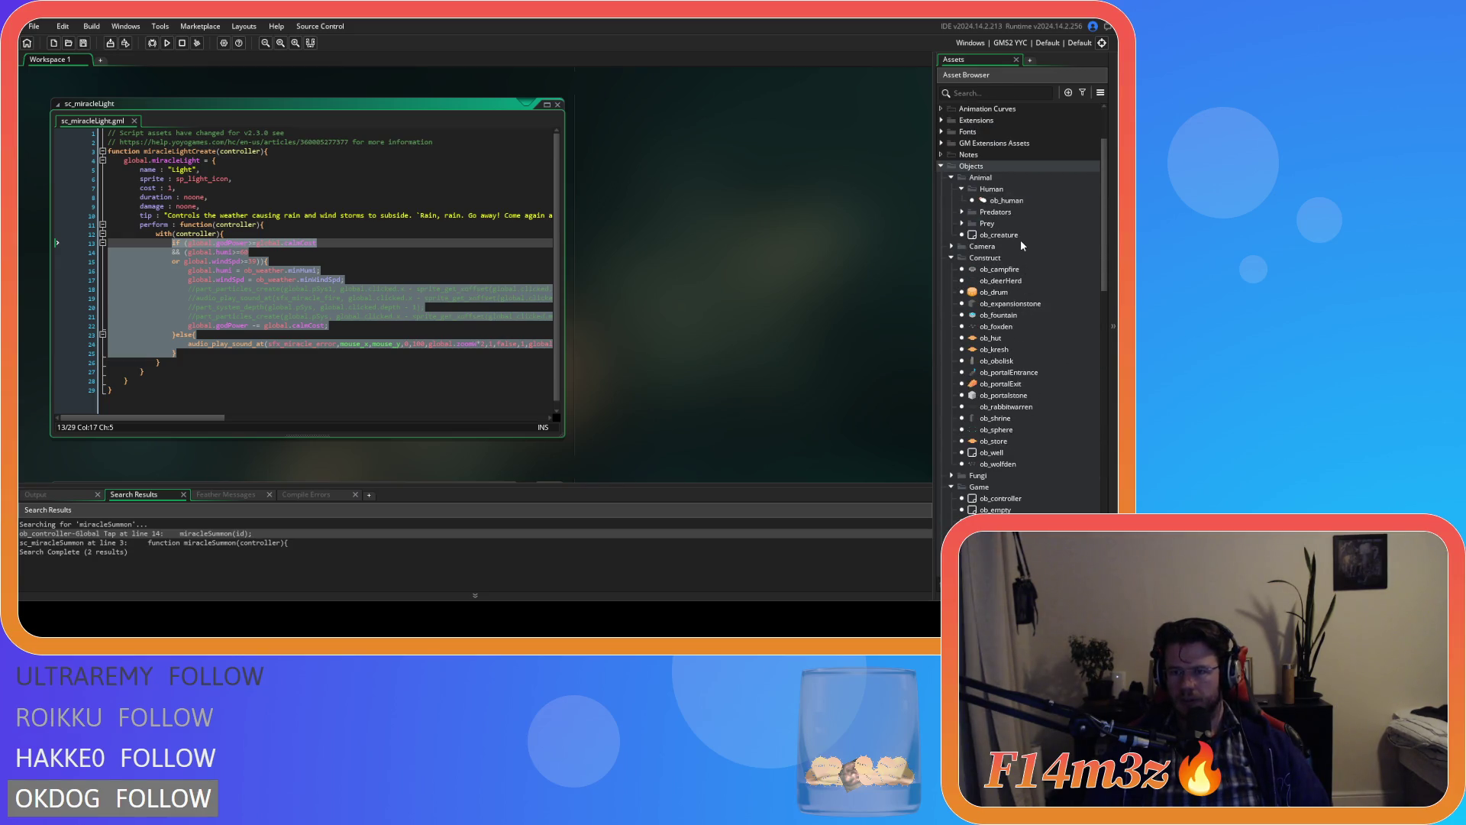
scroll(1008, 305, "down", 2)
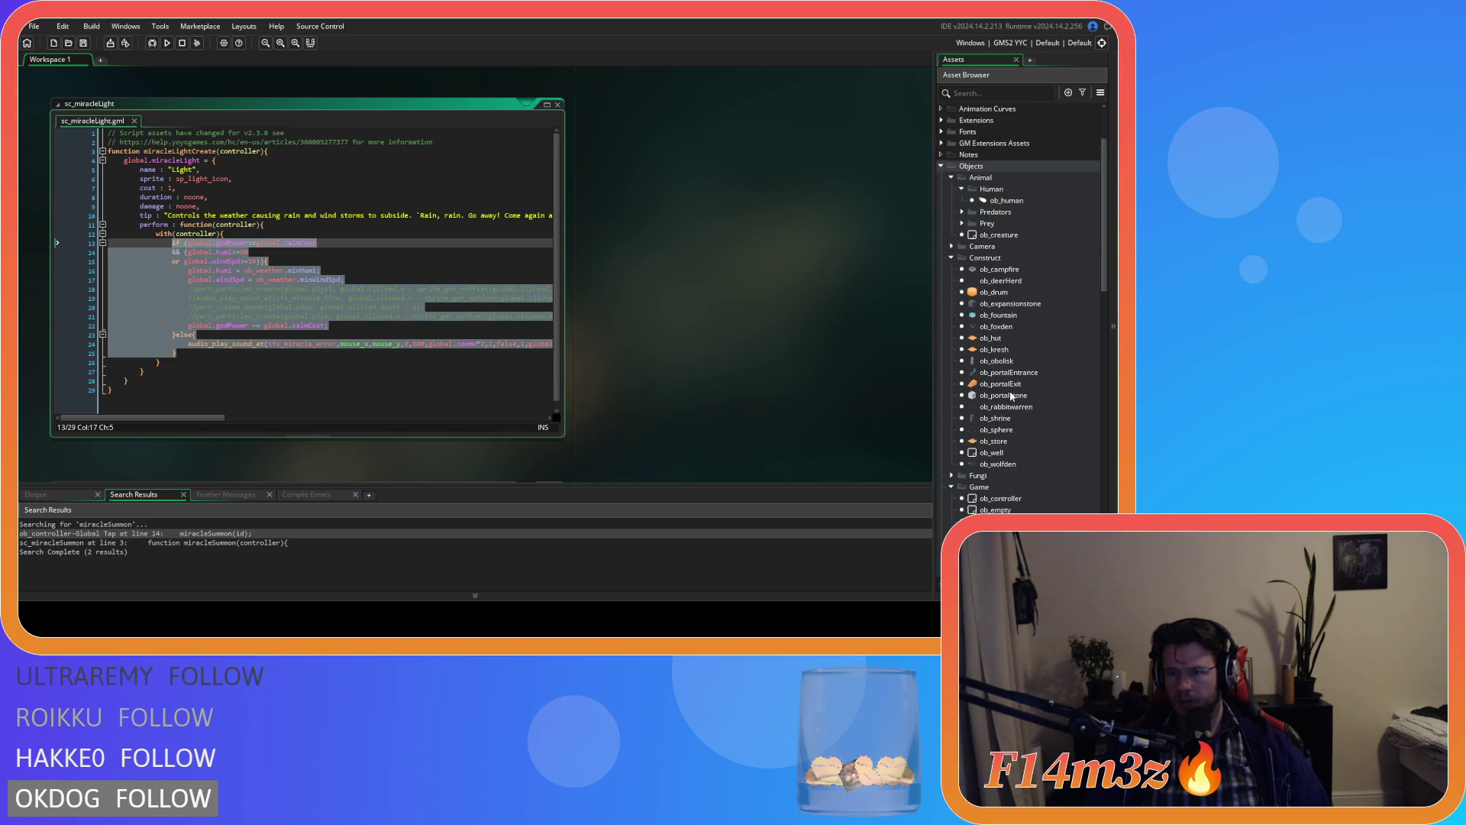
double_click(972, 476)
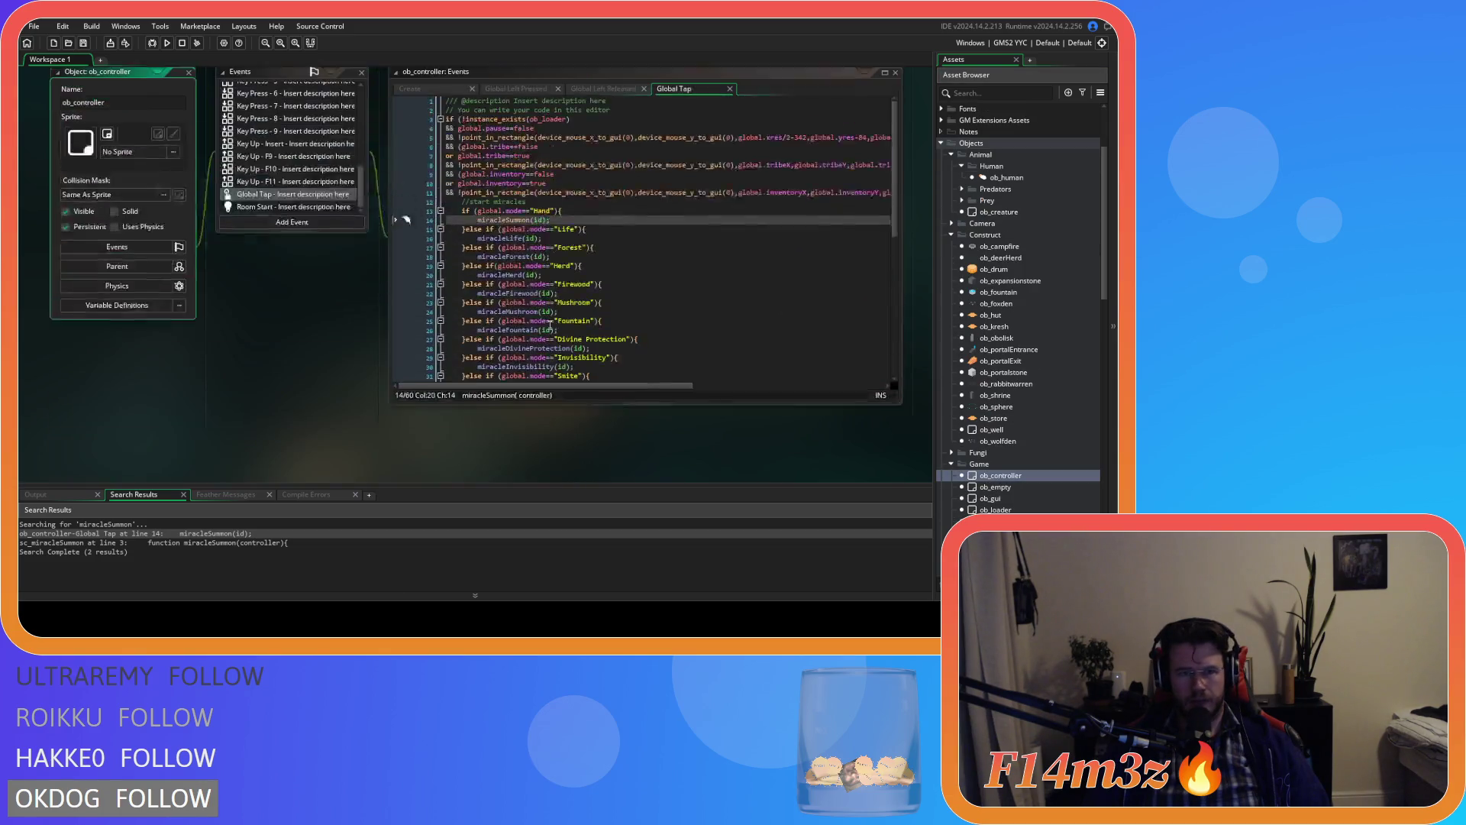
Step: Comment out the miracle light block in the Global Left Released event with Ctrl+K and save
left_click(583, 122)
left_click(475, 206)
mouse_move(485, 277)
left_mouse_down()
mouse_move(470, 212)
mouse_move(508, 267)
mouse_move(475, 229)
left_mouse_up()
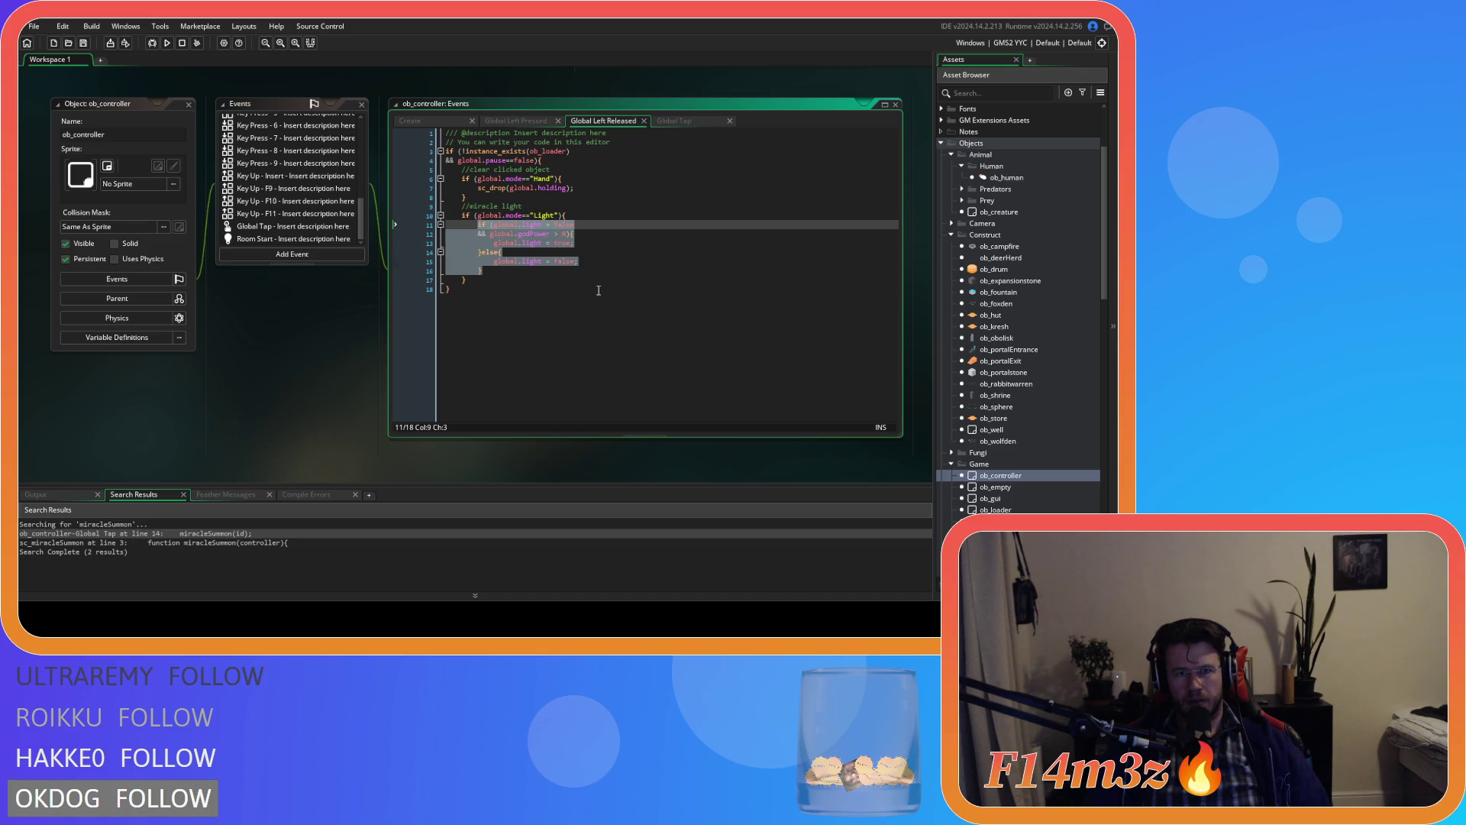
left_click_drag(477, 279, 461, 215)
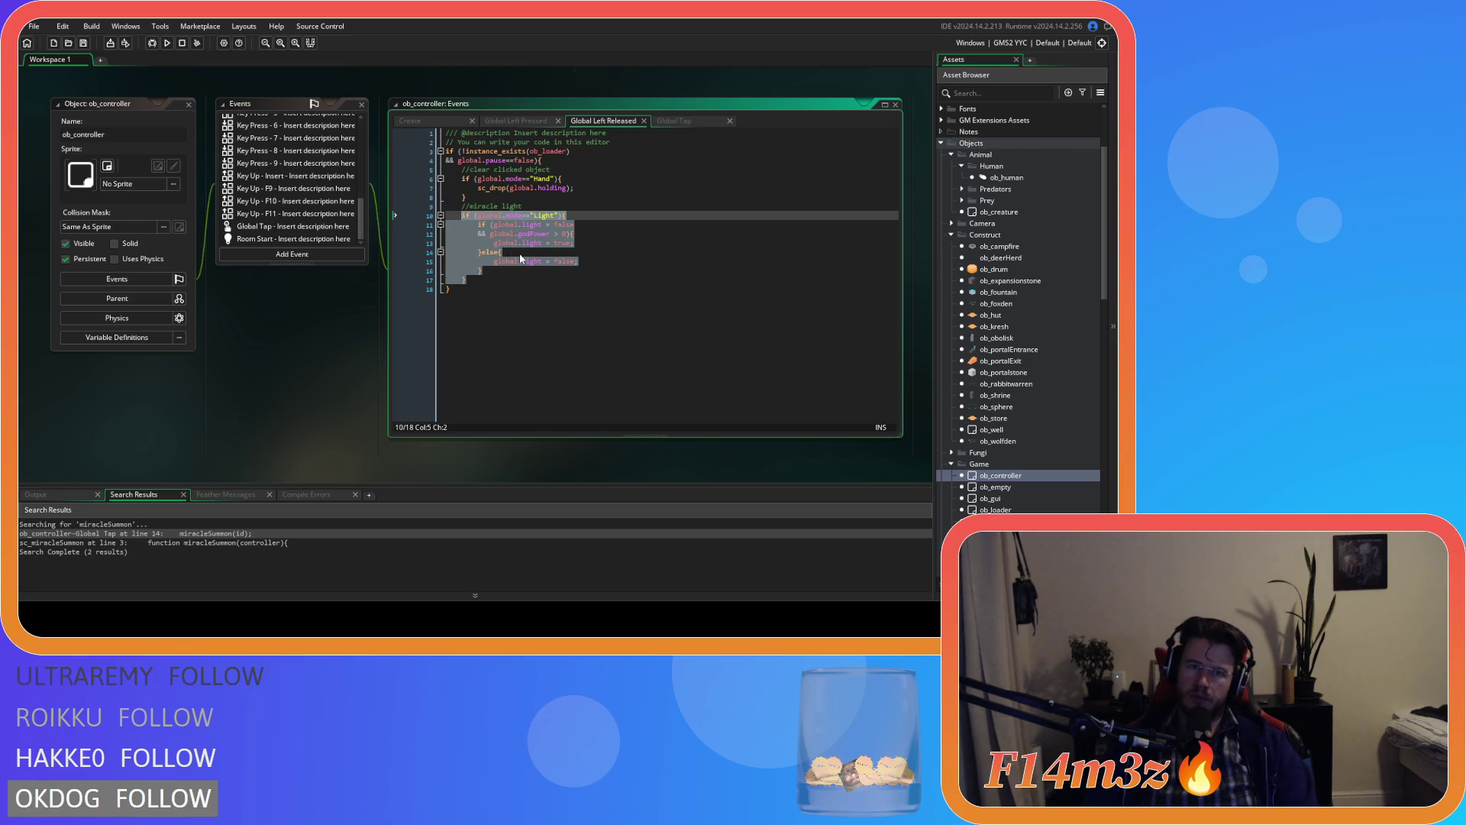
key("ctrl+k")
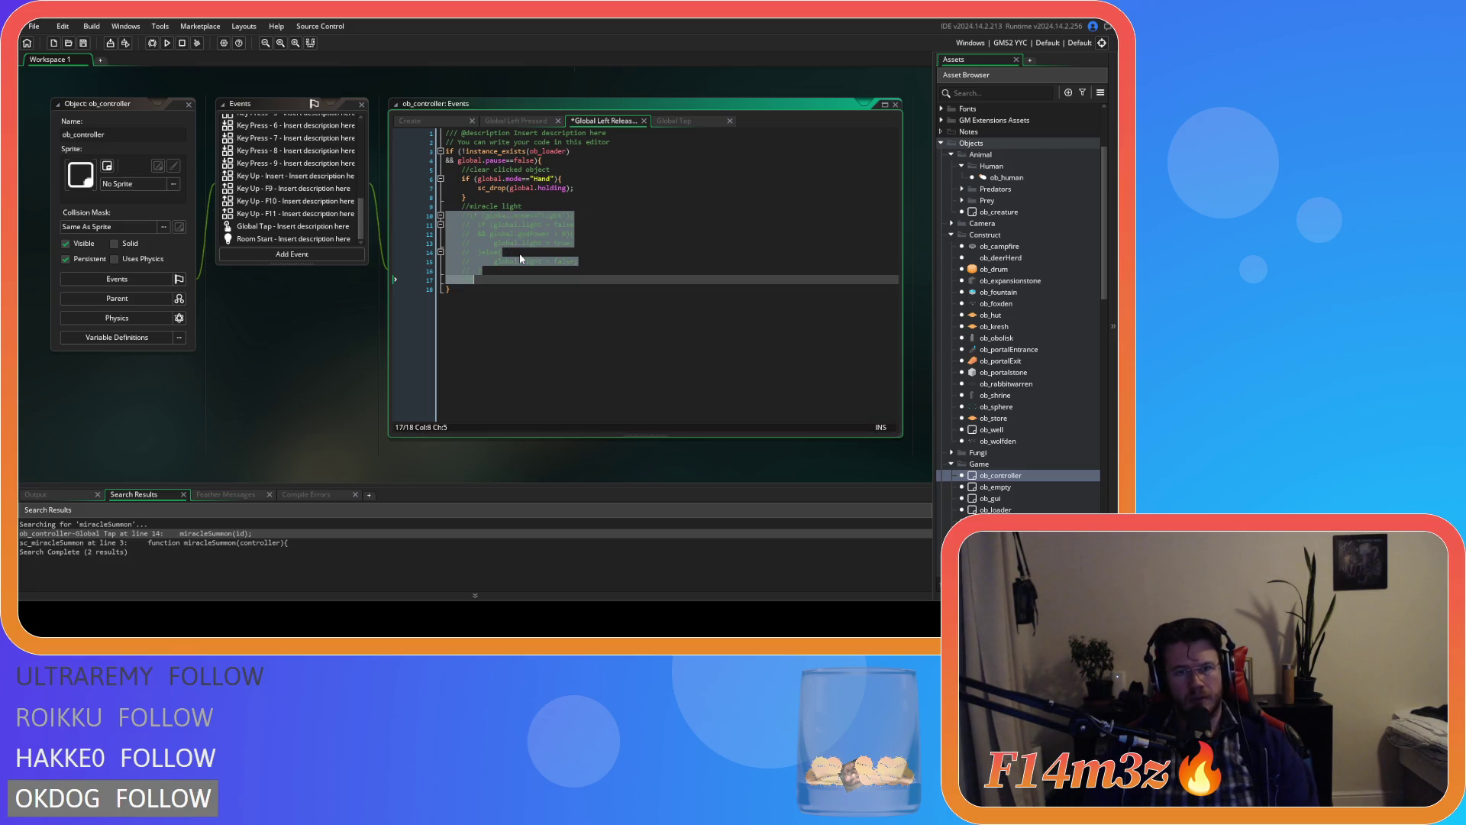
key("ctrl+s")
left_click(547, 265)
scroll(278, 364, "up", 5)
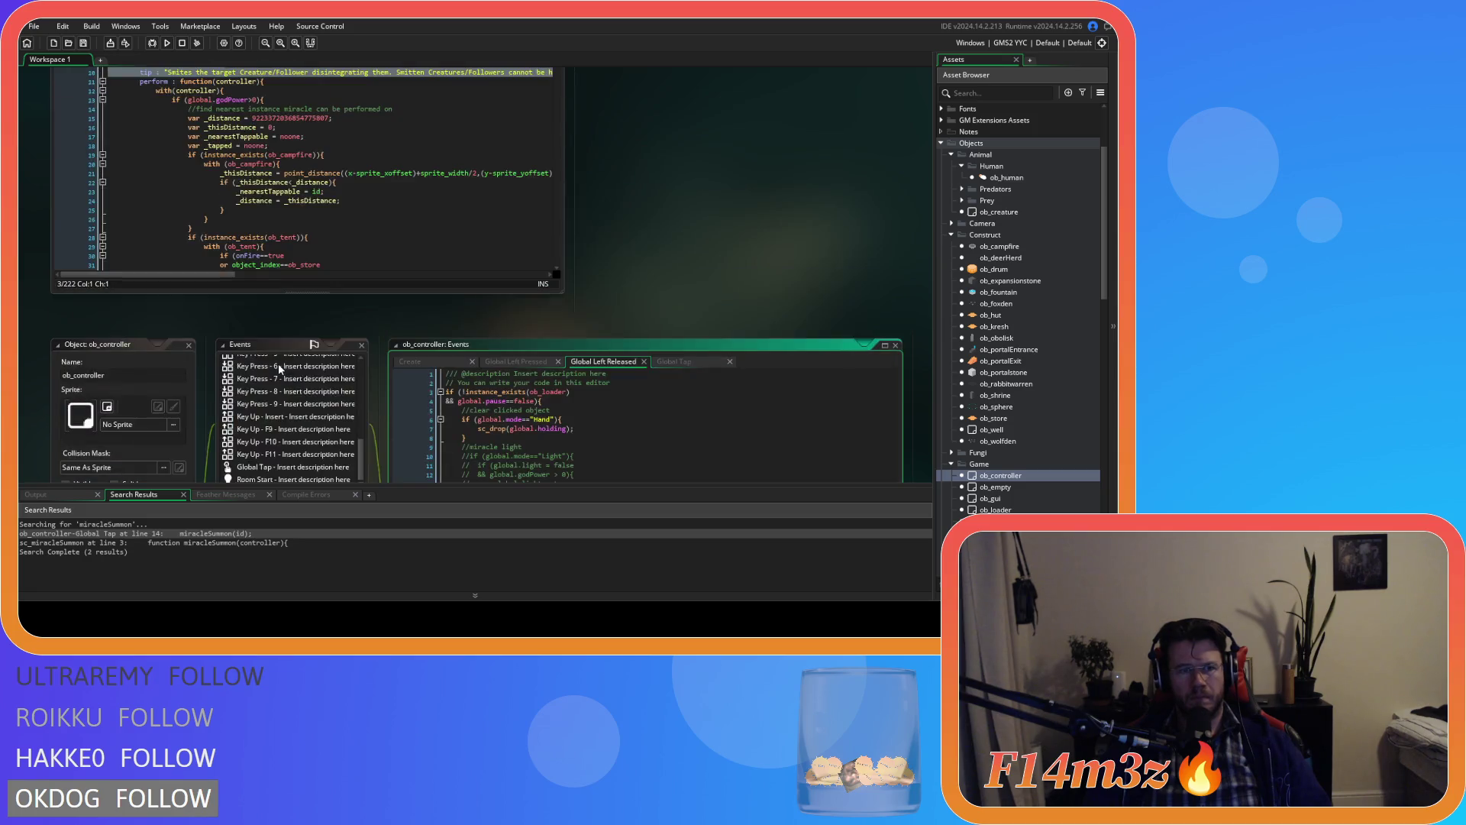
Step: Review sc_miracleHand's global.miracleHand struct and ob_hut pickup loop, then reopen sc_miracleLight
scroll(278, 363, "up", 2)
scroll(646, 390, "up", 3)
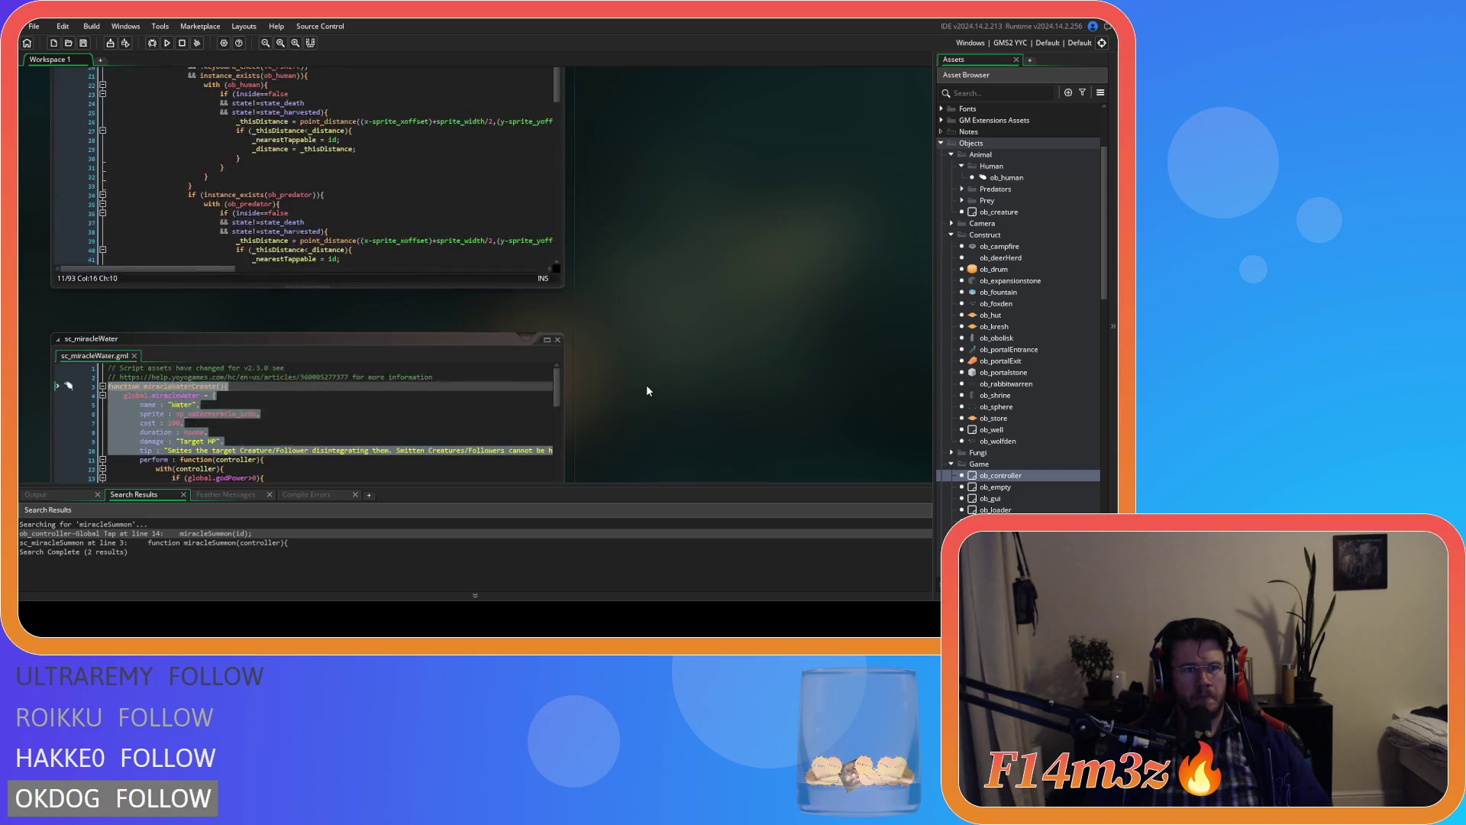
scroll(647, 389, "up", 3)
scroll(1045, 456, "down", 3)
scroll(1046, 456, "down", 10)
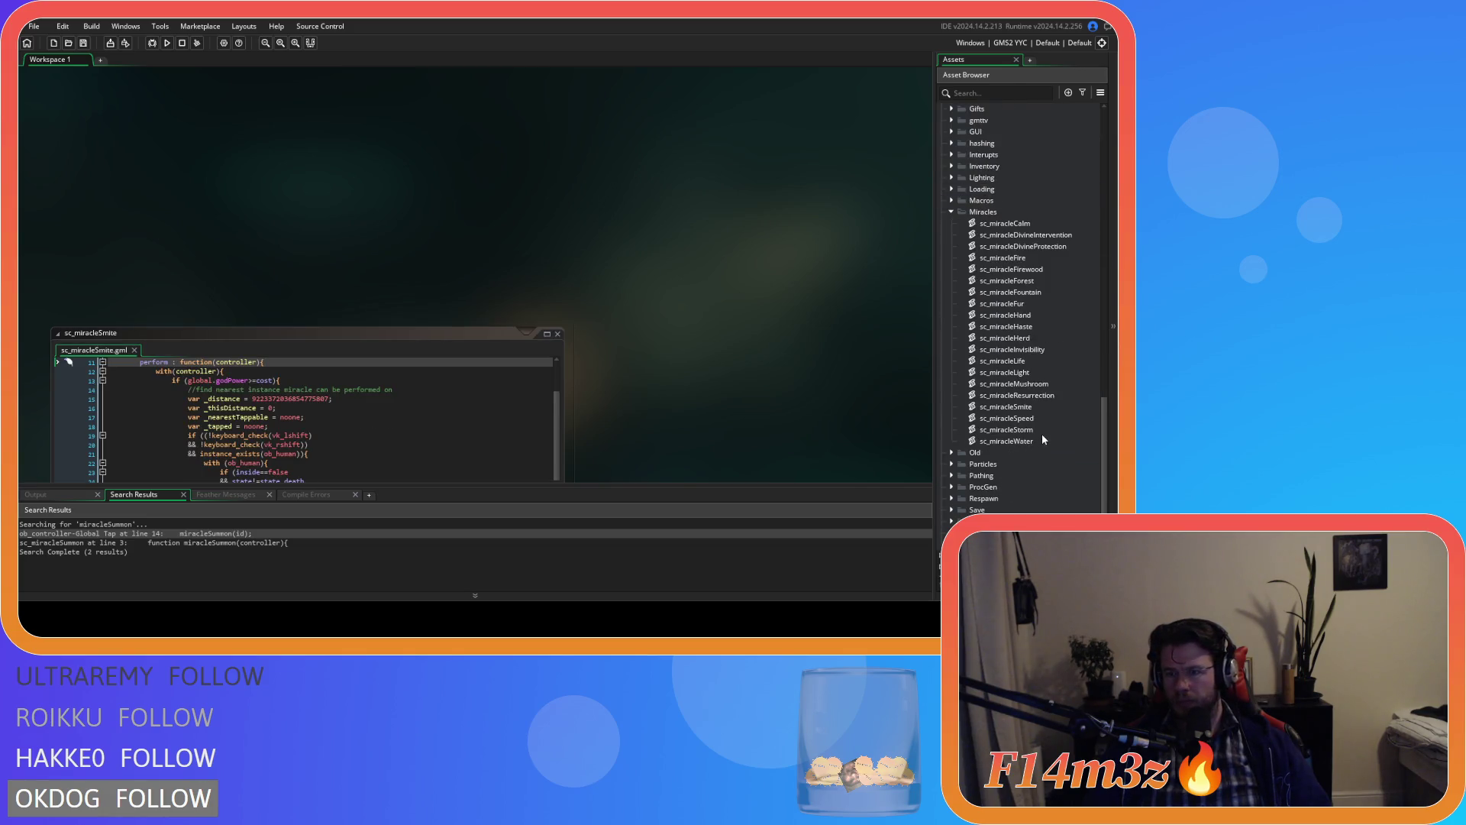
double_click(1023, 315)
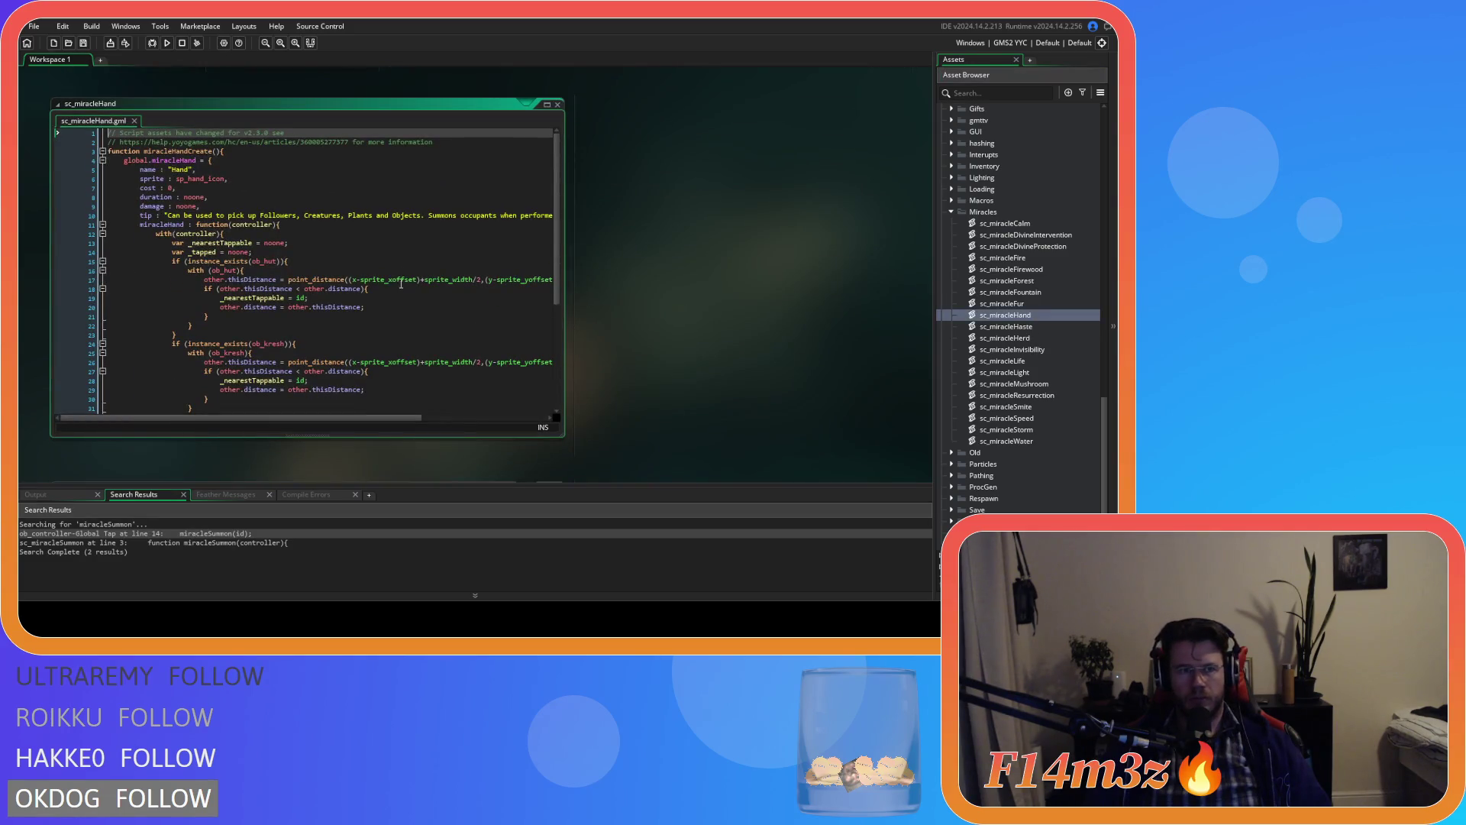
left_click(353, 271)
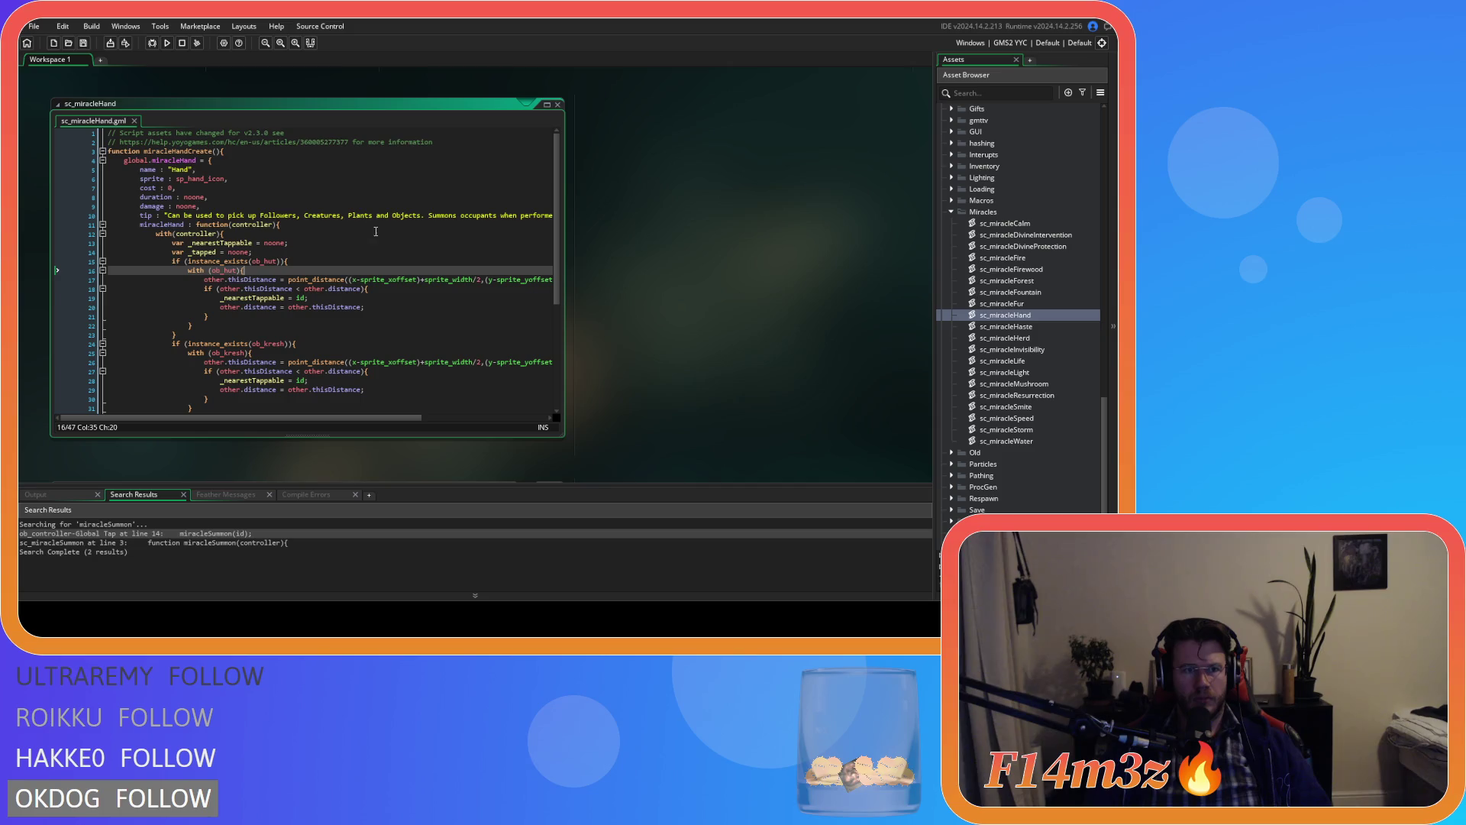
left_click(272, 163)
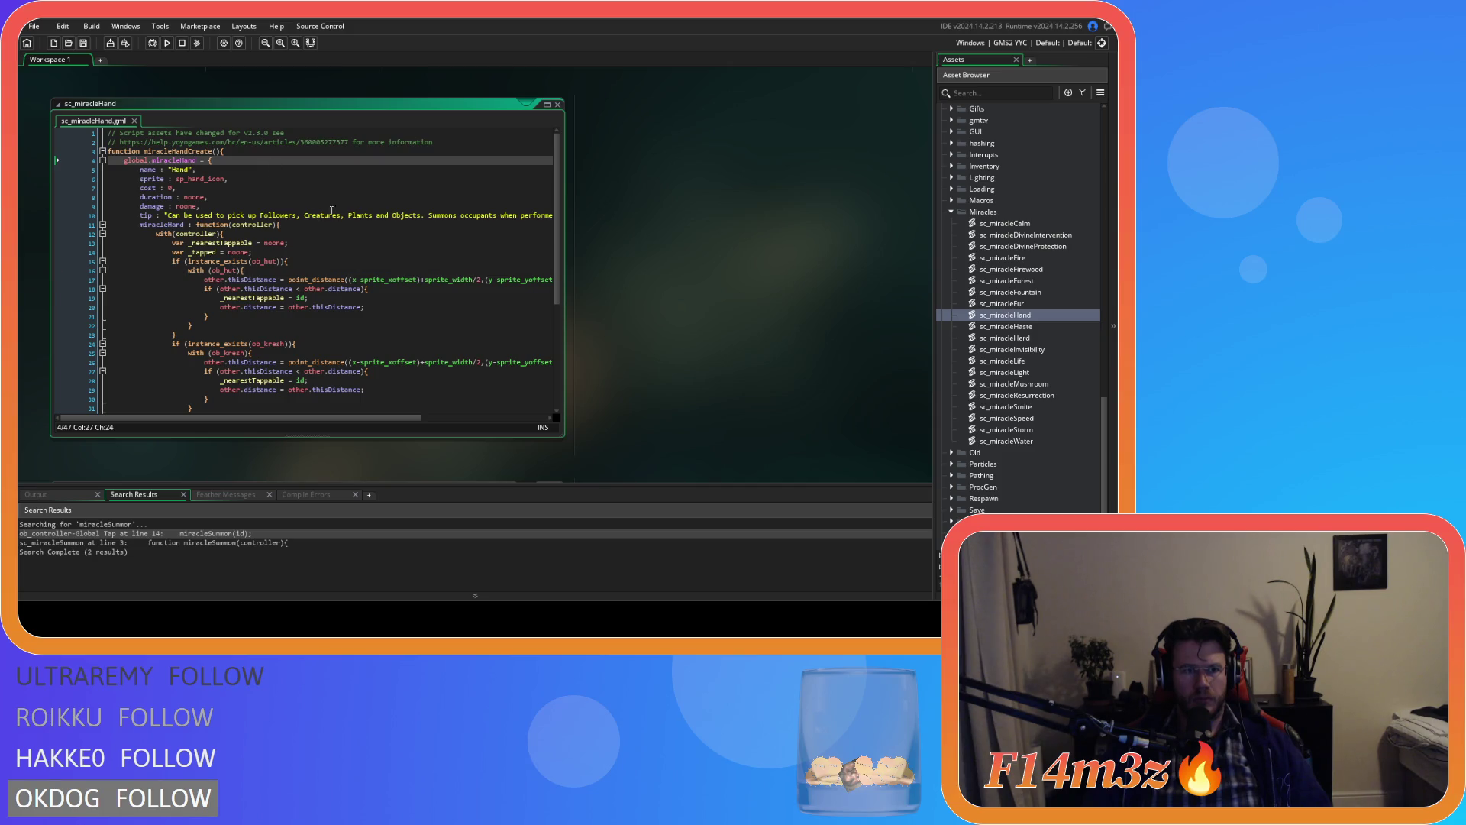
scroll(417, 288, "down", 5)
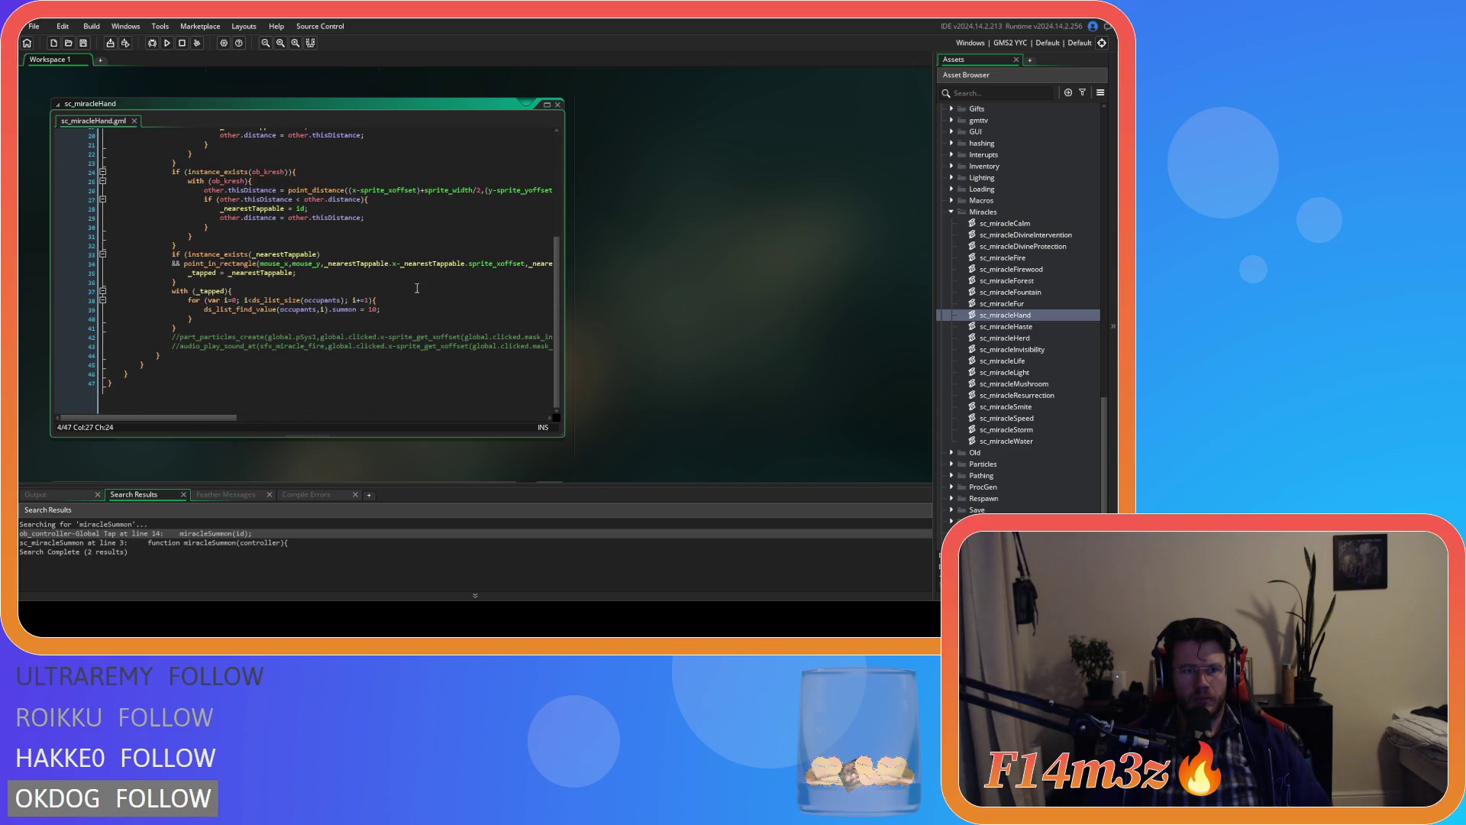
scroll(417, 288, "up", 3)
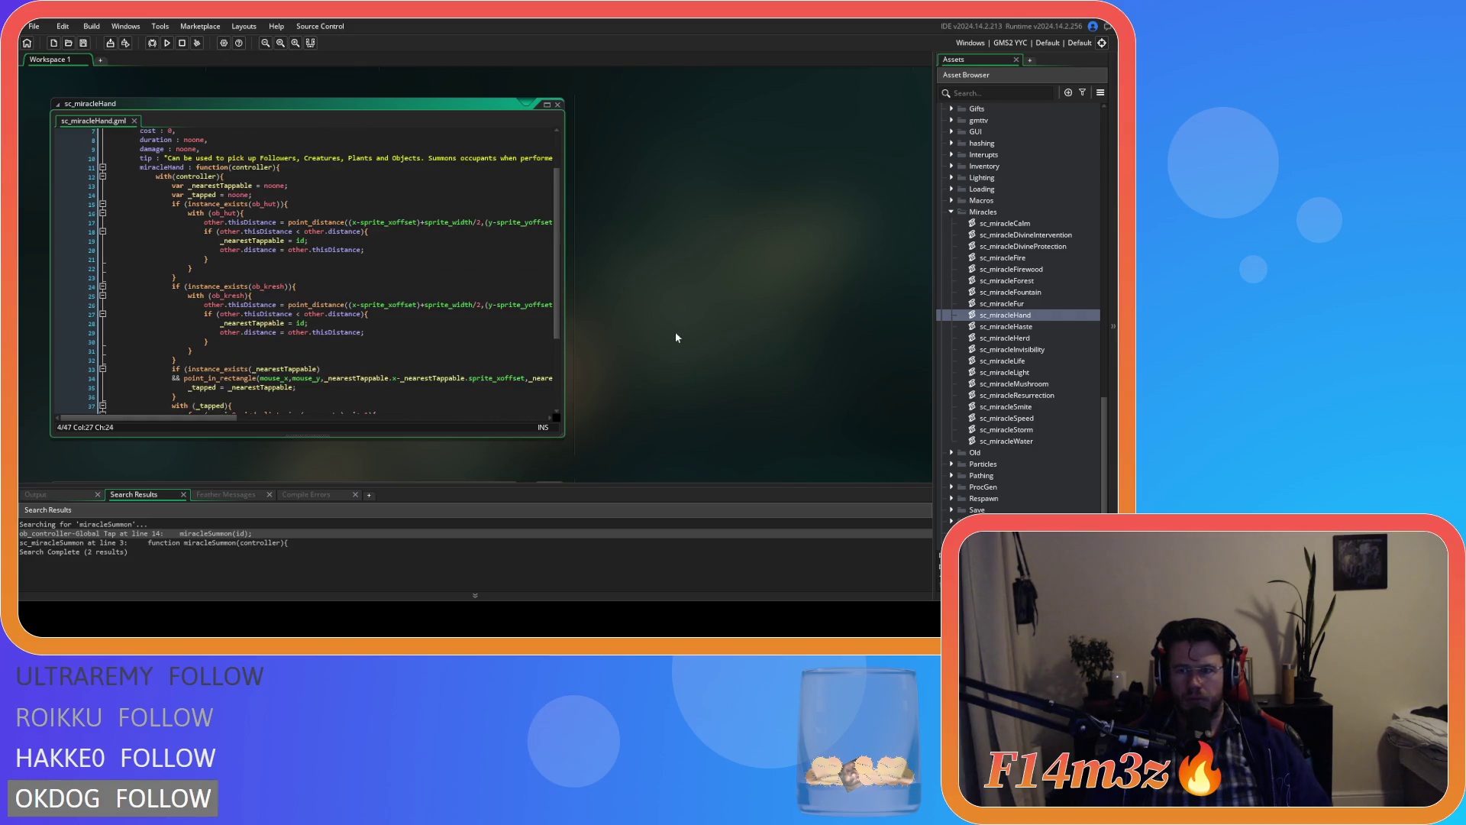
double_click(1006, 372)
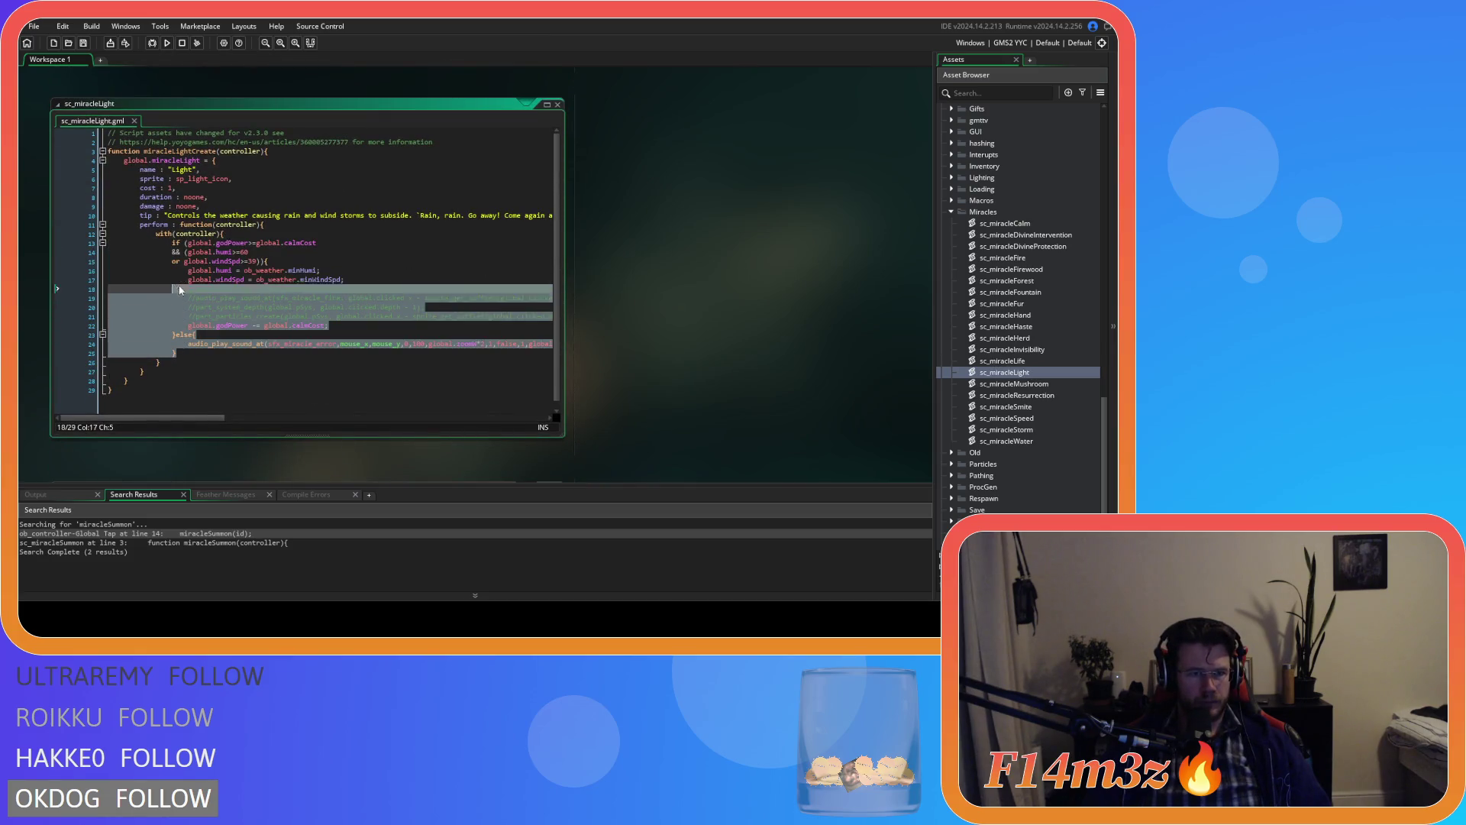
Step: Paste the if/else global.light toggle over the old perform block, indent it, and save
type("if (global.light = false \t\t&& global.godPower > 0){ \t\t\tglobal.light = true; \t\t}else{ \t\t\tglobal.light = false; \t\t}")
left_click_drag(156, 294, 114, 244)
key("Tab")
left_click(337, 282)
key("ctrl+s")
Step: Tighten the spacing in the global.light and godPower > 0 conditions and save again
left_click(330, 234)
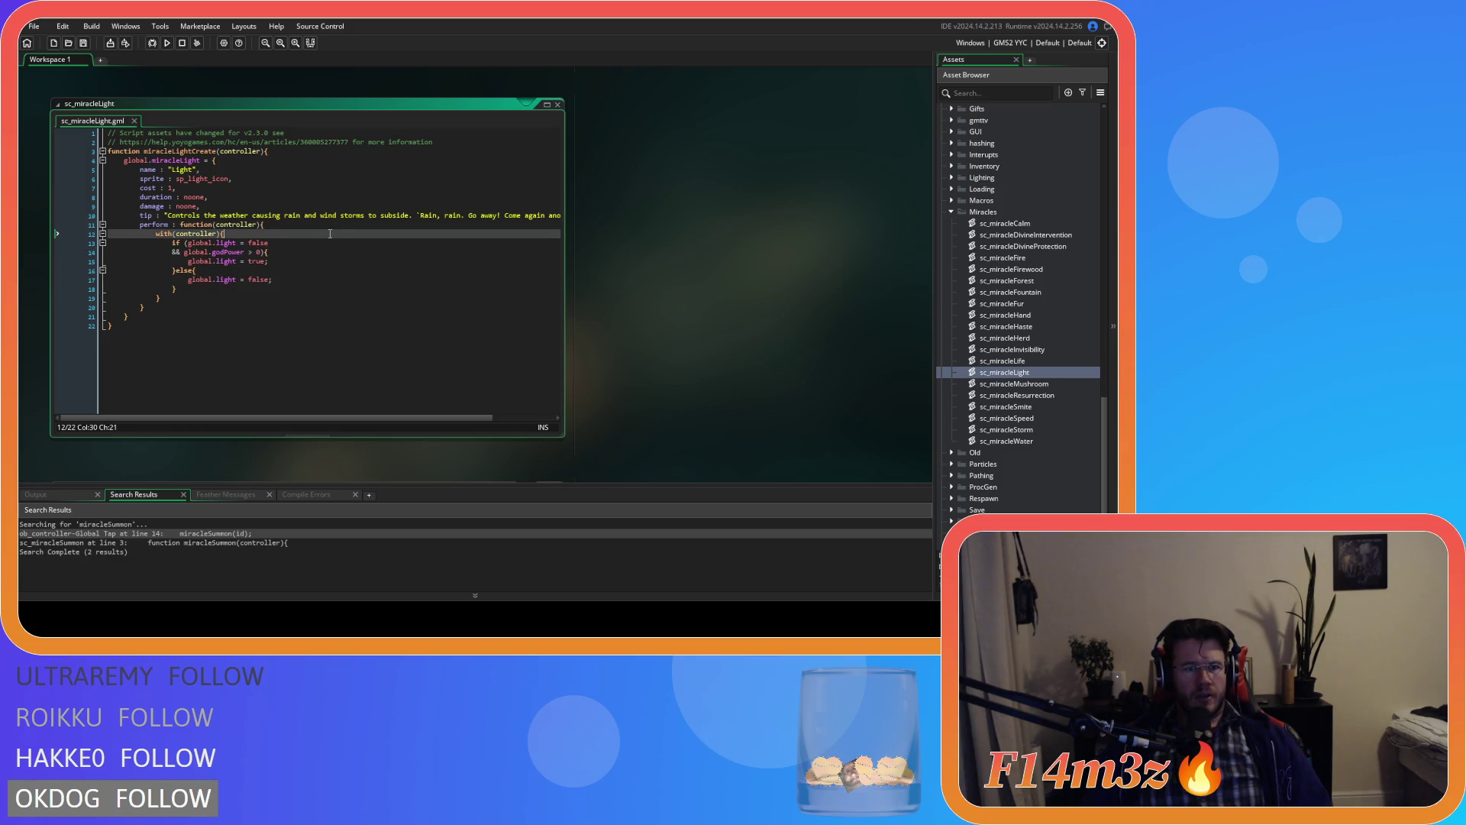
left_click_drag(212, 243, 310, 242)
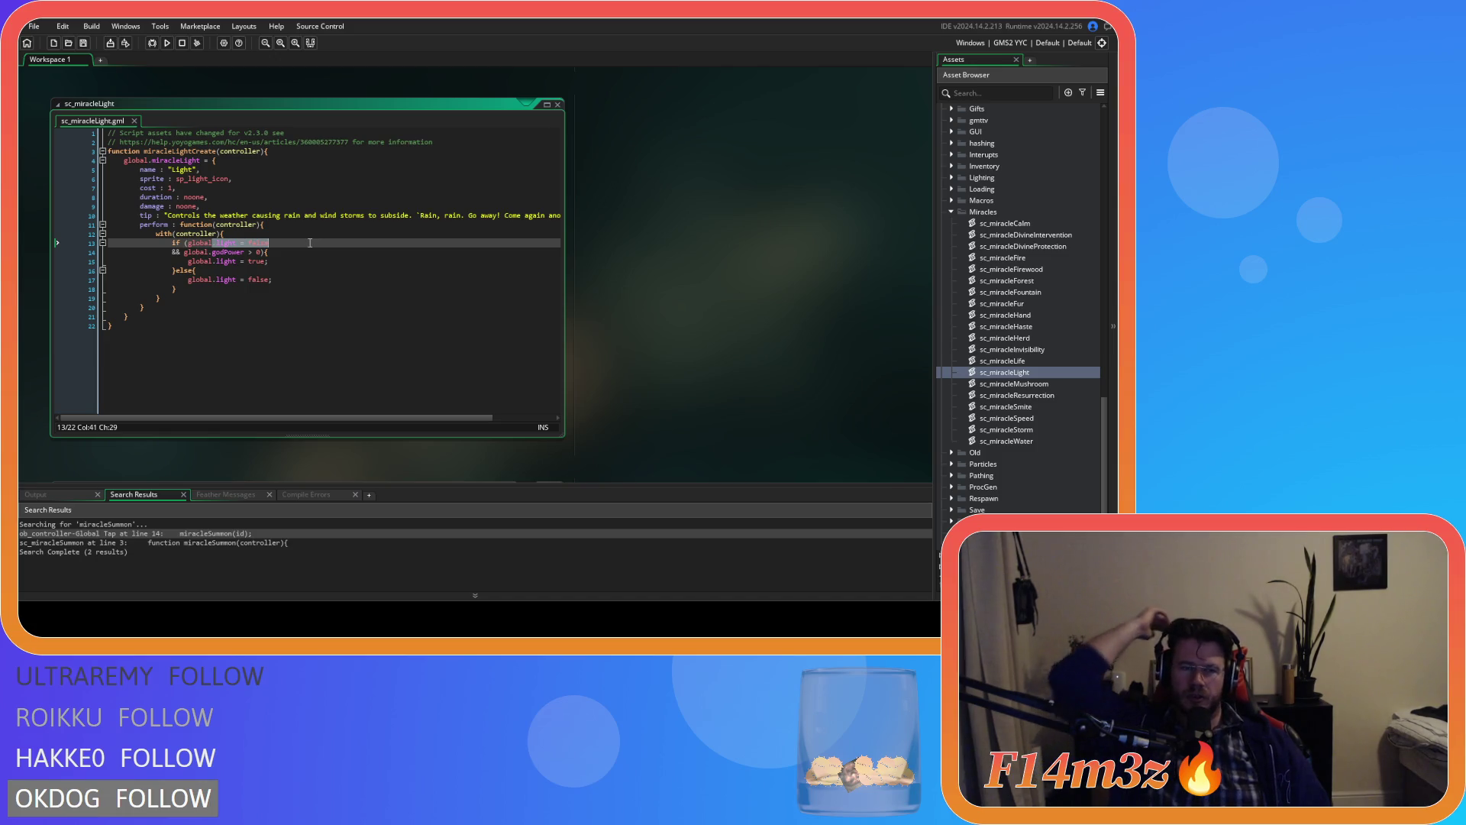
left_click(310, 242)
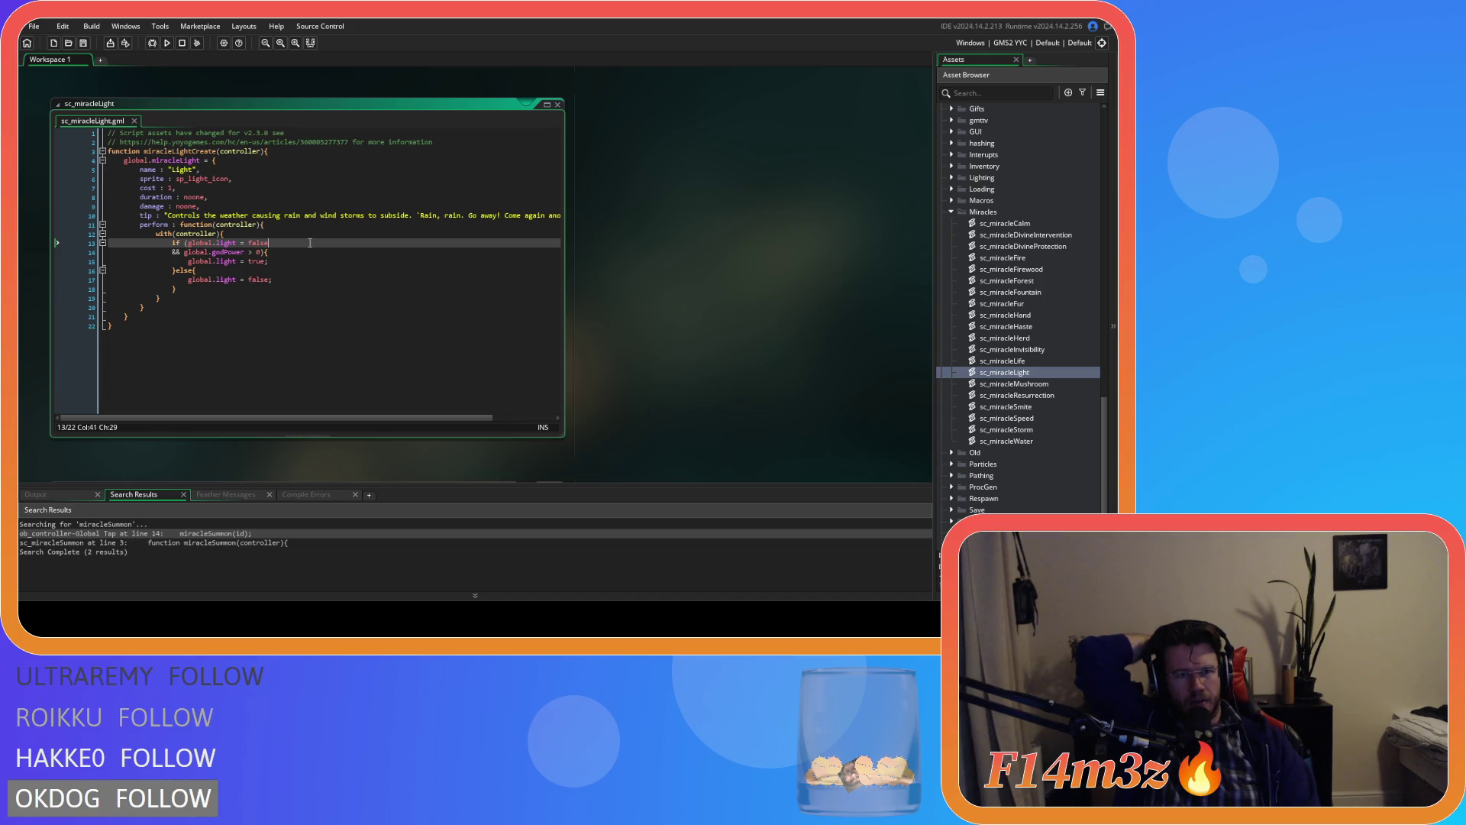
key("Down")
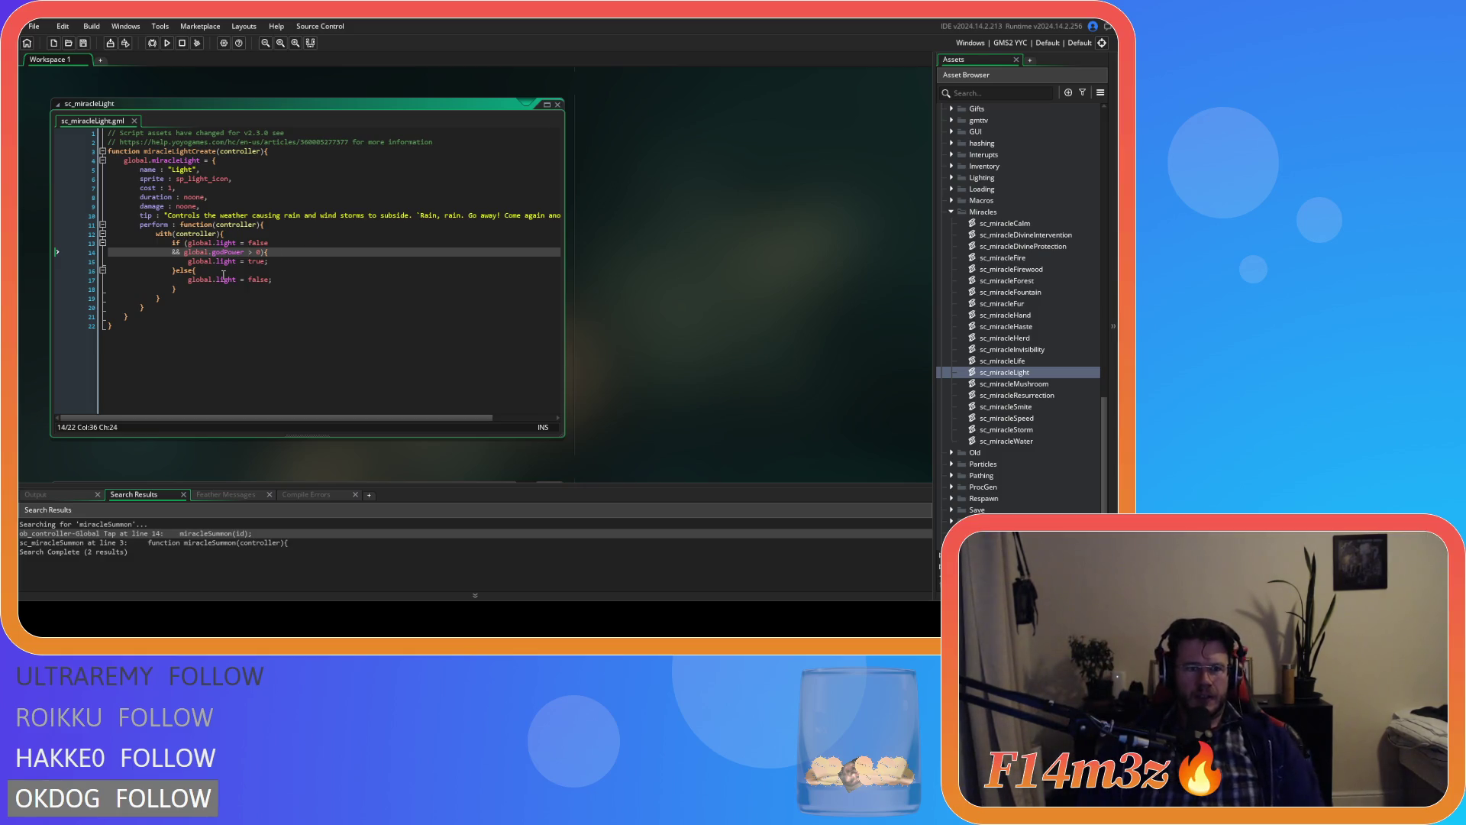
key("BackSpace")
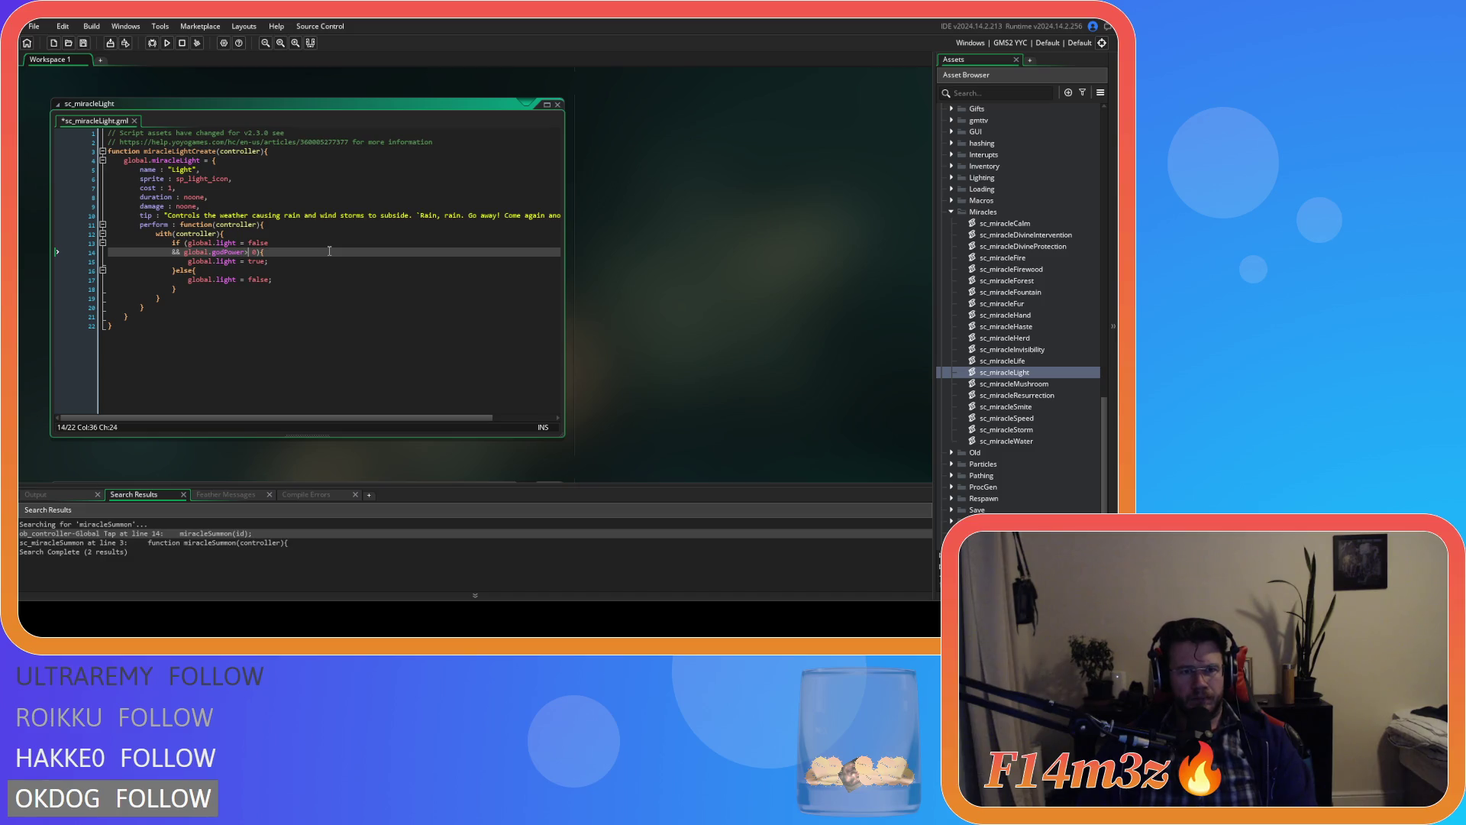
left_click(243, 242)
key("BackSpace")
key("Right")
key("Delete")
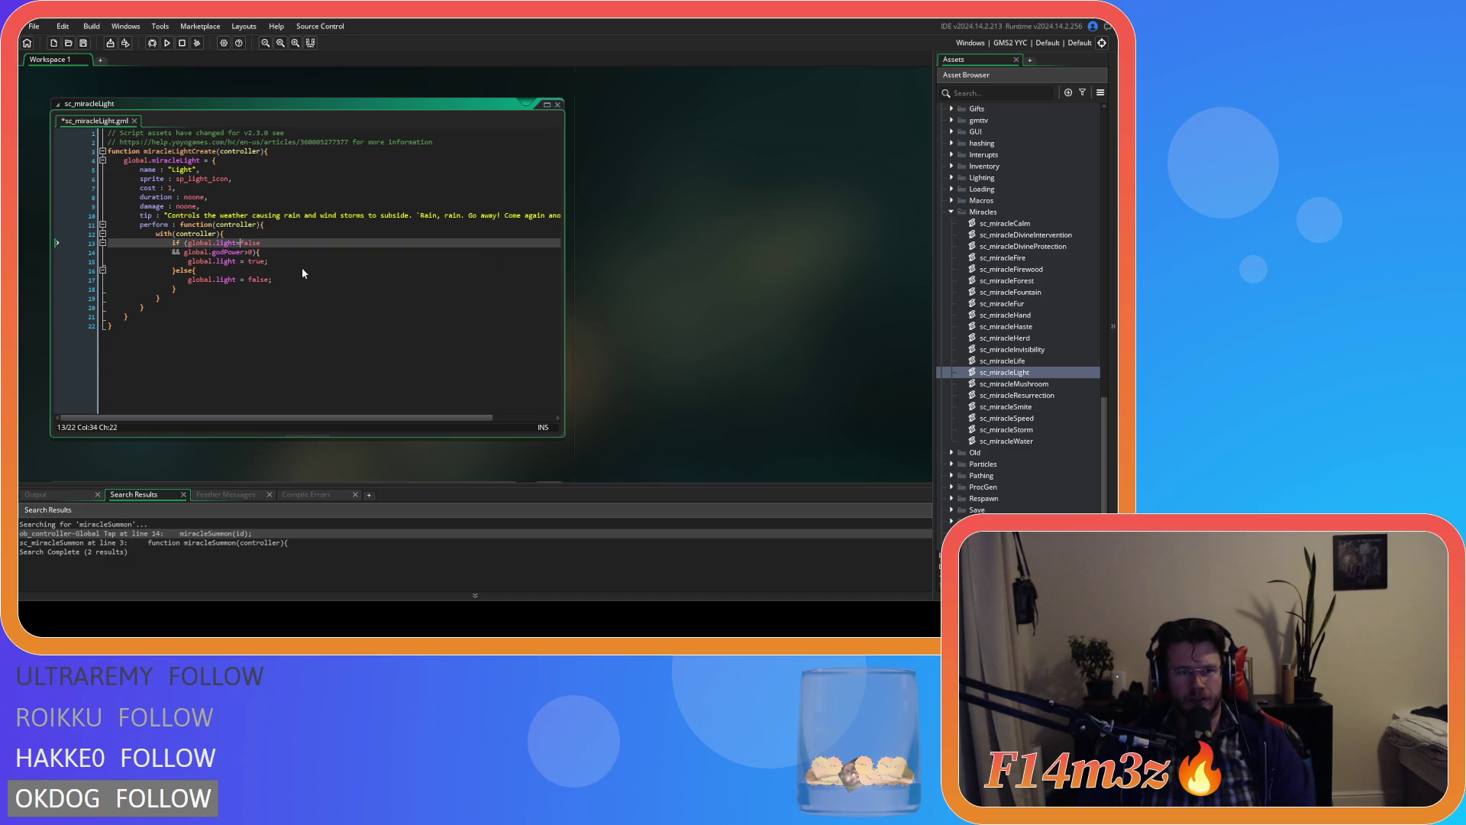
key("ctrl+s")
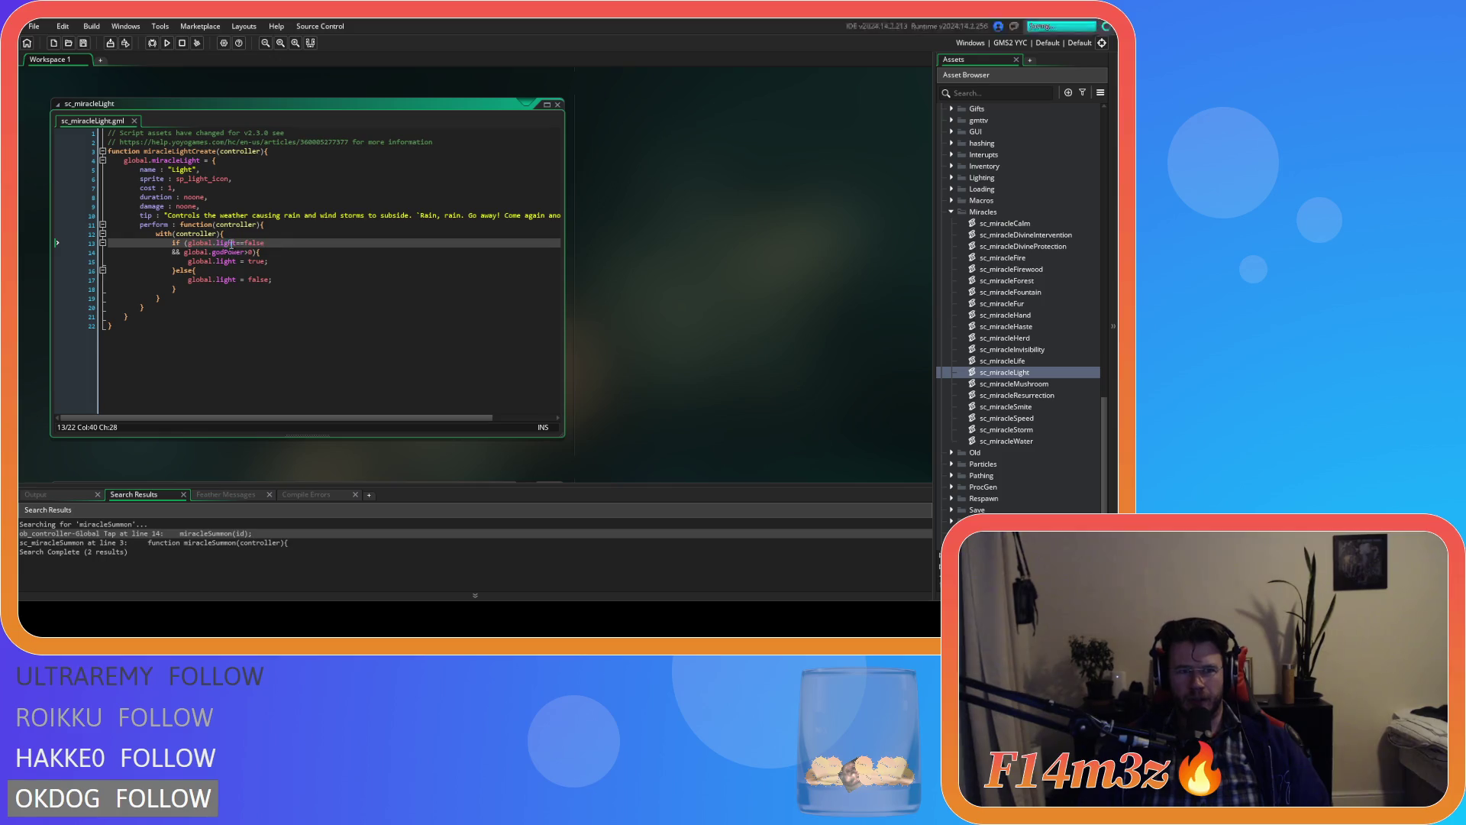
key("shift+End")
left_click(402, 278)
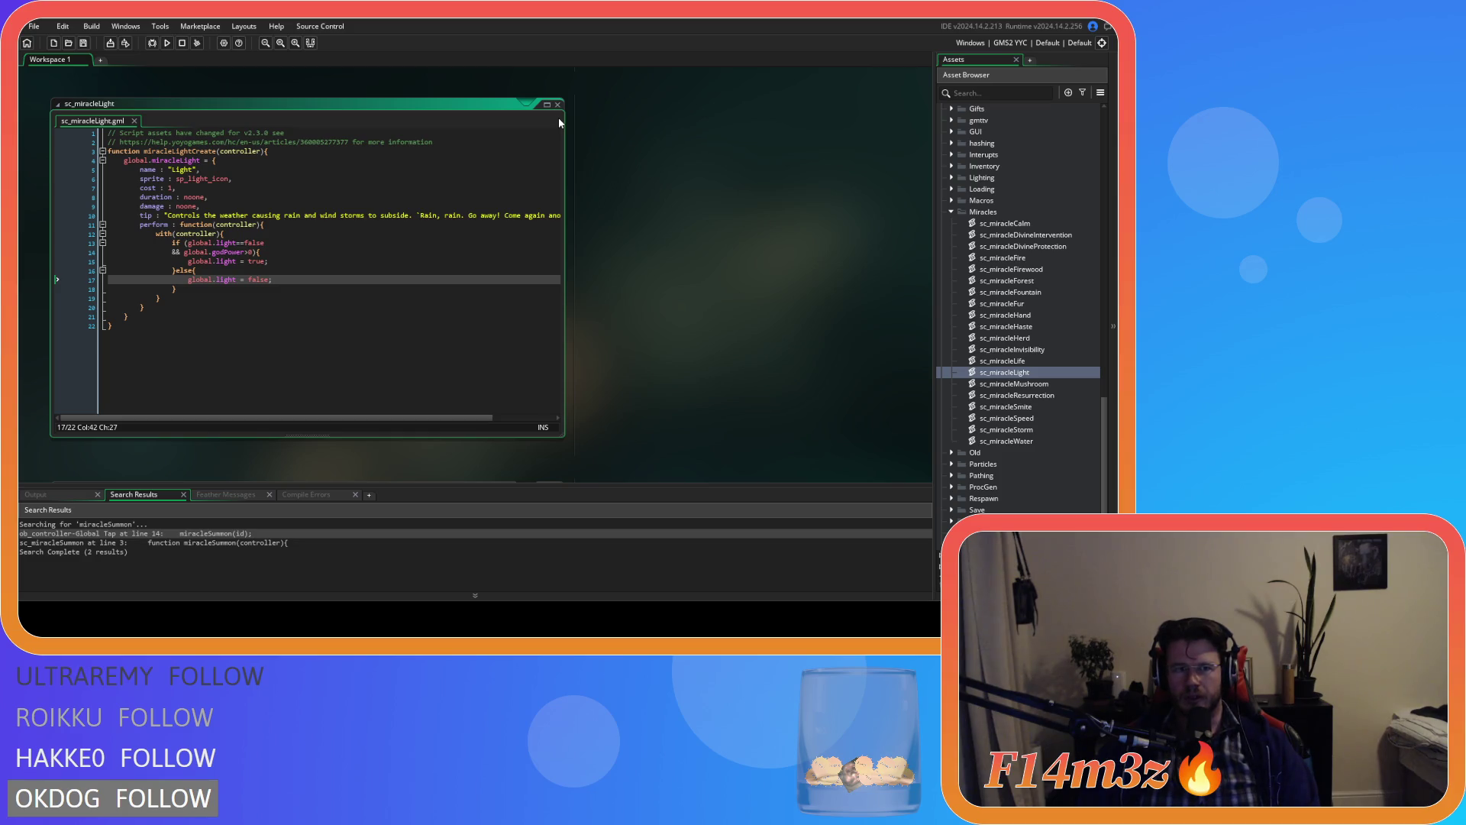
scroll(693, 304, "up", 2)
right_click(693, 304)
Step: Use Windows > Close All to shut every open code editor
mouse_move(711, 322)
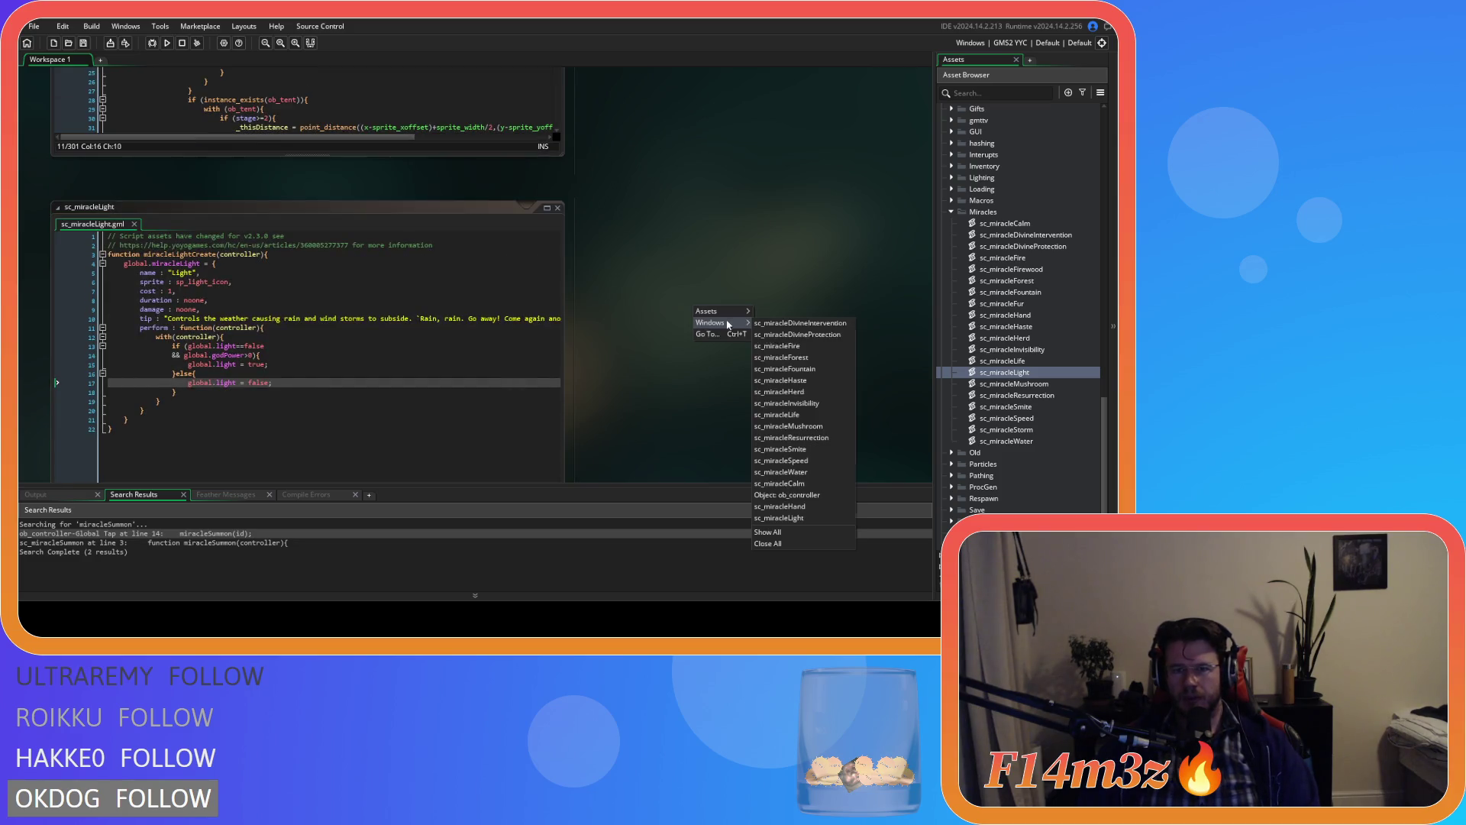
left_click(782, 543)
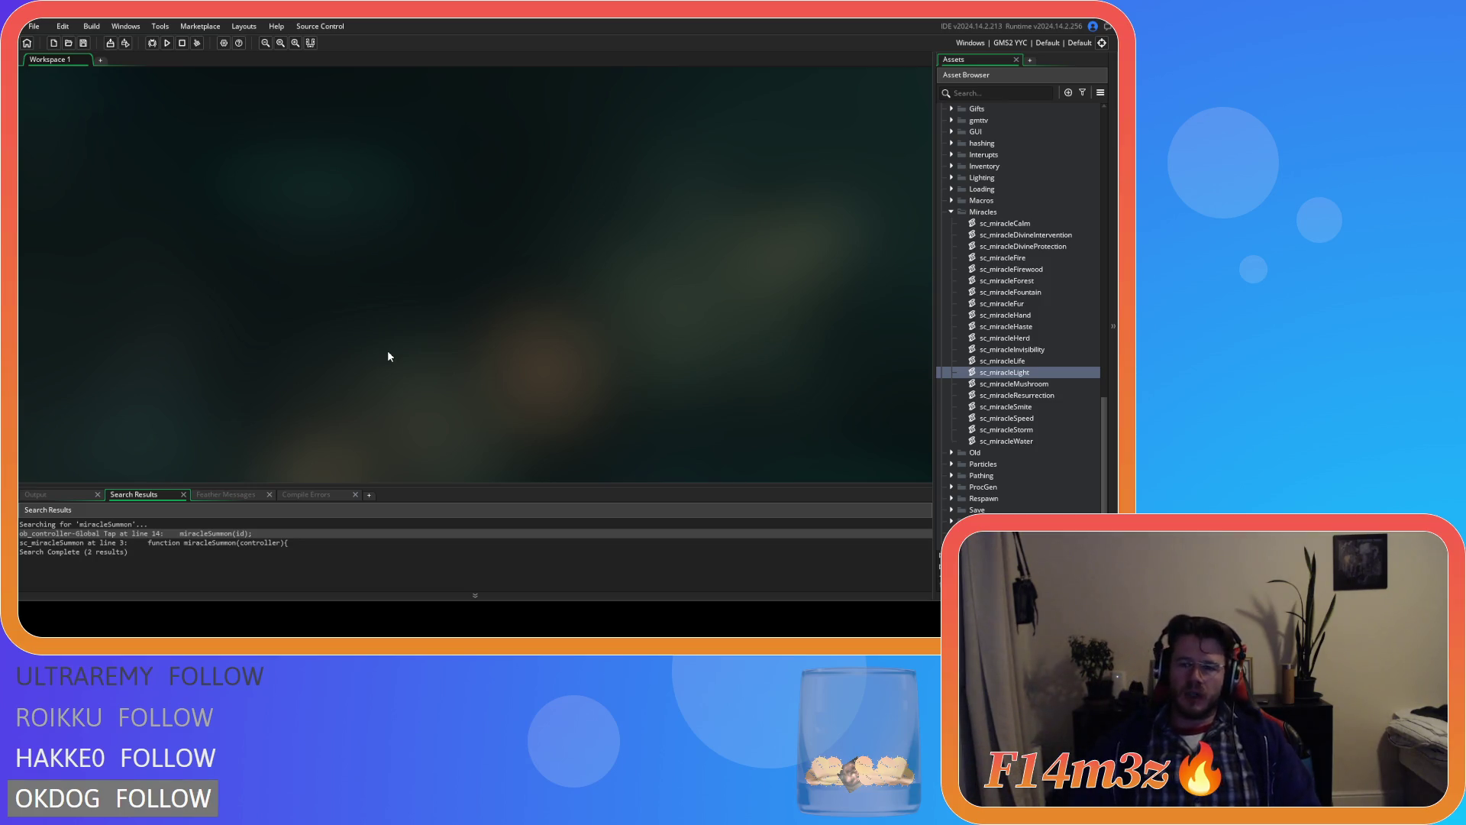
Step: Search the project for global.mode=="Hand" and open the Global Left Released match at line 6
scroll(1040, 275, "up", 5)
scroll(1041, 278, "up", 2)
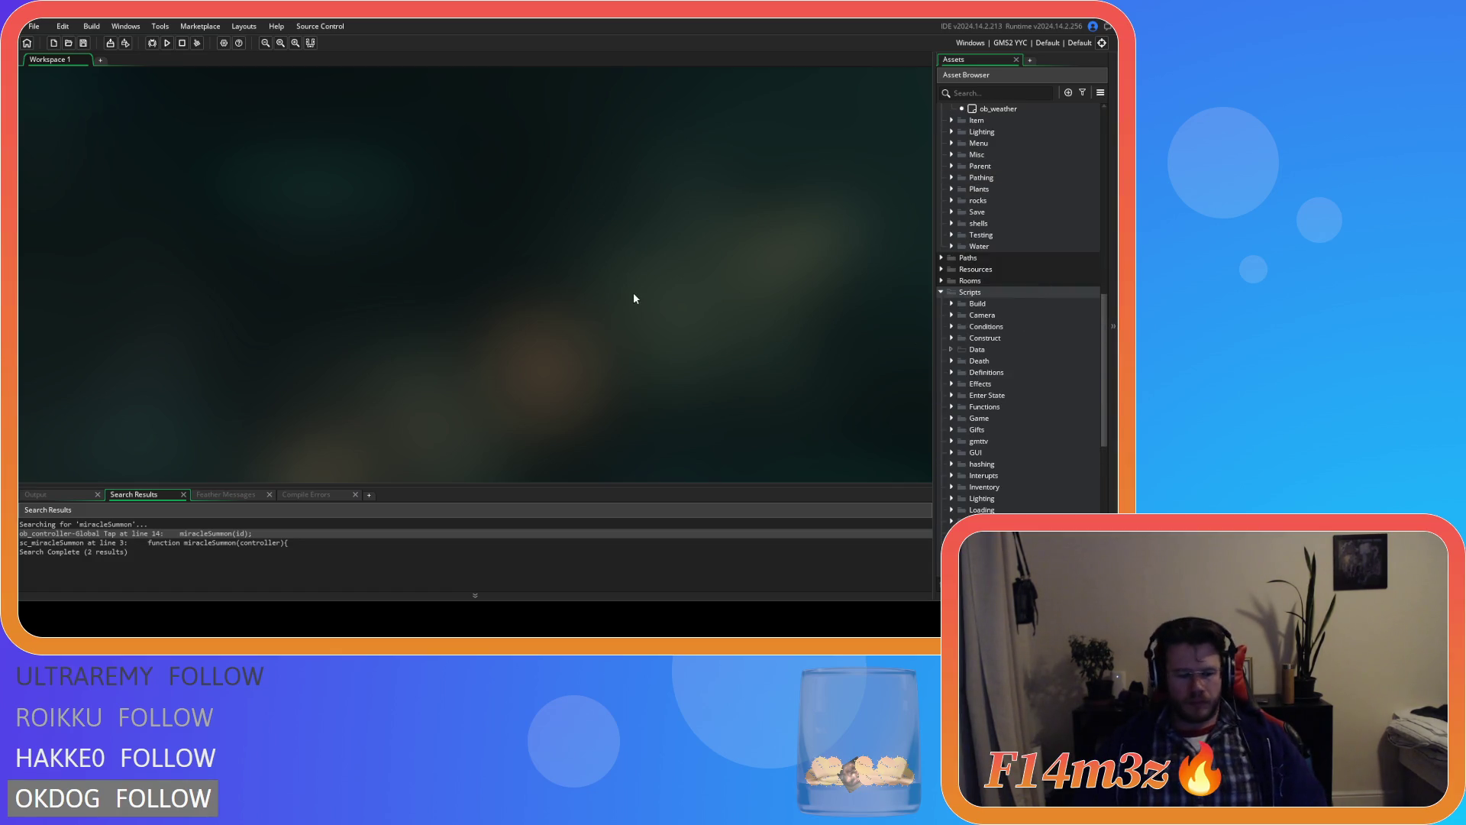
key("ctrl+shift+f")
type("global.mode==\"Hand")
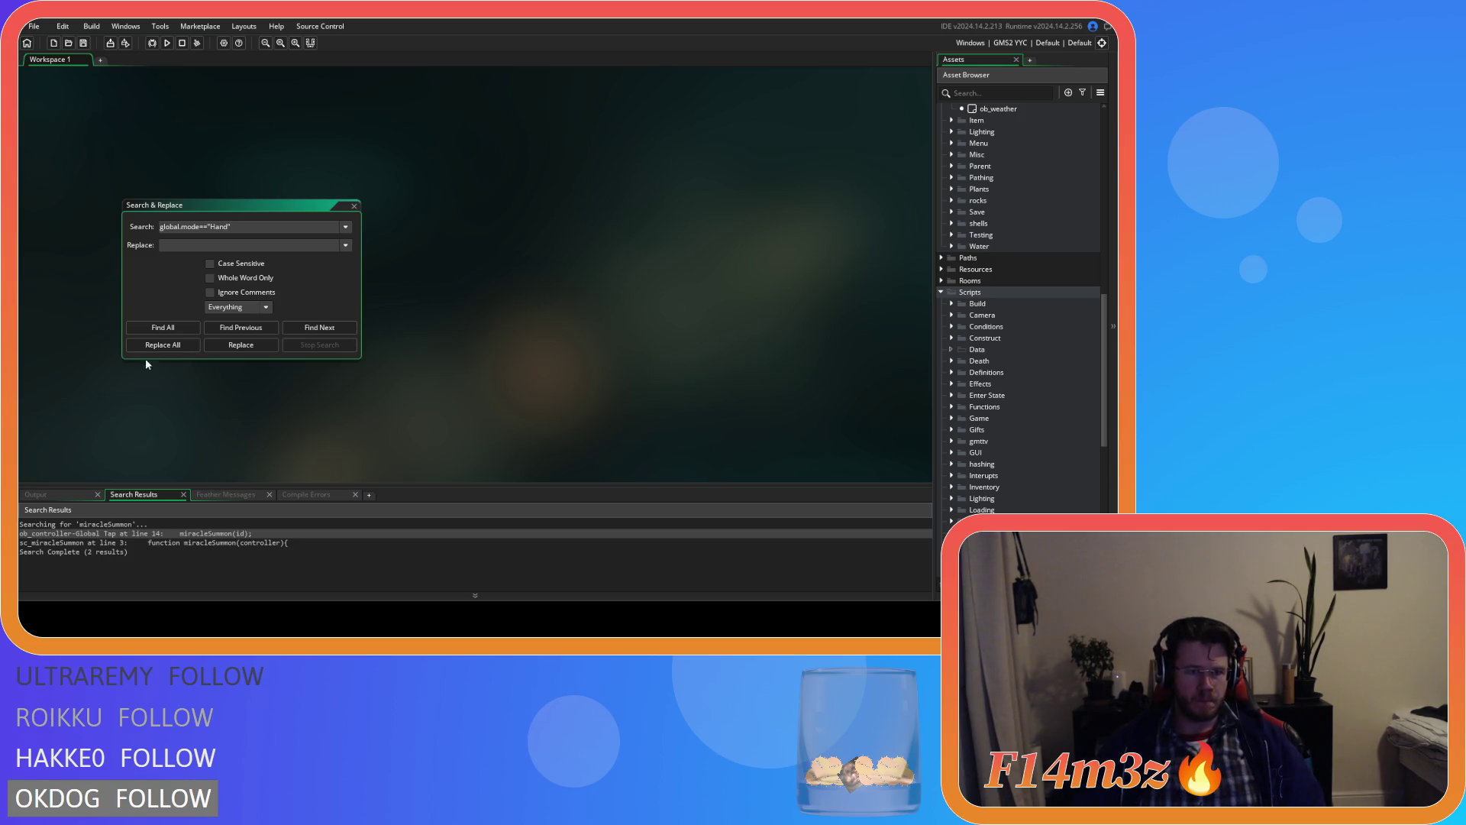
left_click(163, 327)
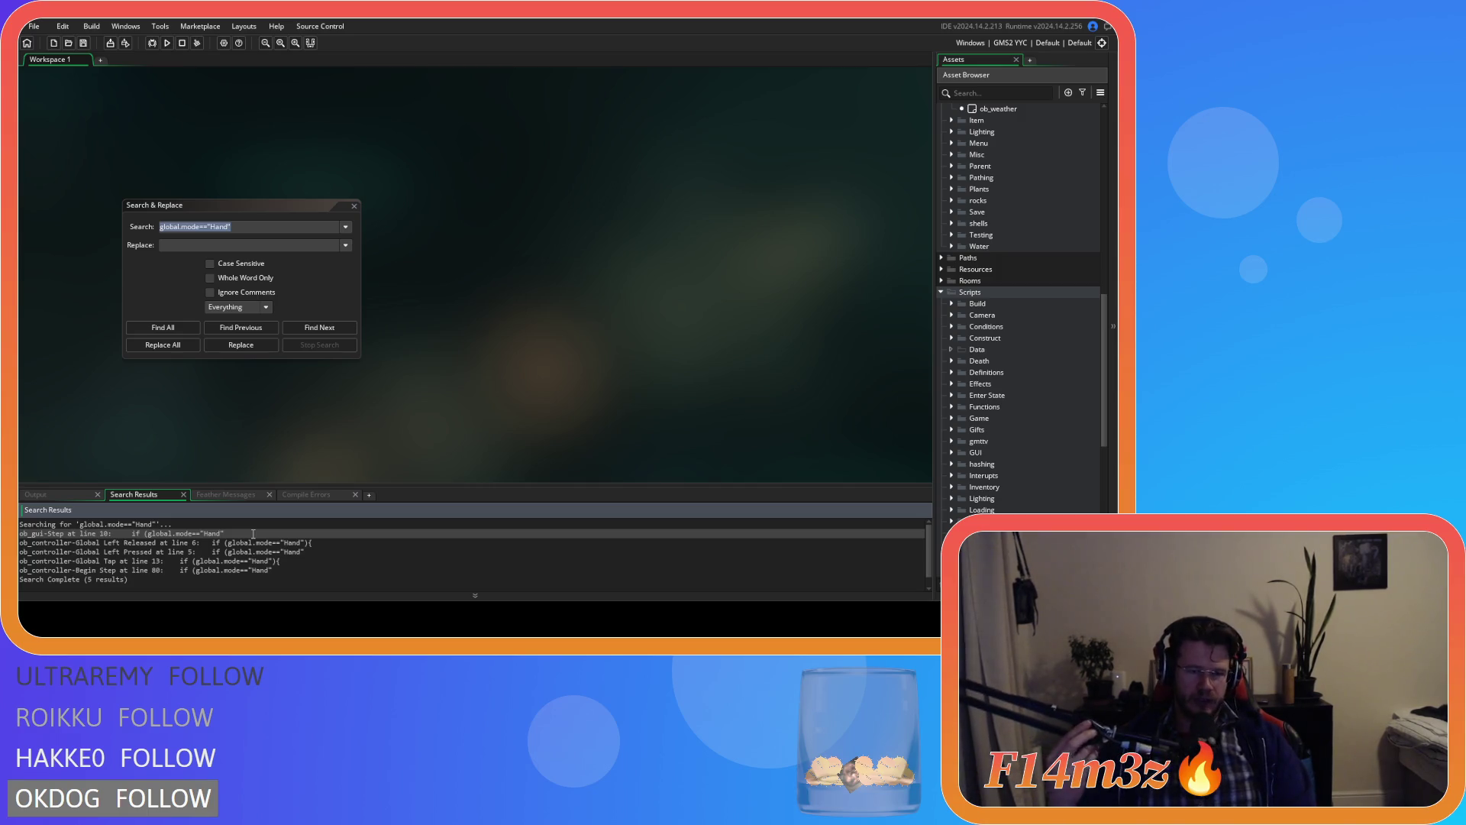
double_click(190, 543)
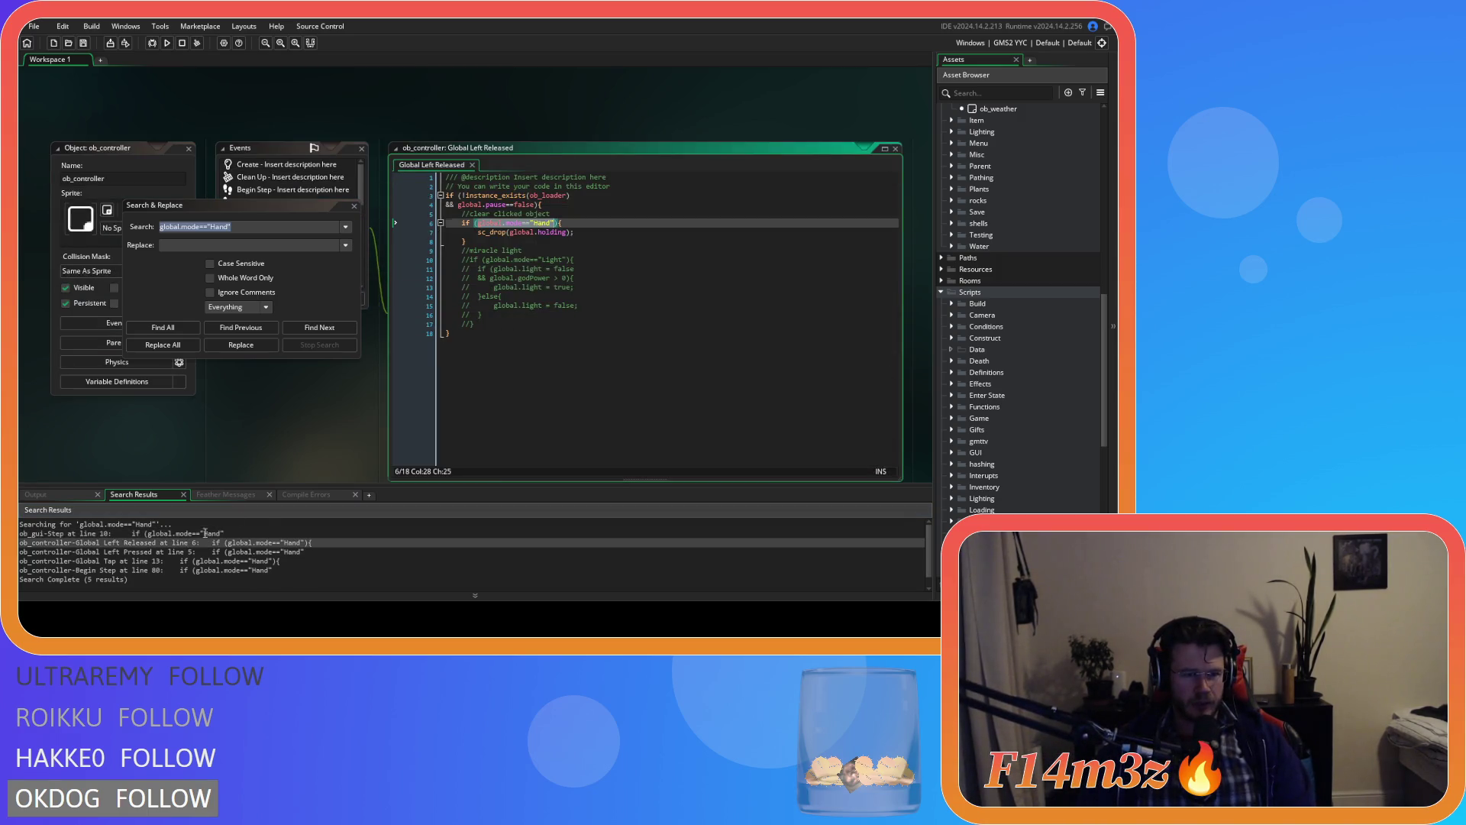
Step: Replace "Hand" with global.miracleHand in the Global Left Released check
left_click(548, 245)
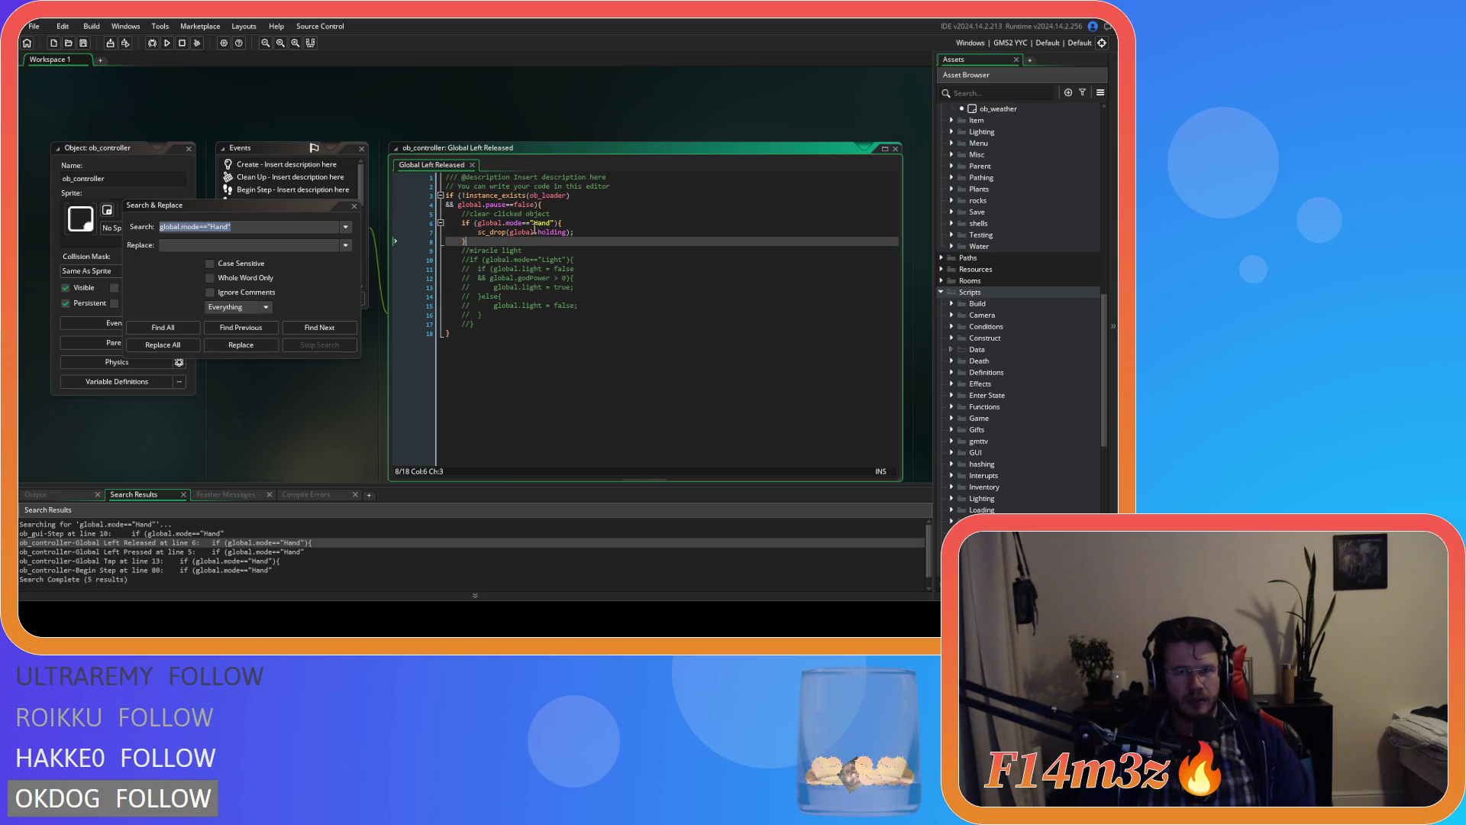
left_click_drag(531, 222, 556, 228)
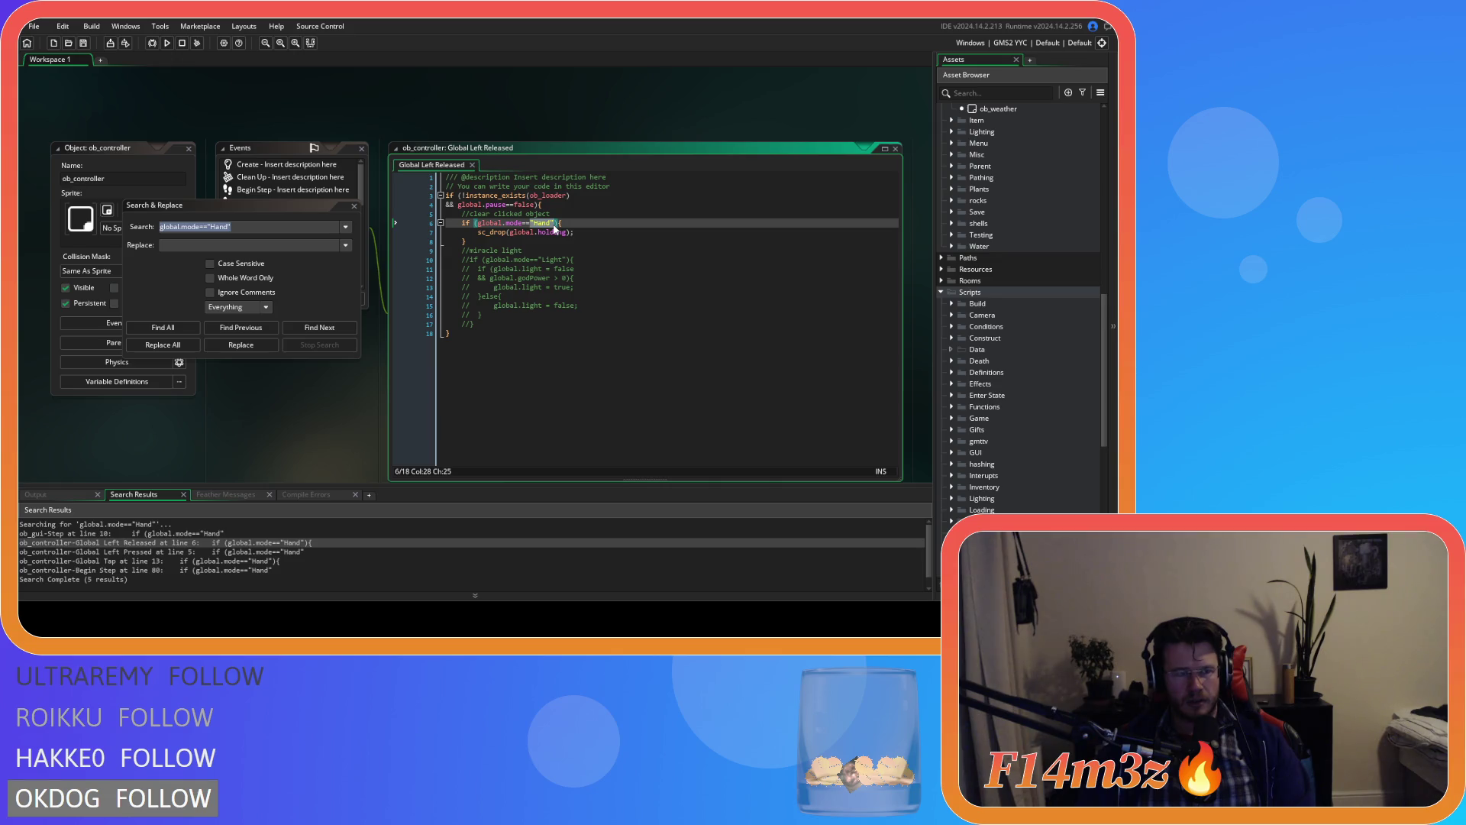
type("global.")
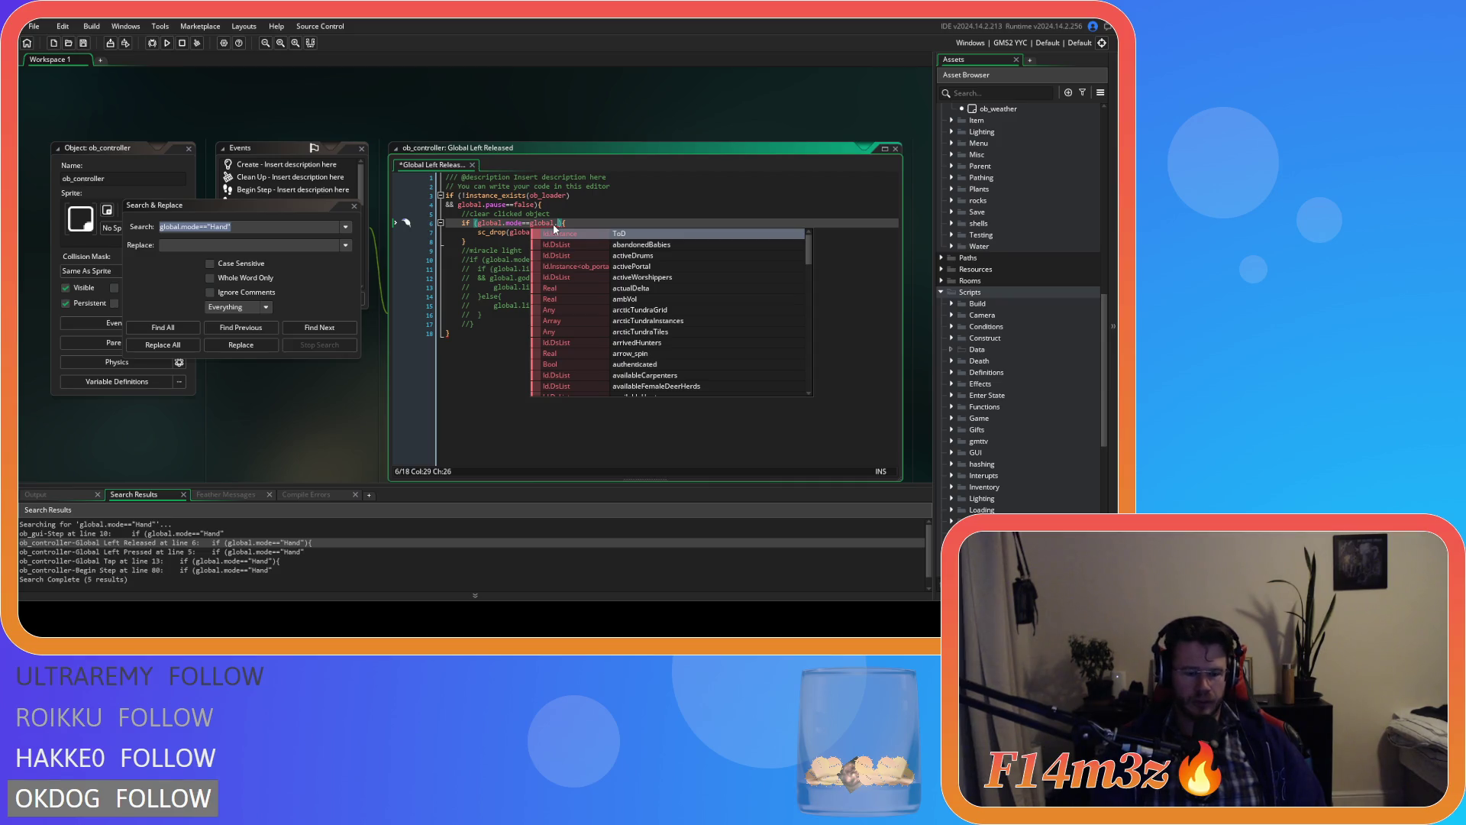
type("miracleH")
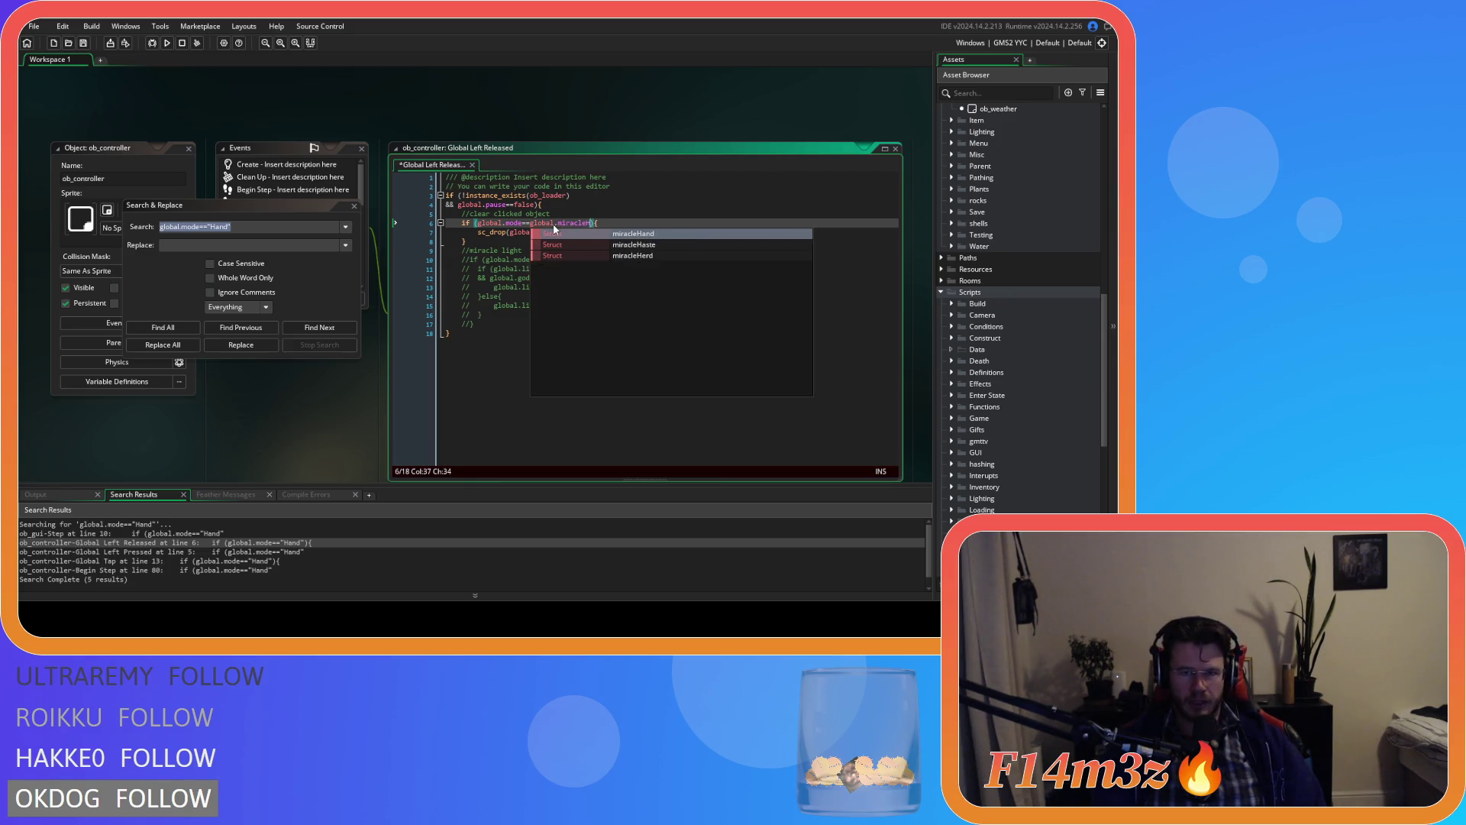
key("Return")
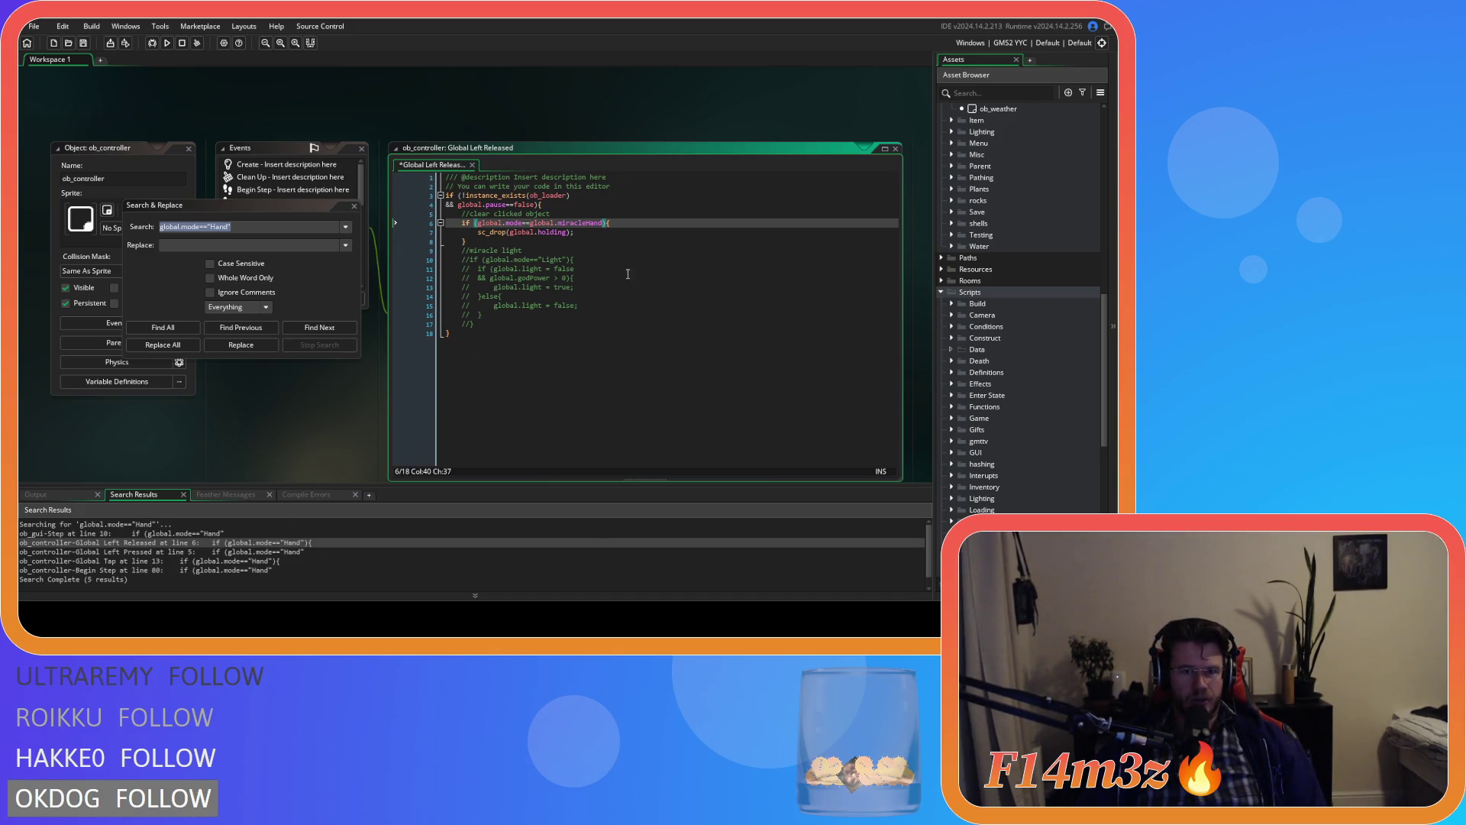
key("shift+Left")
key("shift+Left")
key("shift+Left")
key("shift+Left")
key("shift+Left")
key("shift+Left")
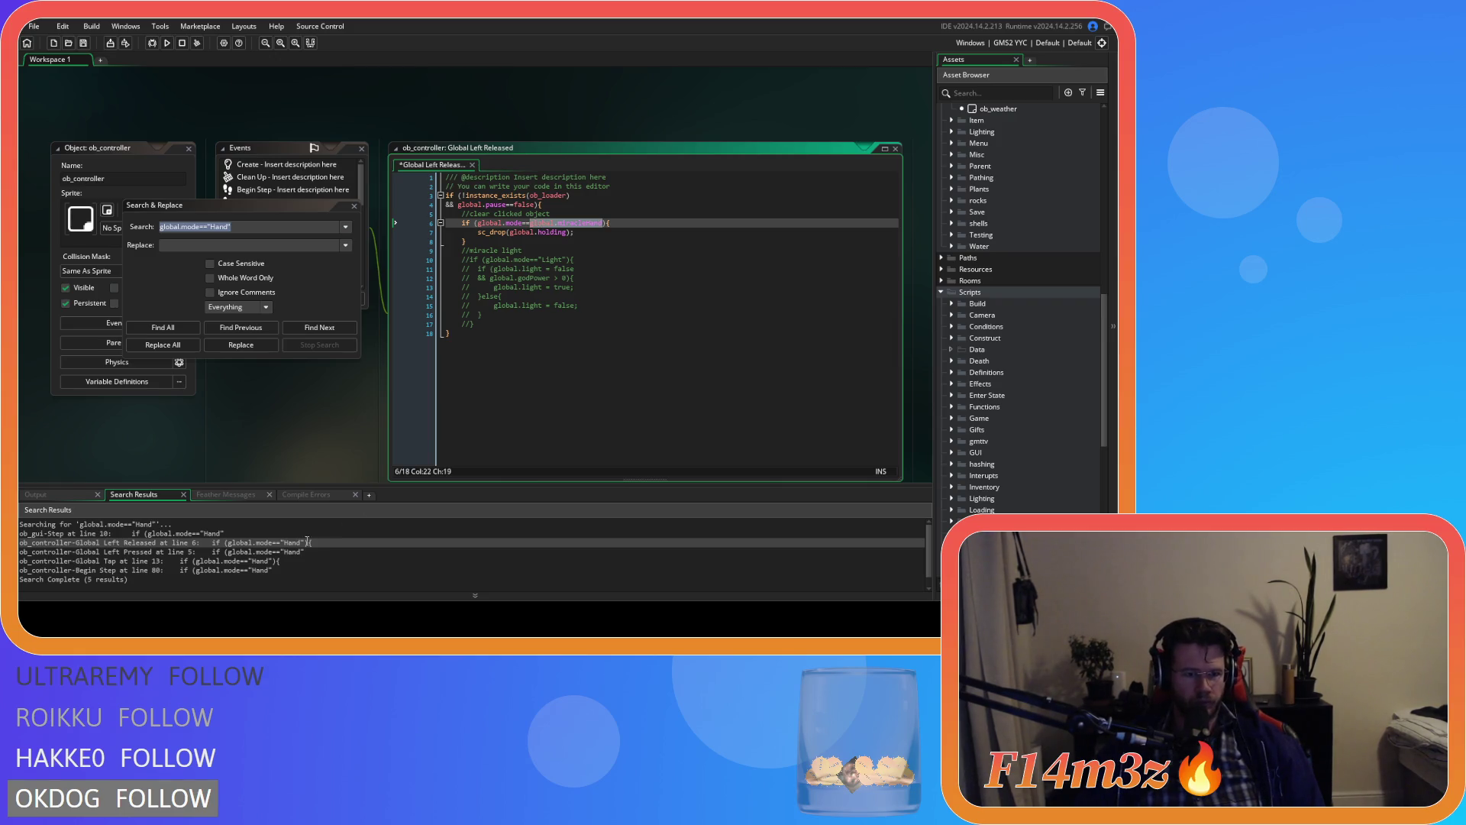
Step: Replace "Hand" with global.miracleHand in the Global Left Pressed check on line 5
double_click(267, 551)
key("BackSpace")
key("BackSpace")
key("BackSpace")
type("global.miracleHand")
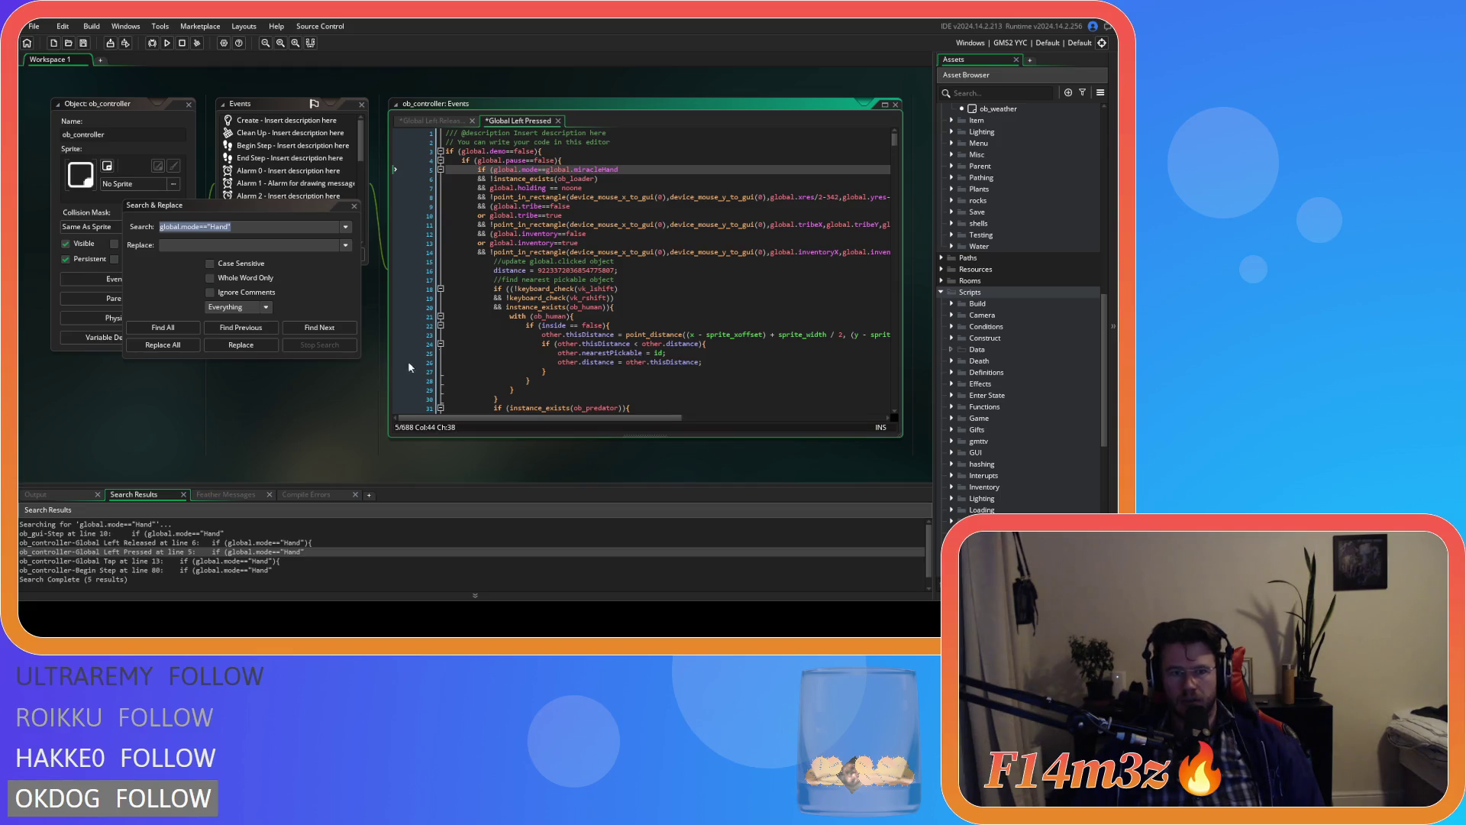
Step: Open the Global Tap event and select the buildHut call on line 58
double_click(220, 562)
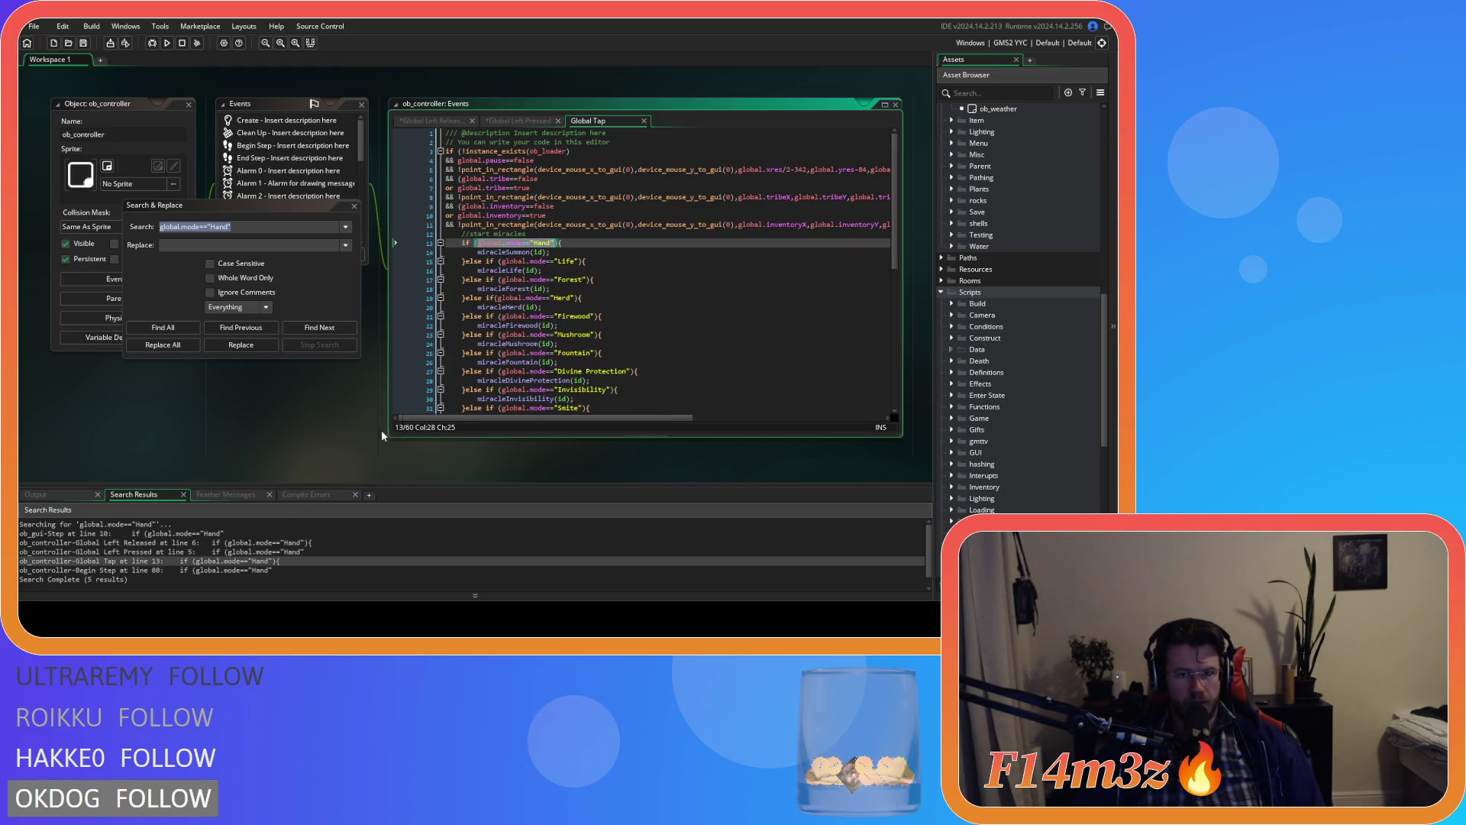
left_click(541, 244)
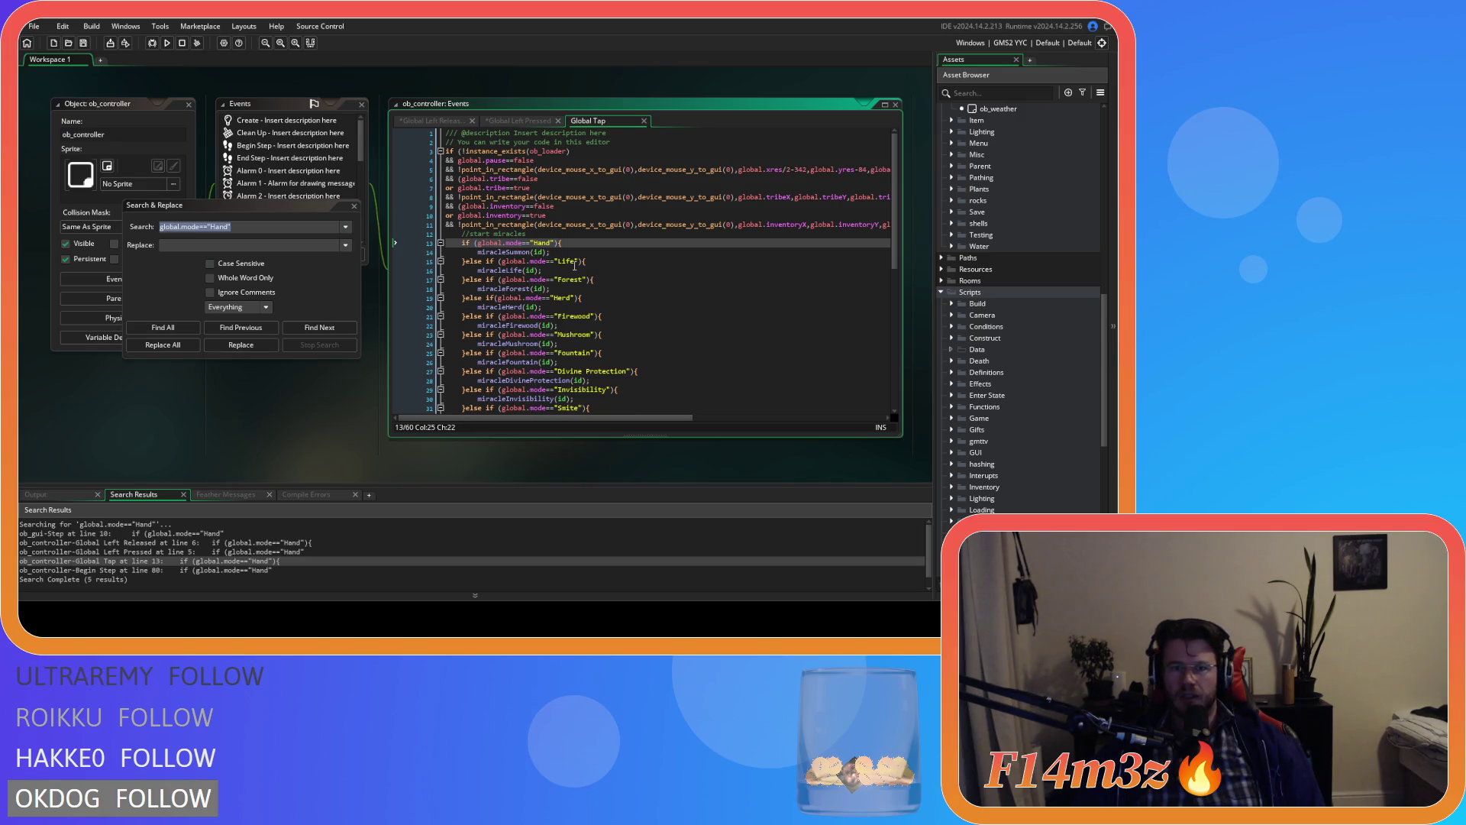
scroll(575, 265, "down", 10)
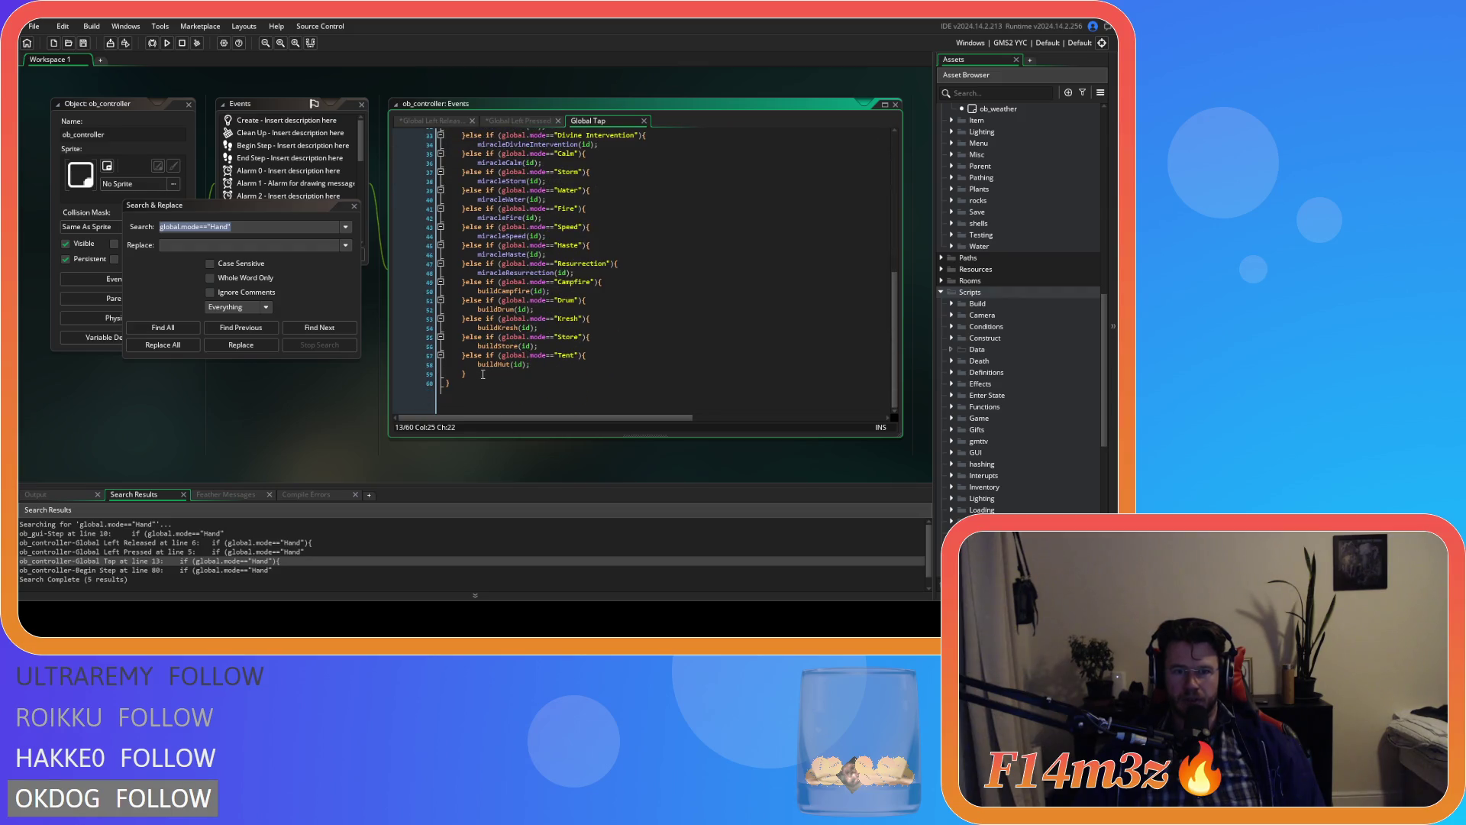
left_click(482, 374)
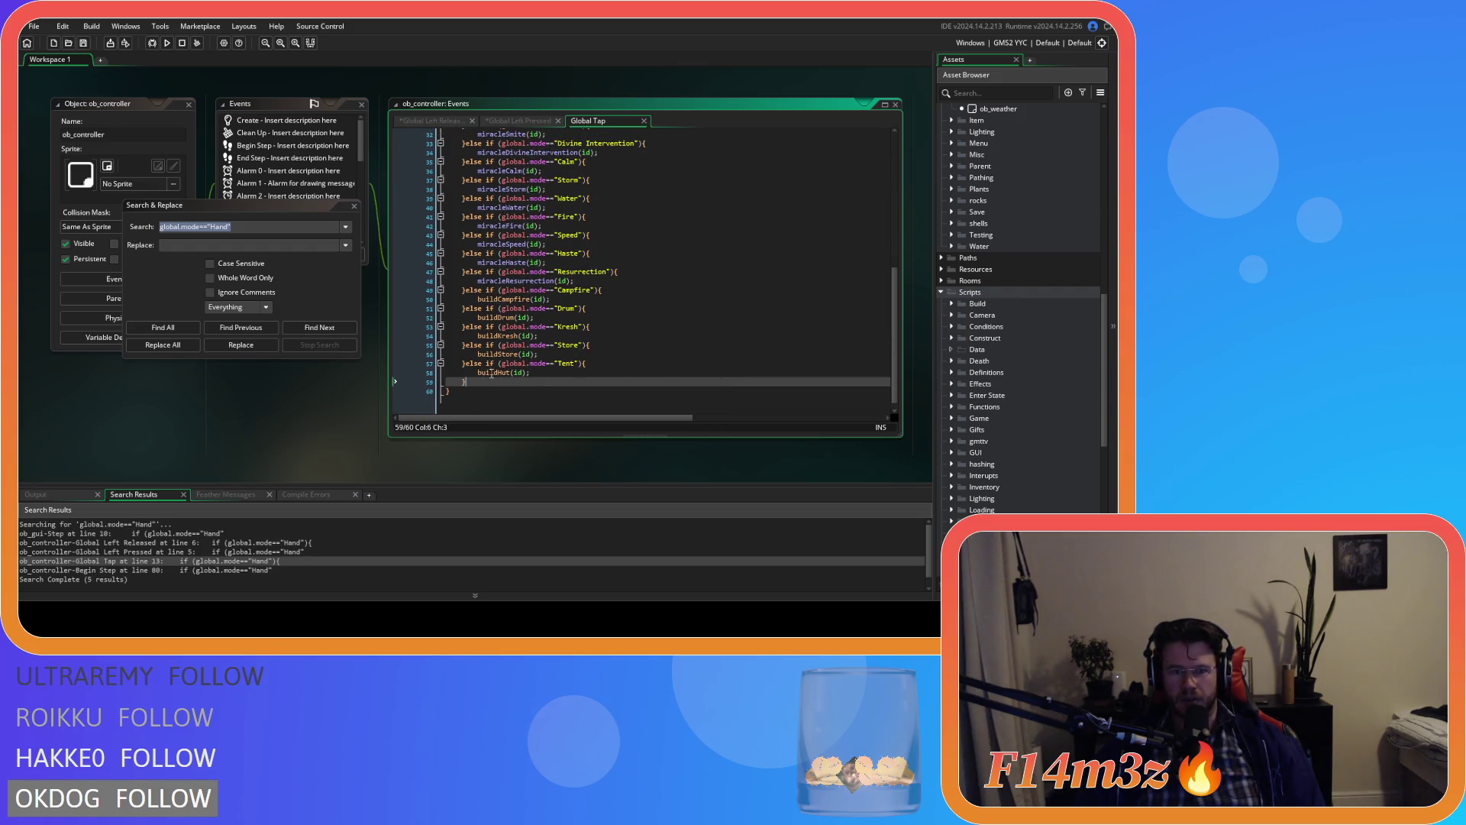
left_click_drag(478, 372, 535, 372)
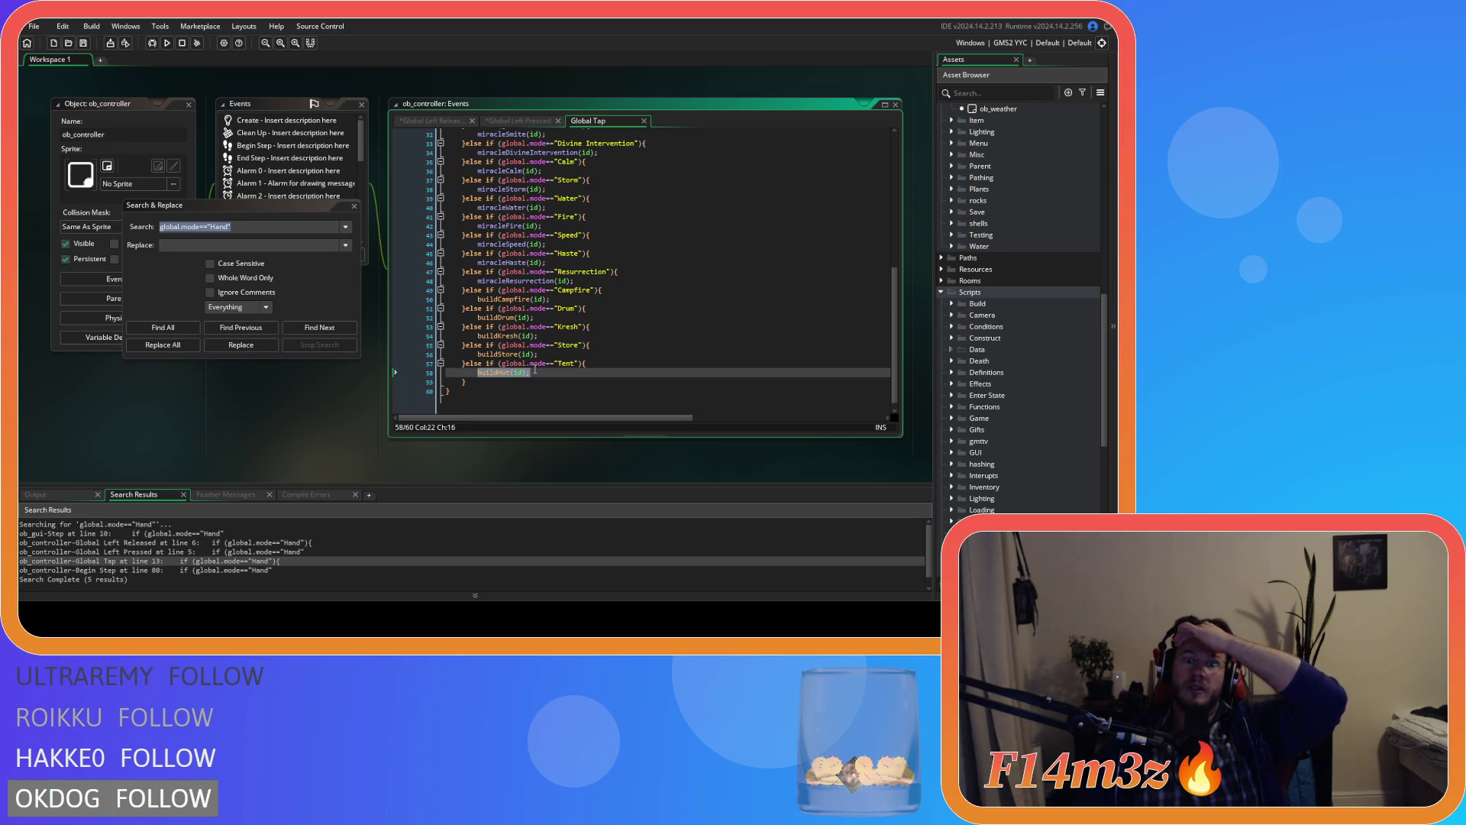
Step: Jump to the buildCampfire script definition from the Global Tap code
middle_click(501, 299)
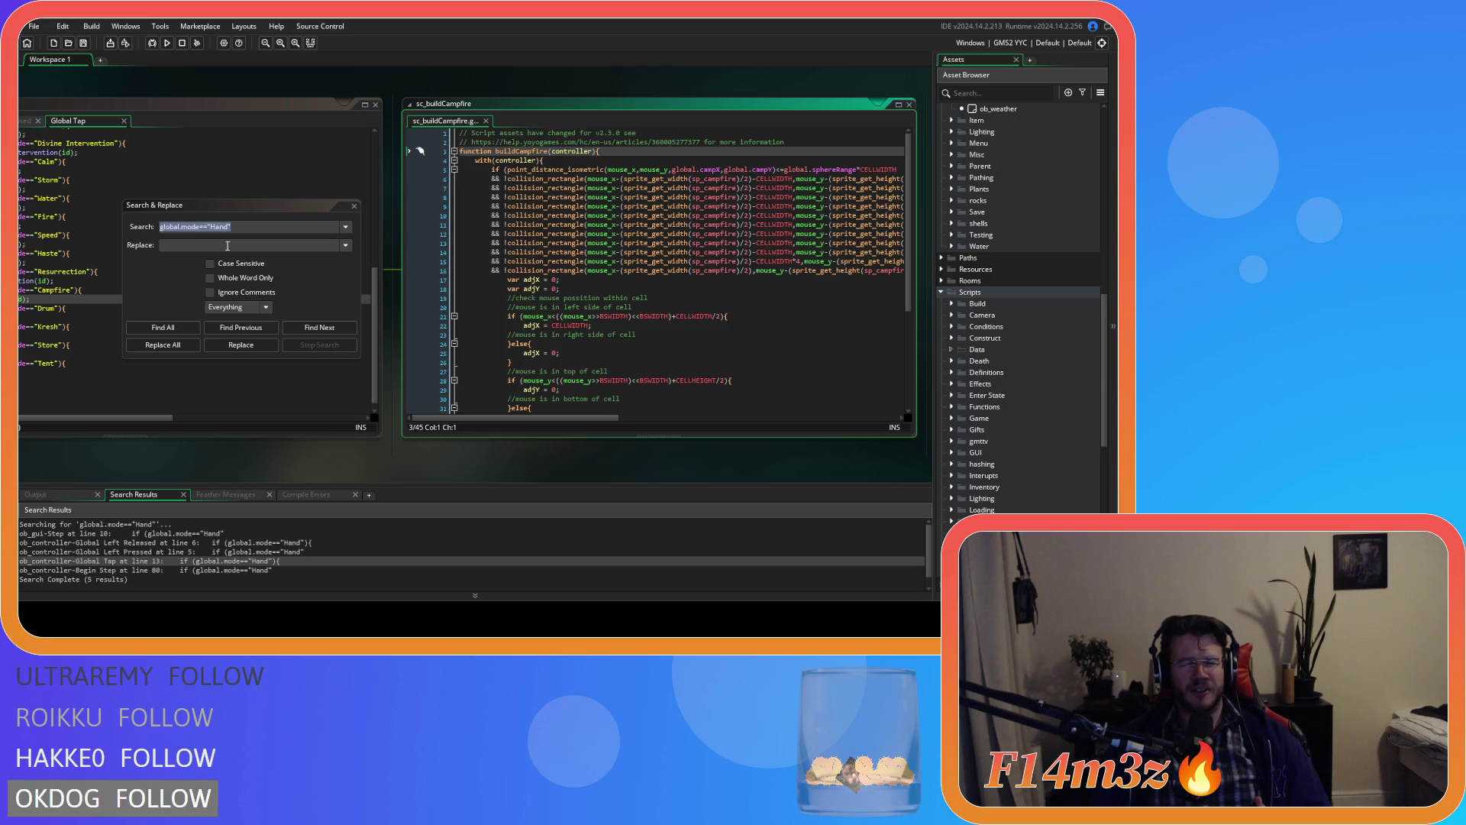
Step: Paste global.miracleHand over "Hand" on Begin Step line 80 and save
double_click(206, 570)
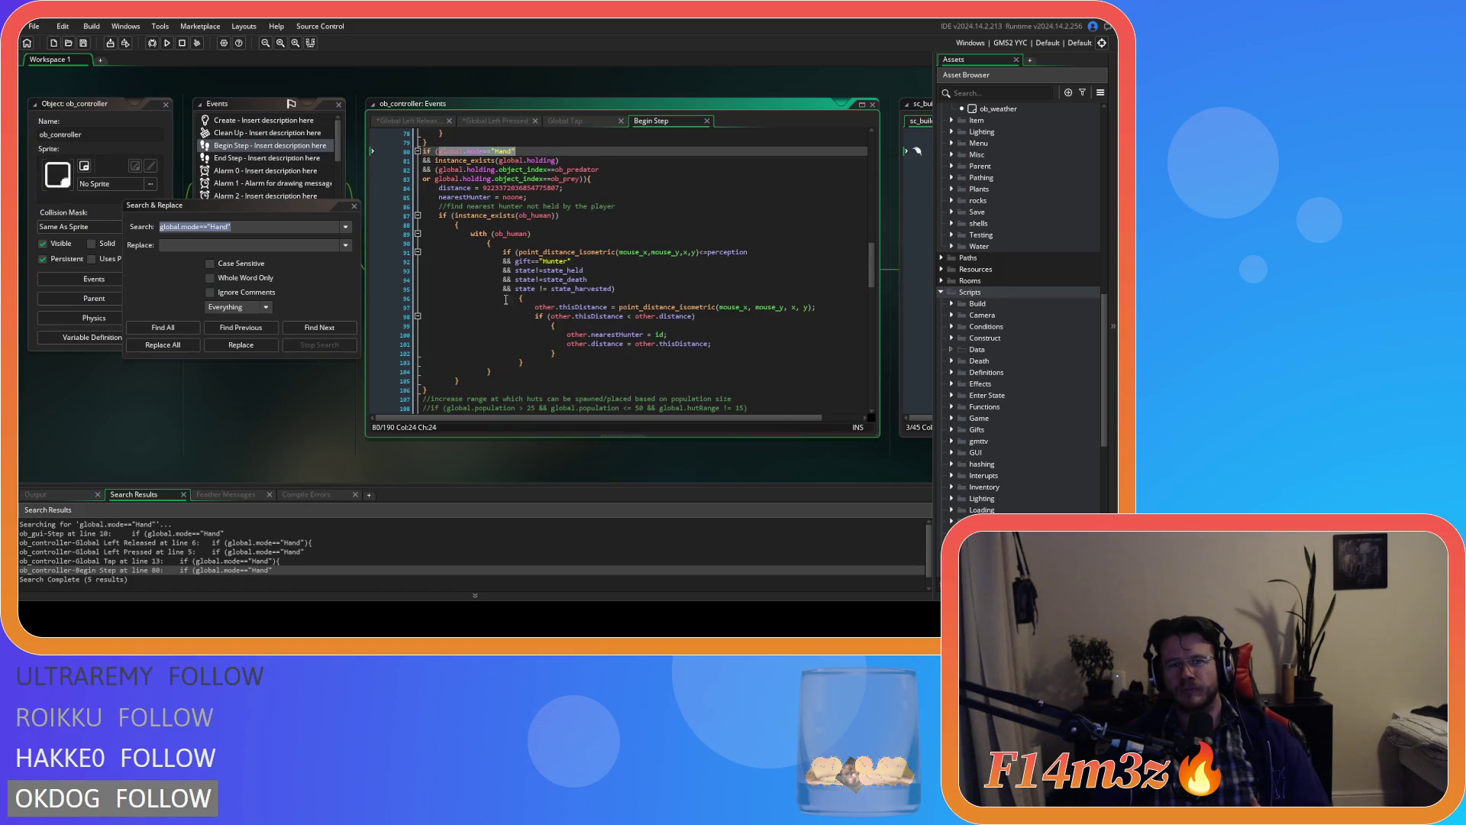
left_click(493, 152)
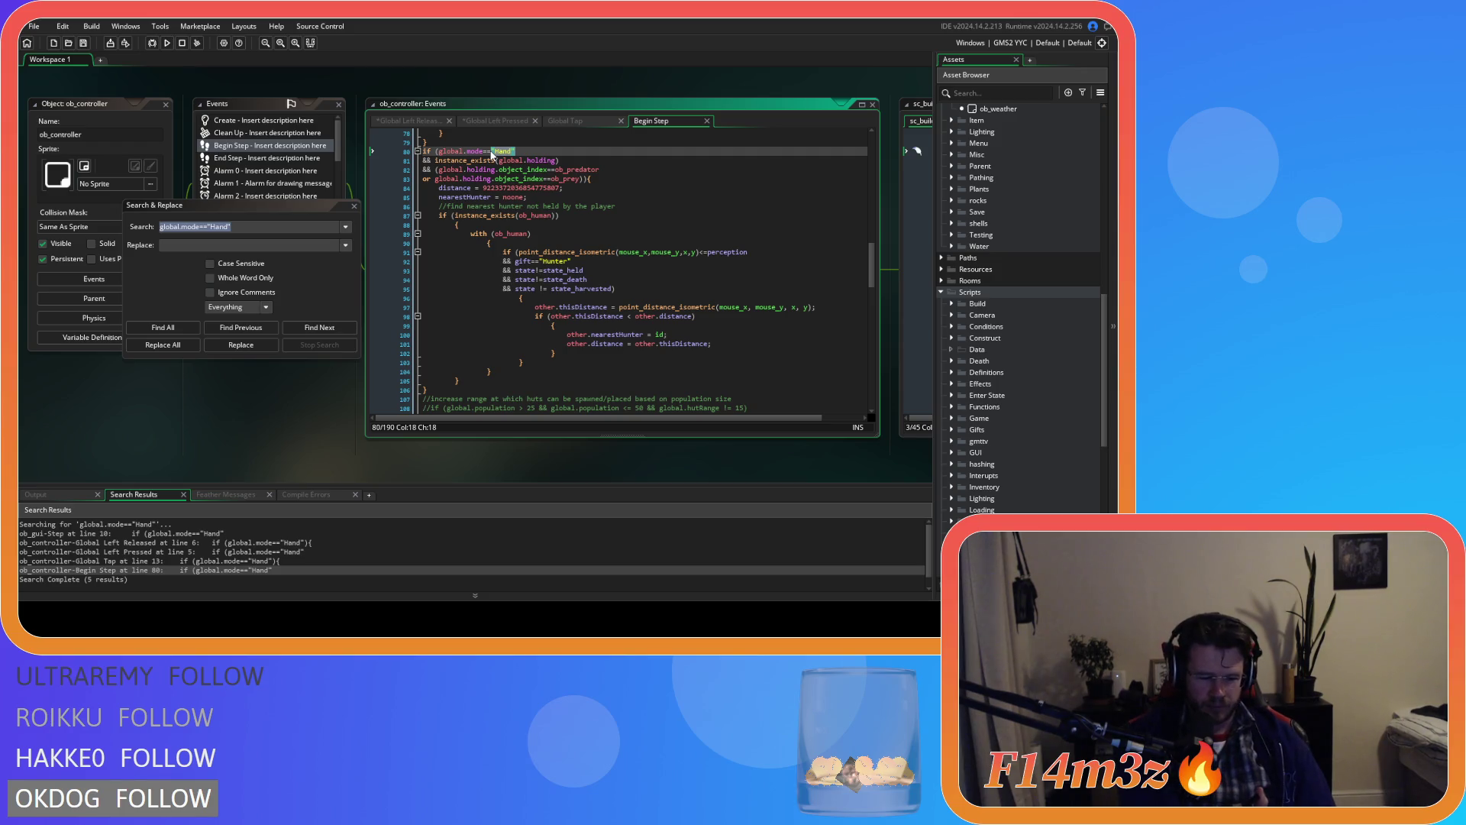
type("global.miracleHand")
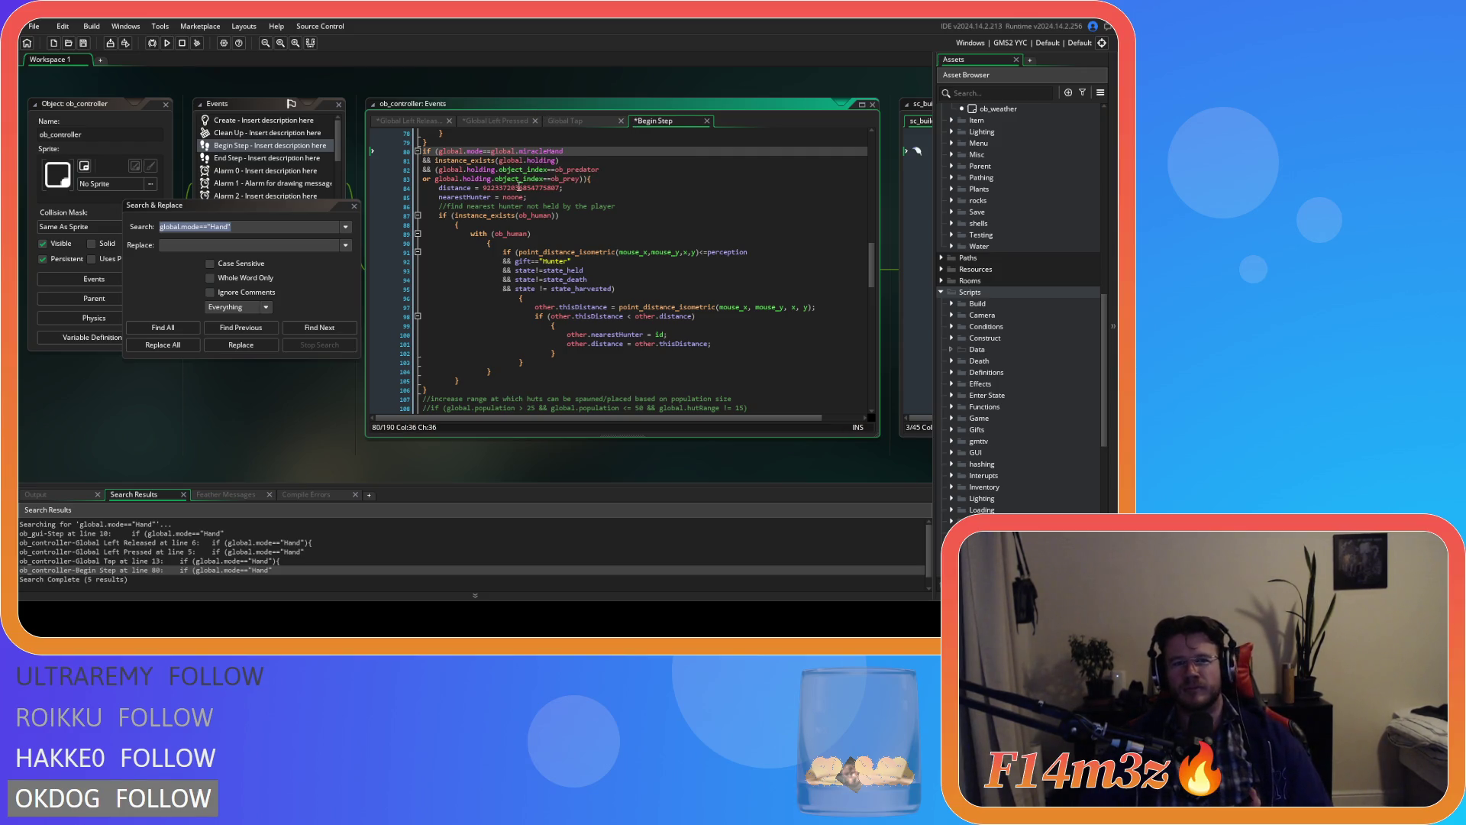
mouse_move(301, 206)
left_mouse_down()
mouse_move(282, 359)
mouse_move(273, 327)
mouse_move(290, 299)
left_mouse_up()
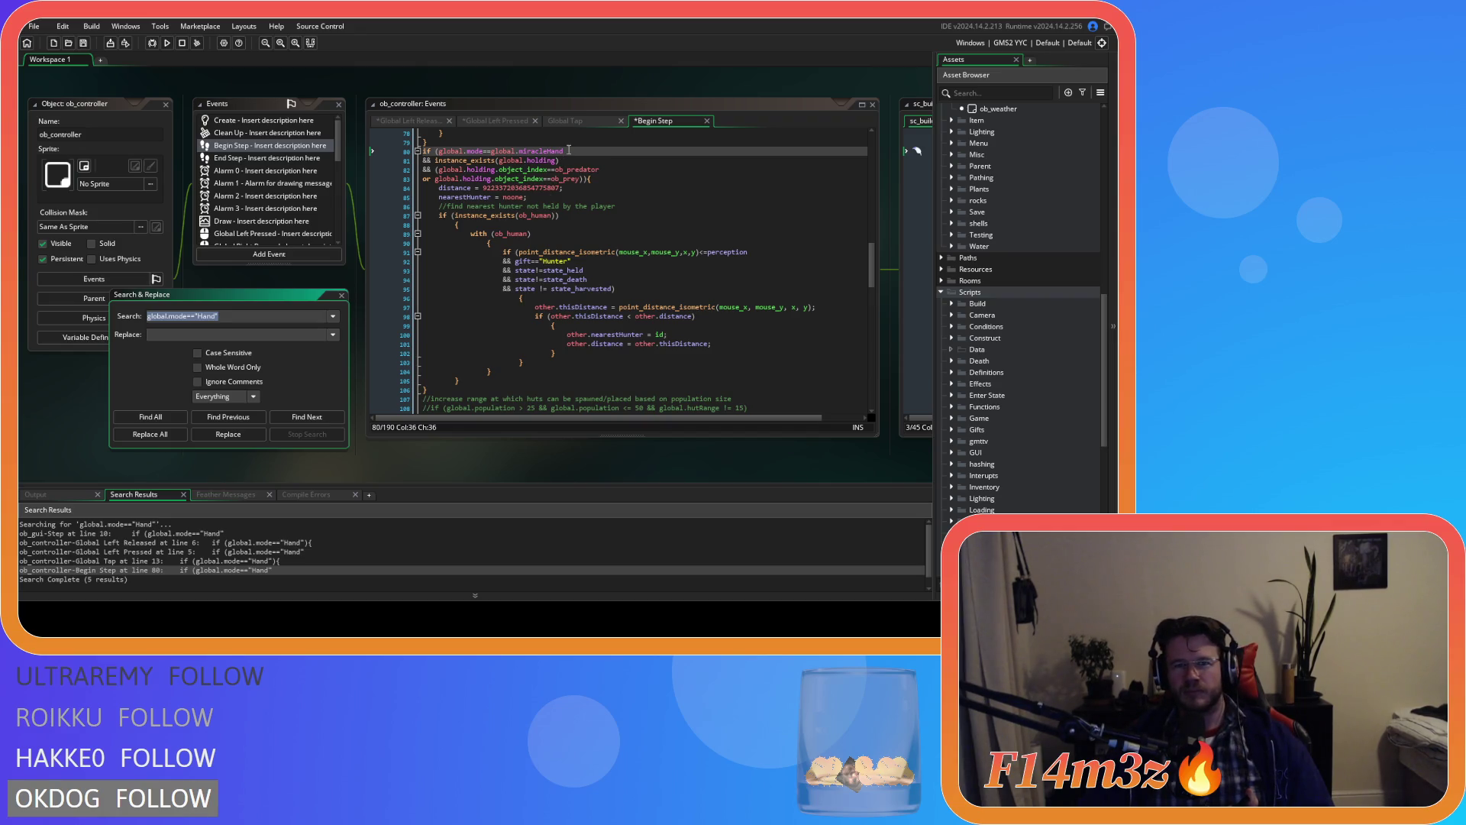
left_click(372, 463)
key("ctrl+s")
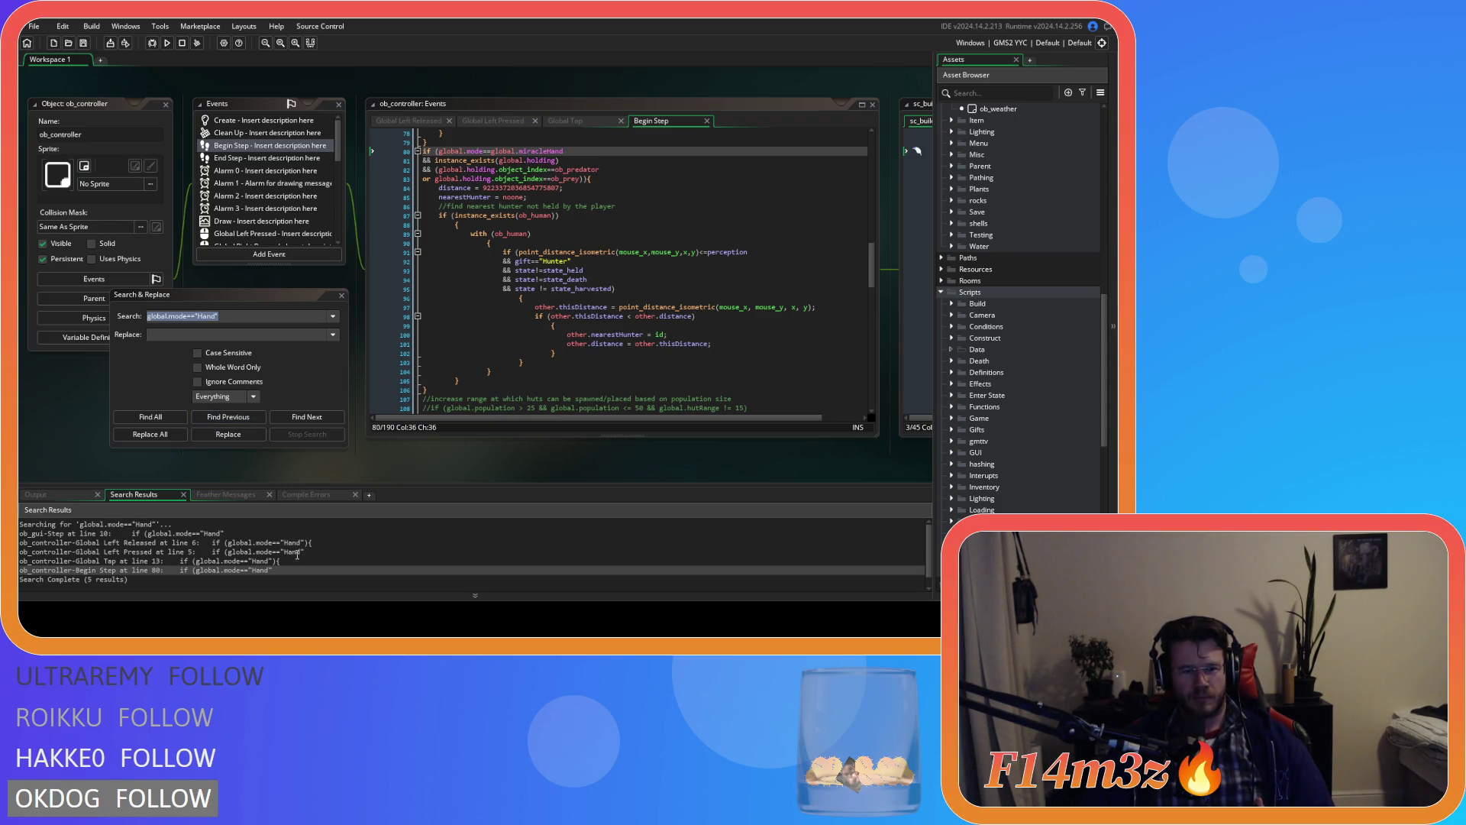
Step: Review the five search matches and close the Search & Replace window
left_click(297, 580)
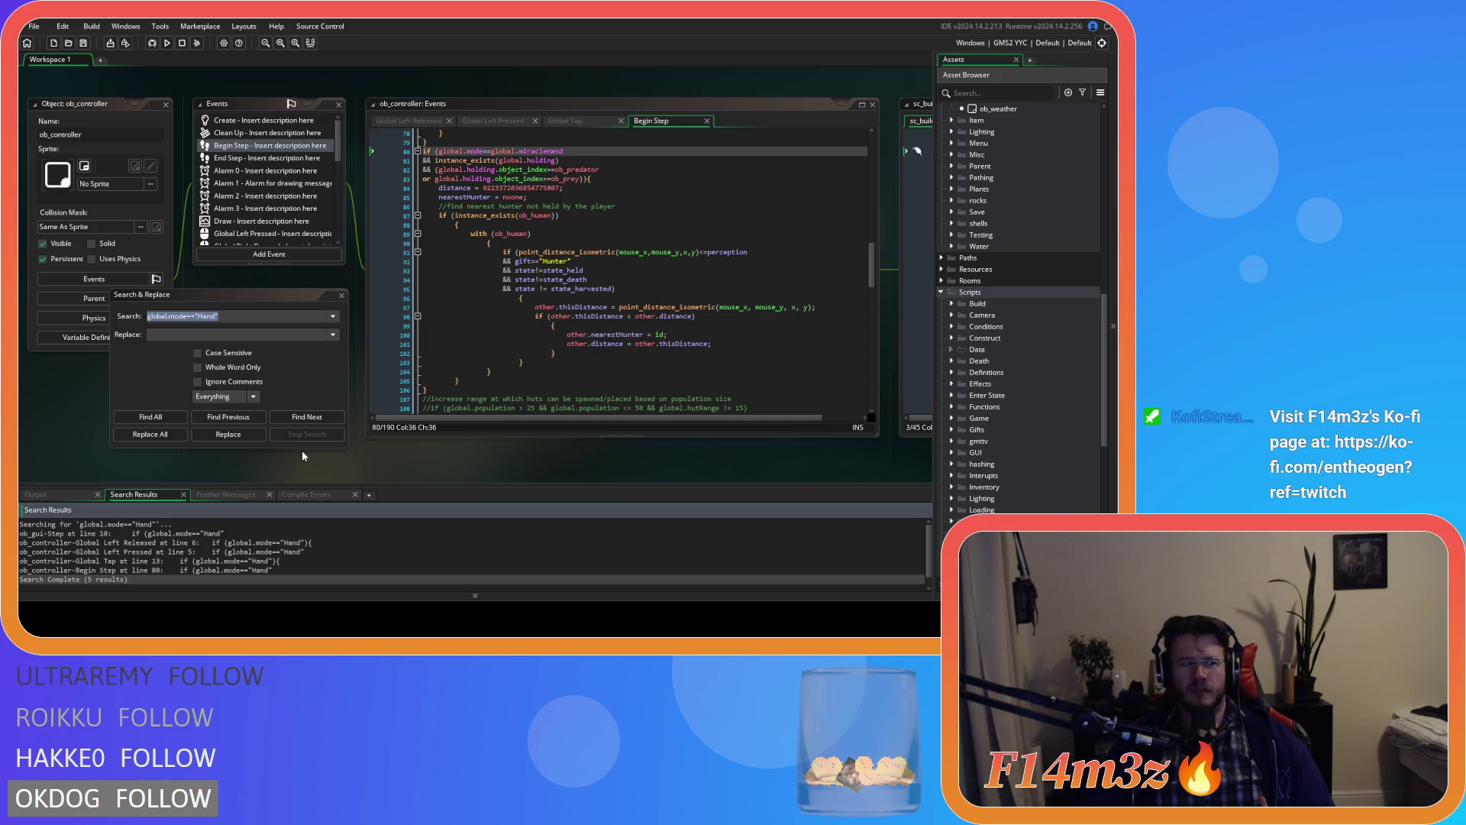
left_click(341, 305)
left_click(341, 296)
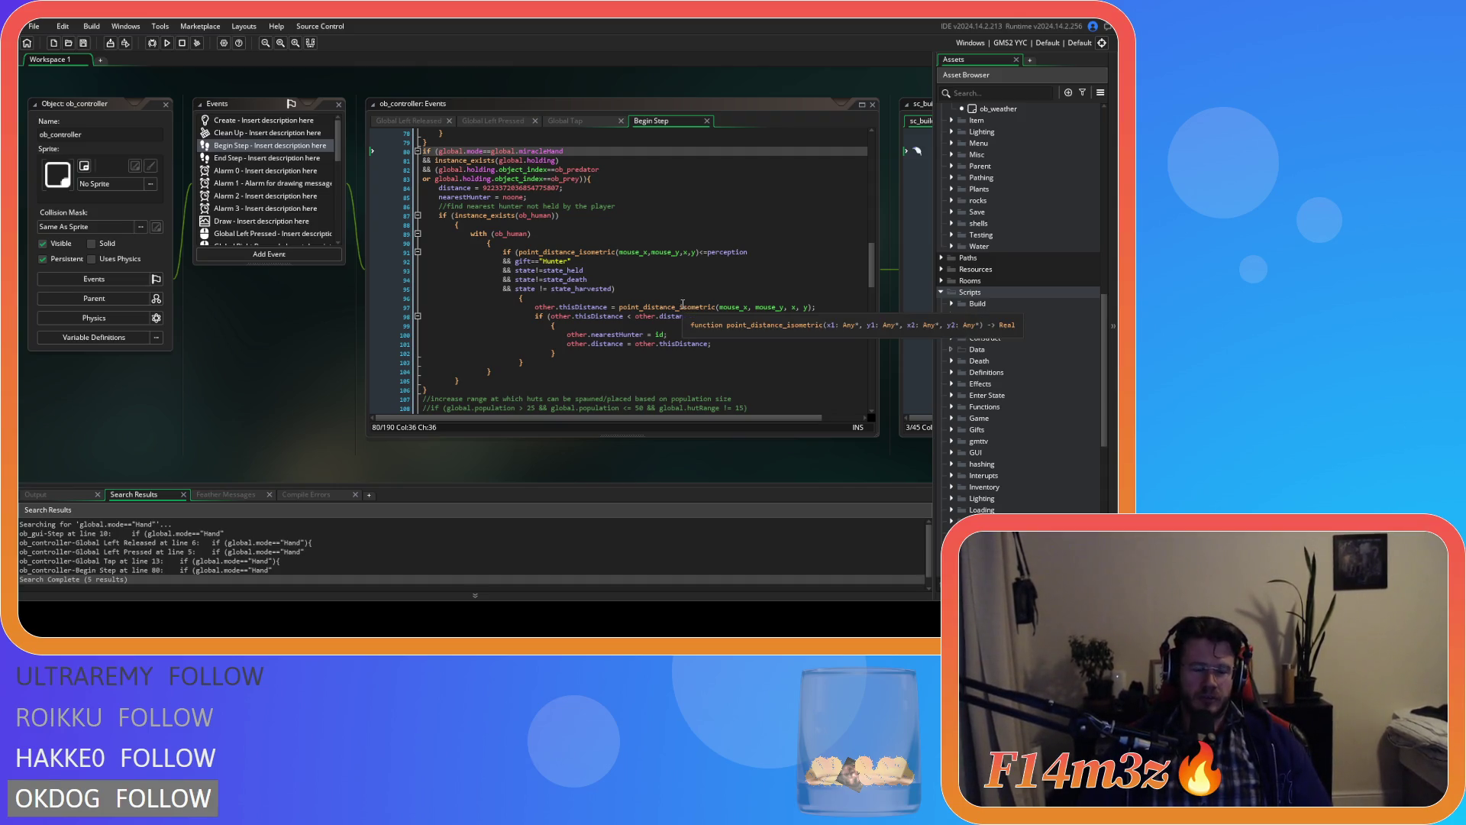
Step: Join the lone braces after the ob_human check and with line, outdenting the with block
left_click(457, 223)
key("BackSpace")
key("BackSpace")
left_click_drag(466, 375, 471, 229)
key("shift+Tab")
left_click(472, 239)
key("BackSpace")
key("BackSpace")
key("BackSpace")
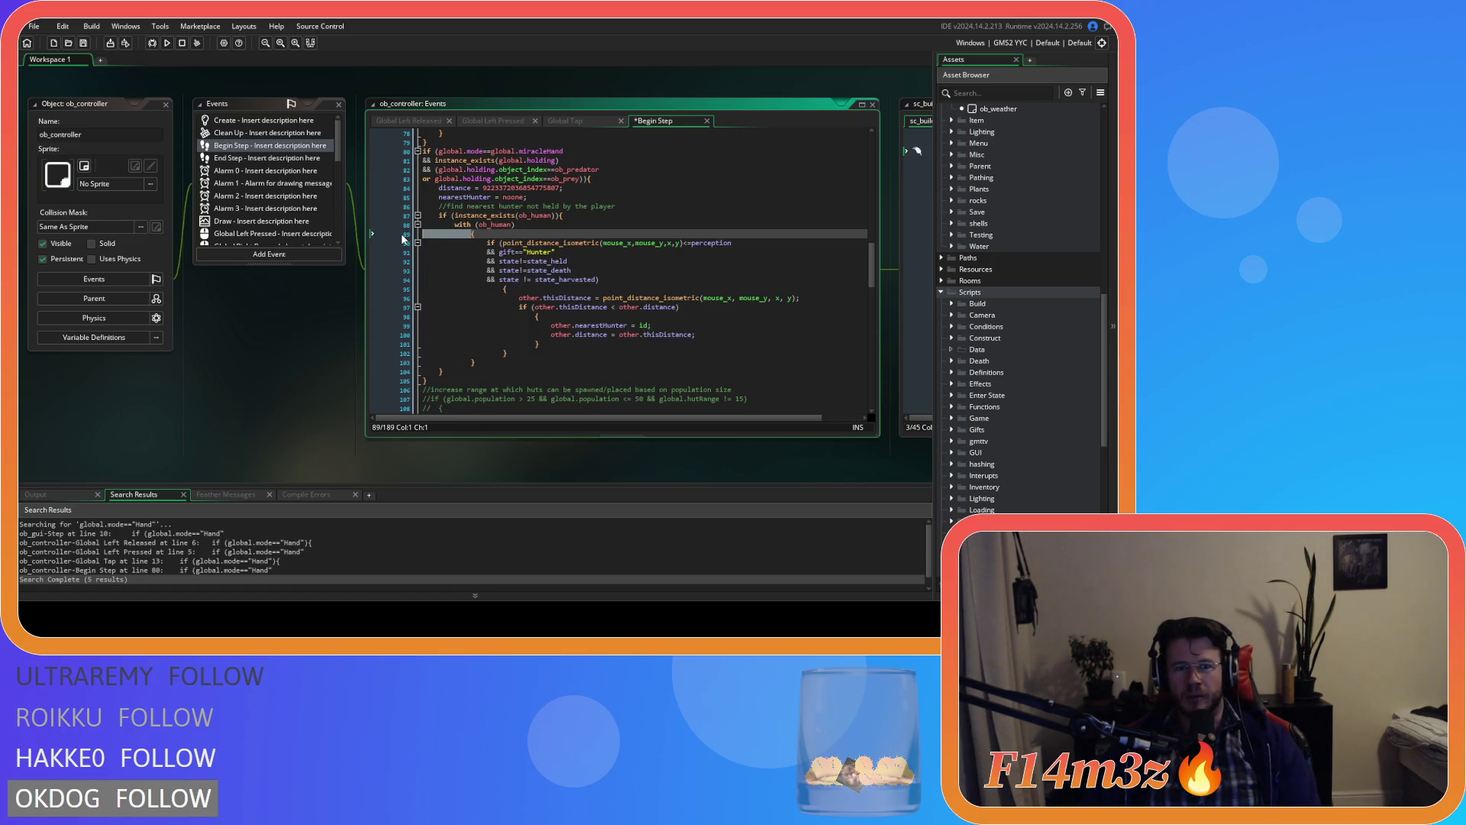
left_click_drag(475, 353, 320, 233)
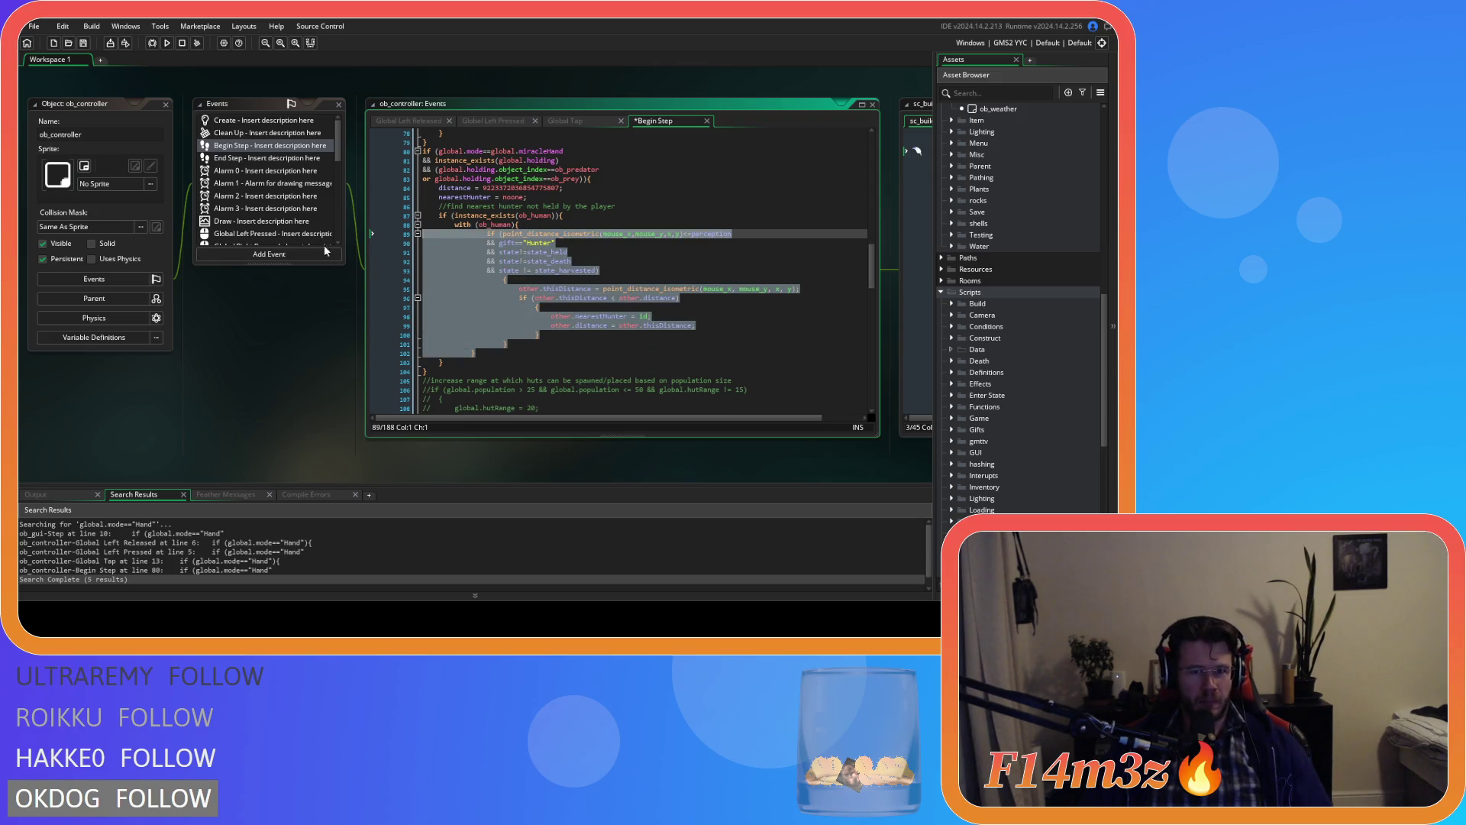
key("shift+Tab")
Step: Join the lone braces onto lines 93 and 95, outdent the nested lines, and save
left_click_drag(472, 285, 359, 282)
key("BackSpace")
key("BackSpace")
left_click_drag(475, 336, 336, 273)
key("shift+Tab")
left_click(498, 296)
key("BackSpace")
key("BackSpace")
left_click(555, 345)
key("ctrl+s")
Step: Paste the miracleWaterCreate struct code at the top of sc_buildCampfire
scroll(556, 345, "up", 5)
scroll(555, 345, "down", 15)
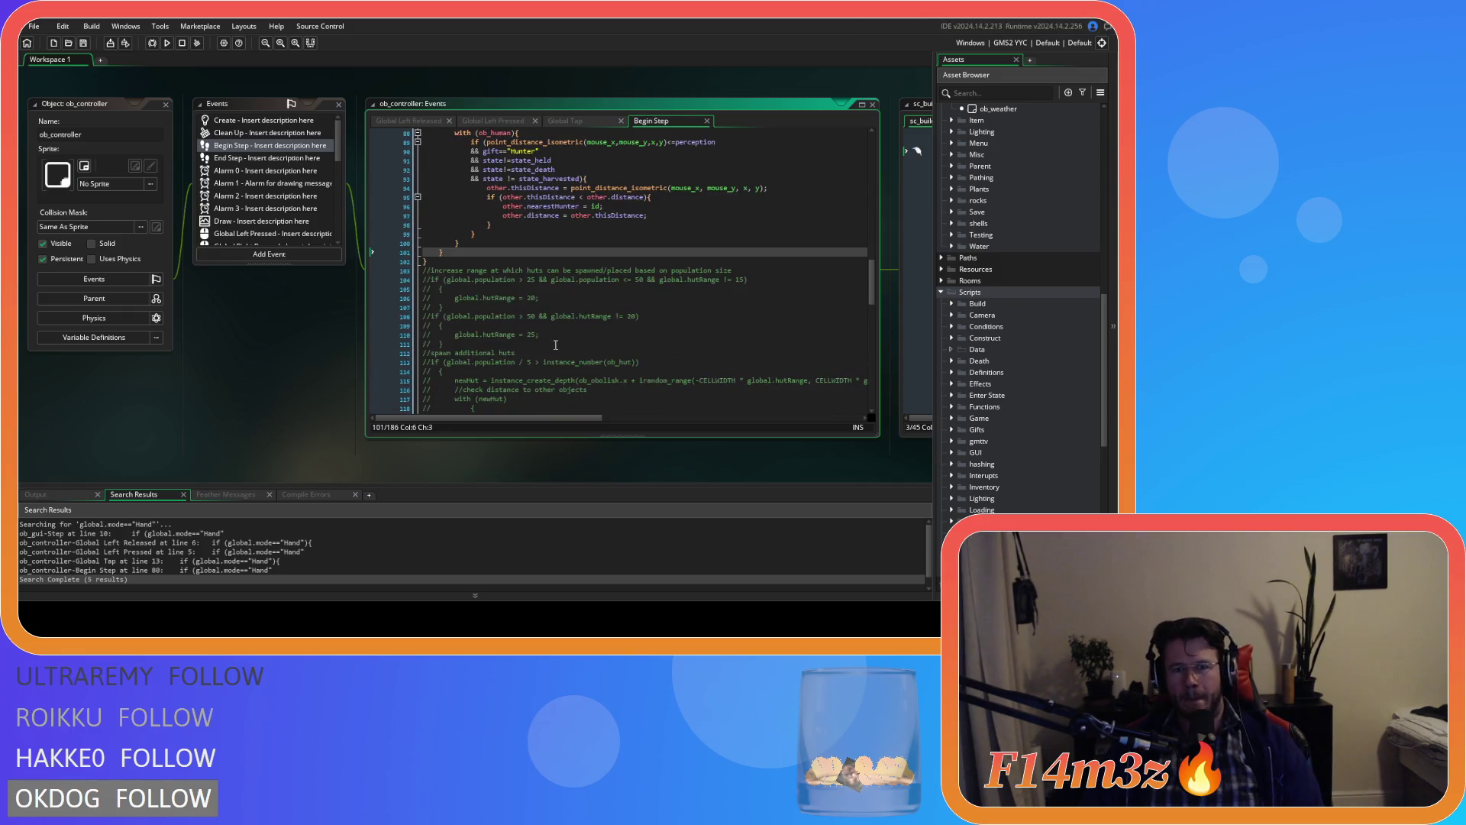
left_click_drag(748, 462, 208, 500)
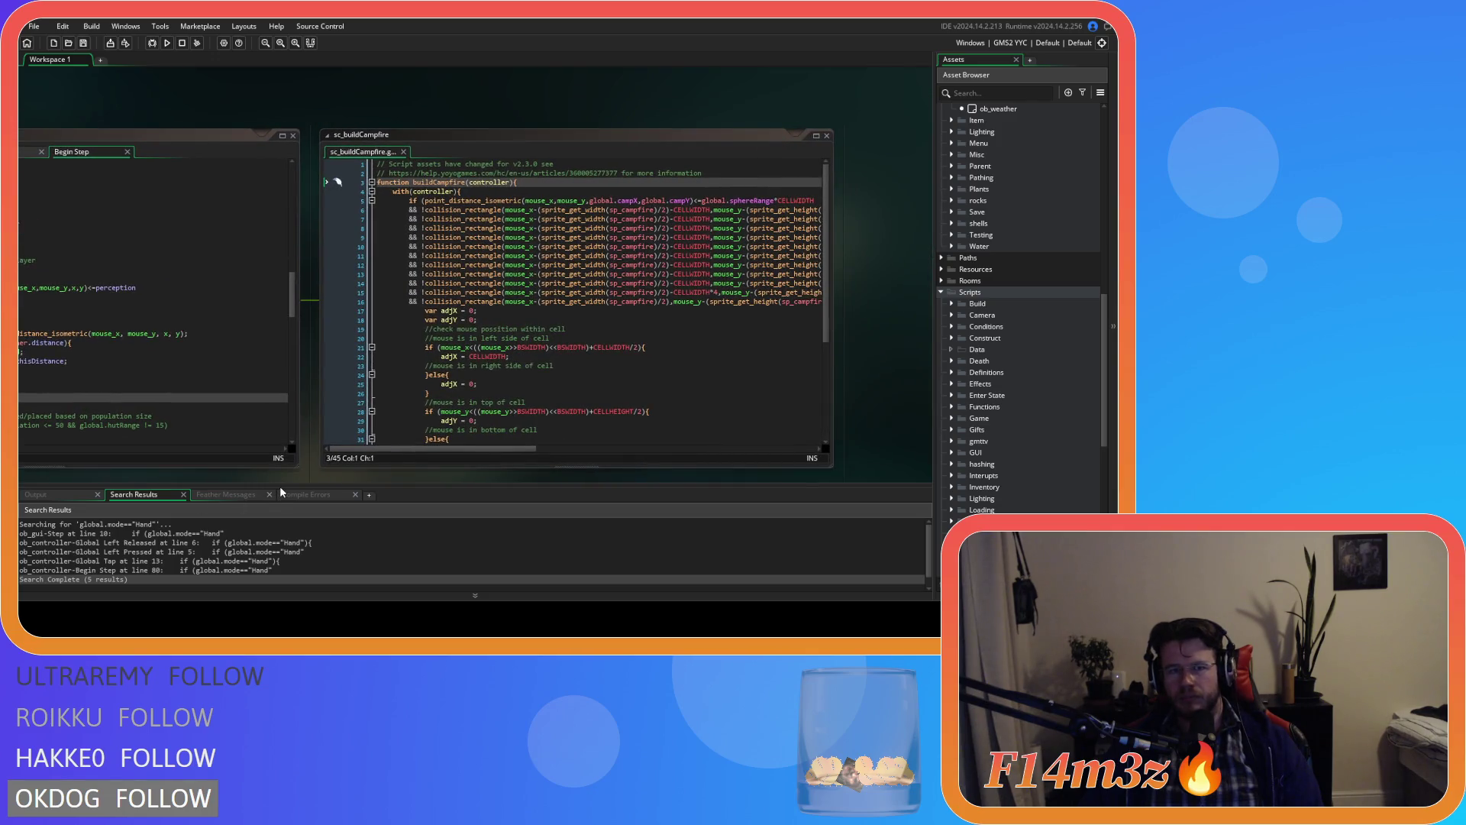
key("ctrl+v")
left_click(127, 152)
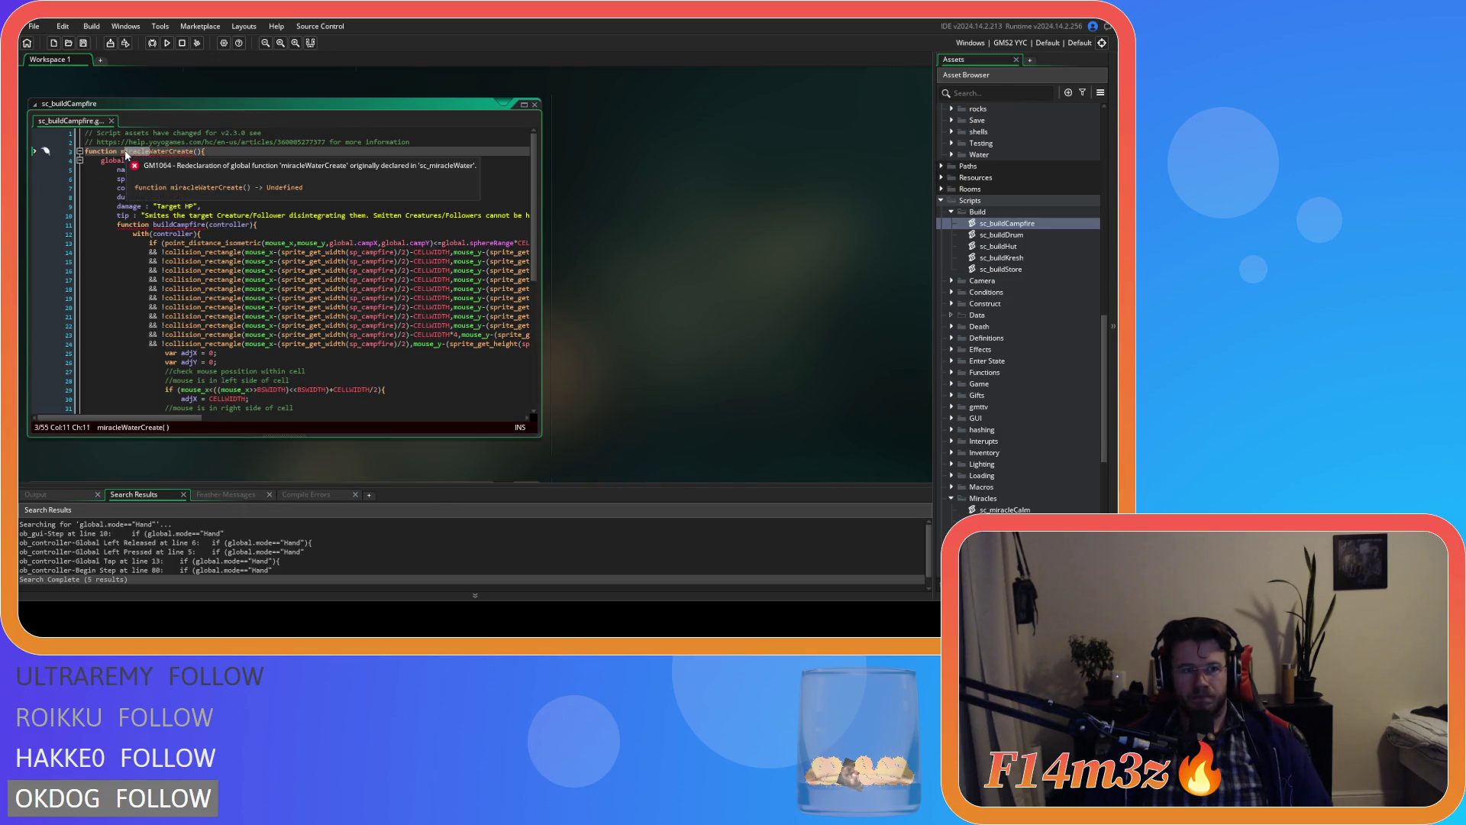
Step: Rename the pasted function to buildCampfireCreate
key("BackSpace")
key("Delete")
key("Delete")
key("Delete")
type("build")
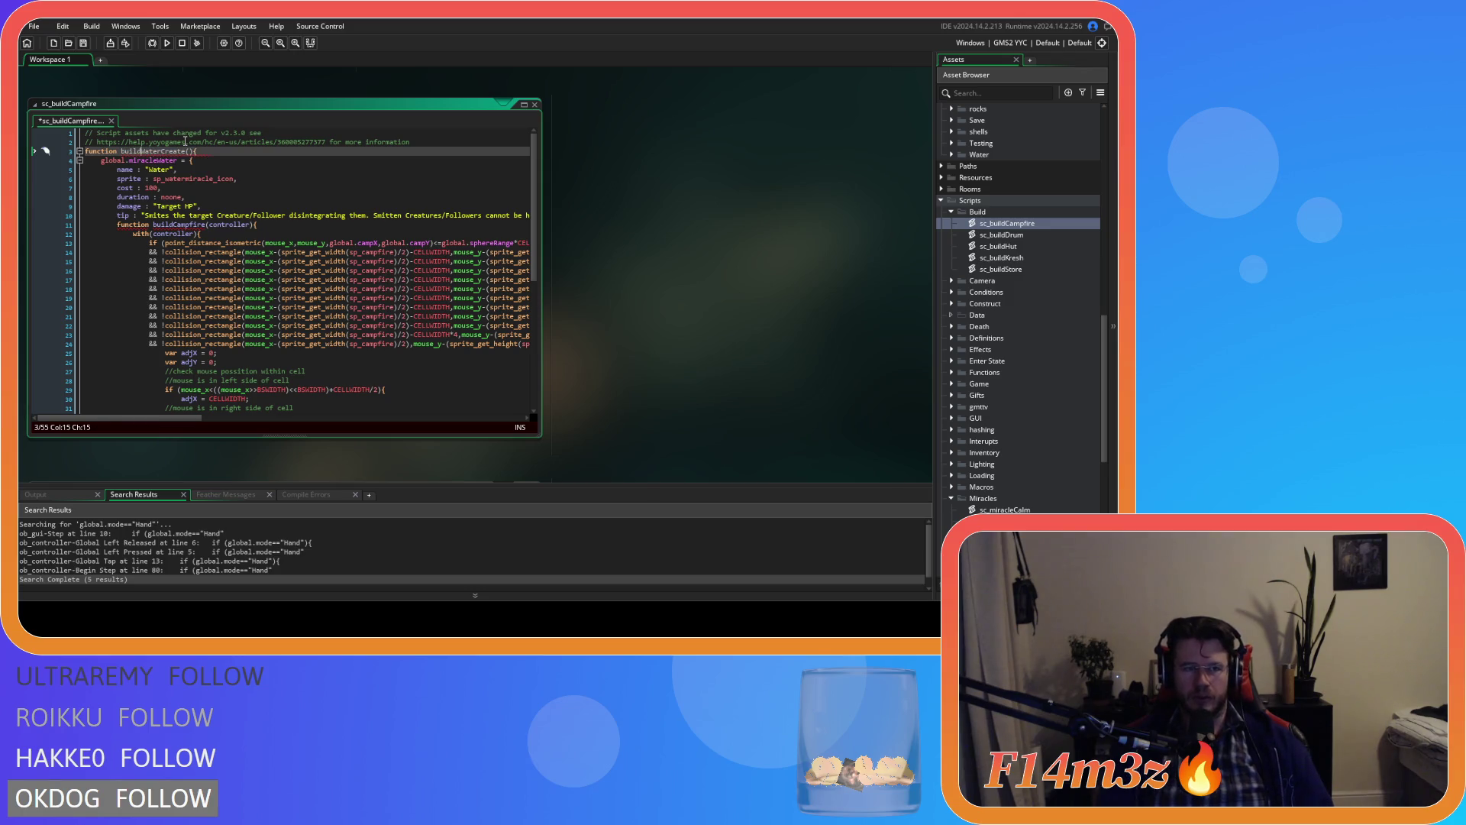
key("Delete")
key("Delete")
key("Delete")
type("C")
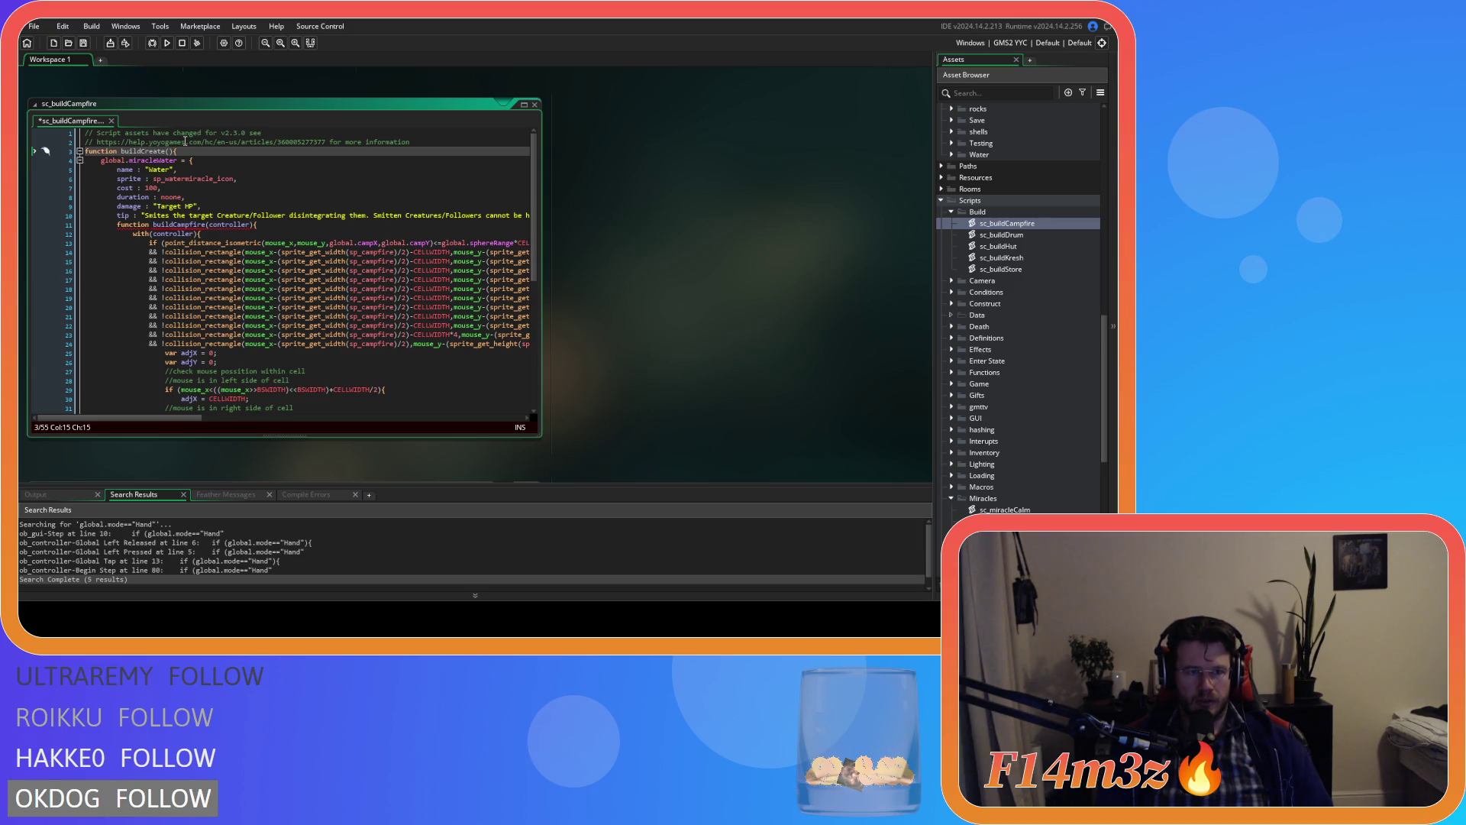
key("Left")
type("Campfire")
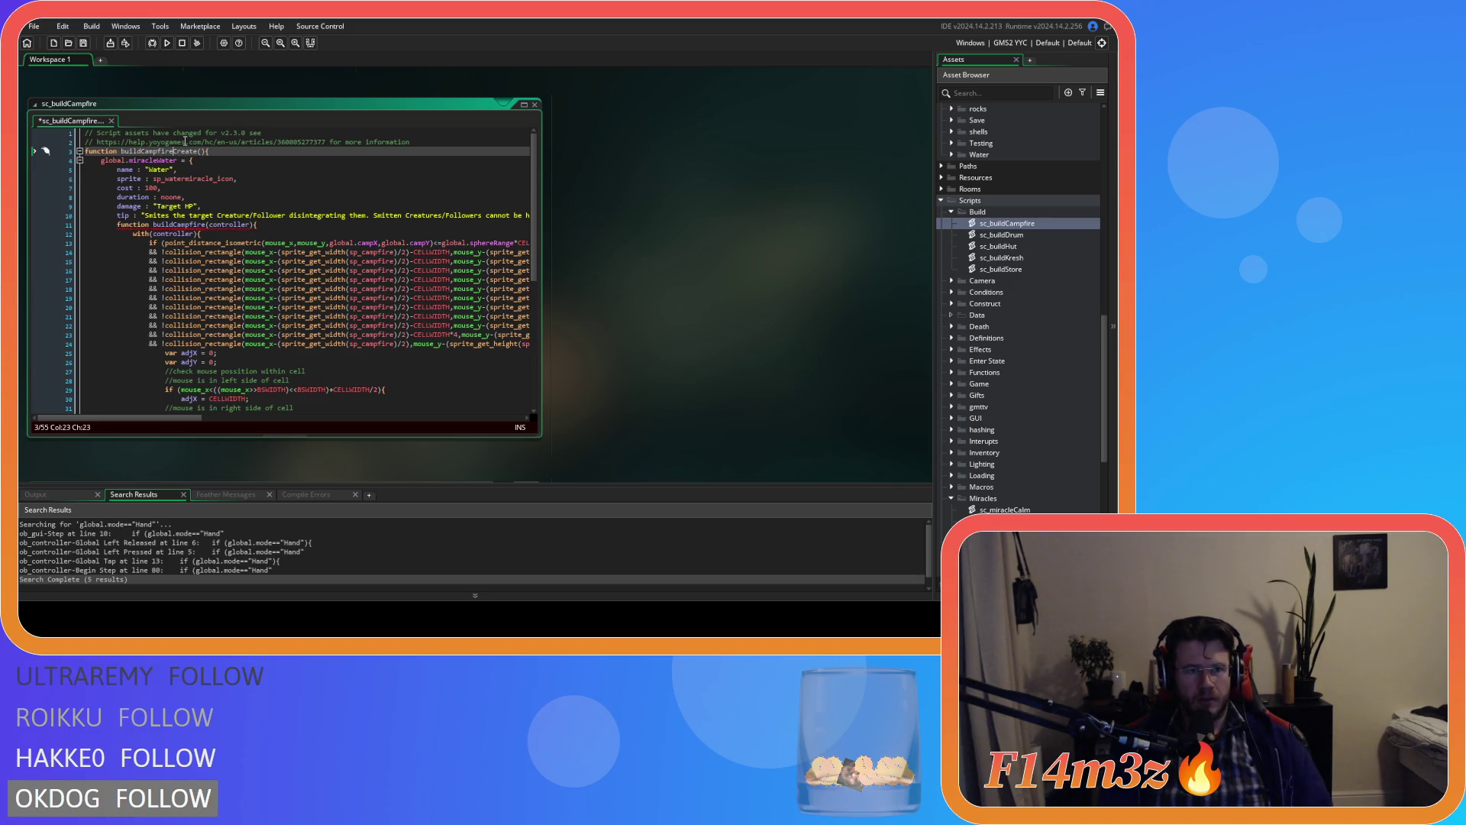
Step: Set the sprite and cost fields to noone and save the campfire script
left_click(235, 167)
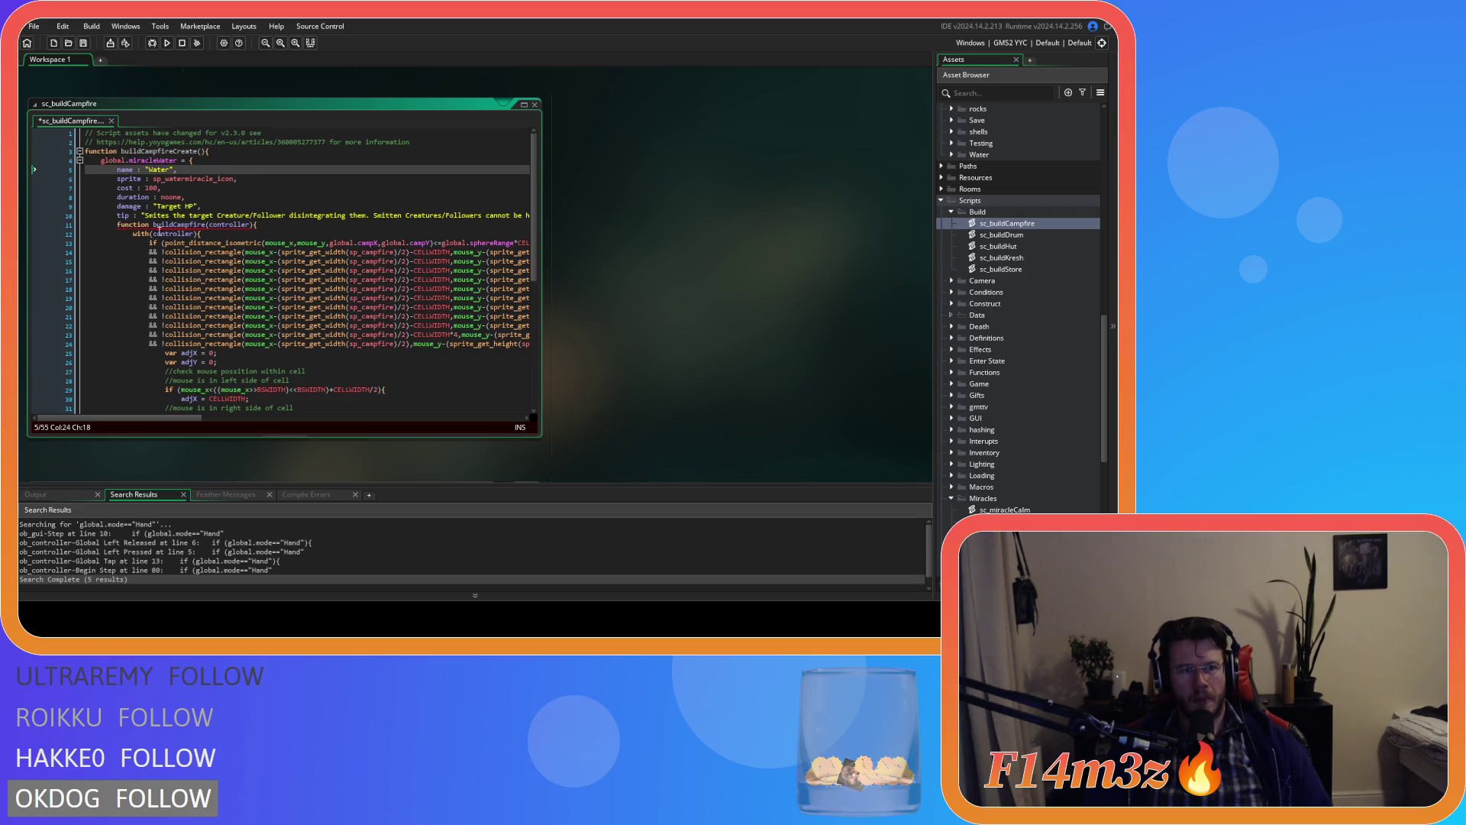
double_click(184, 225)
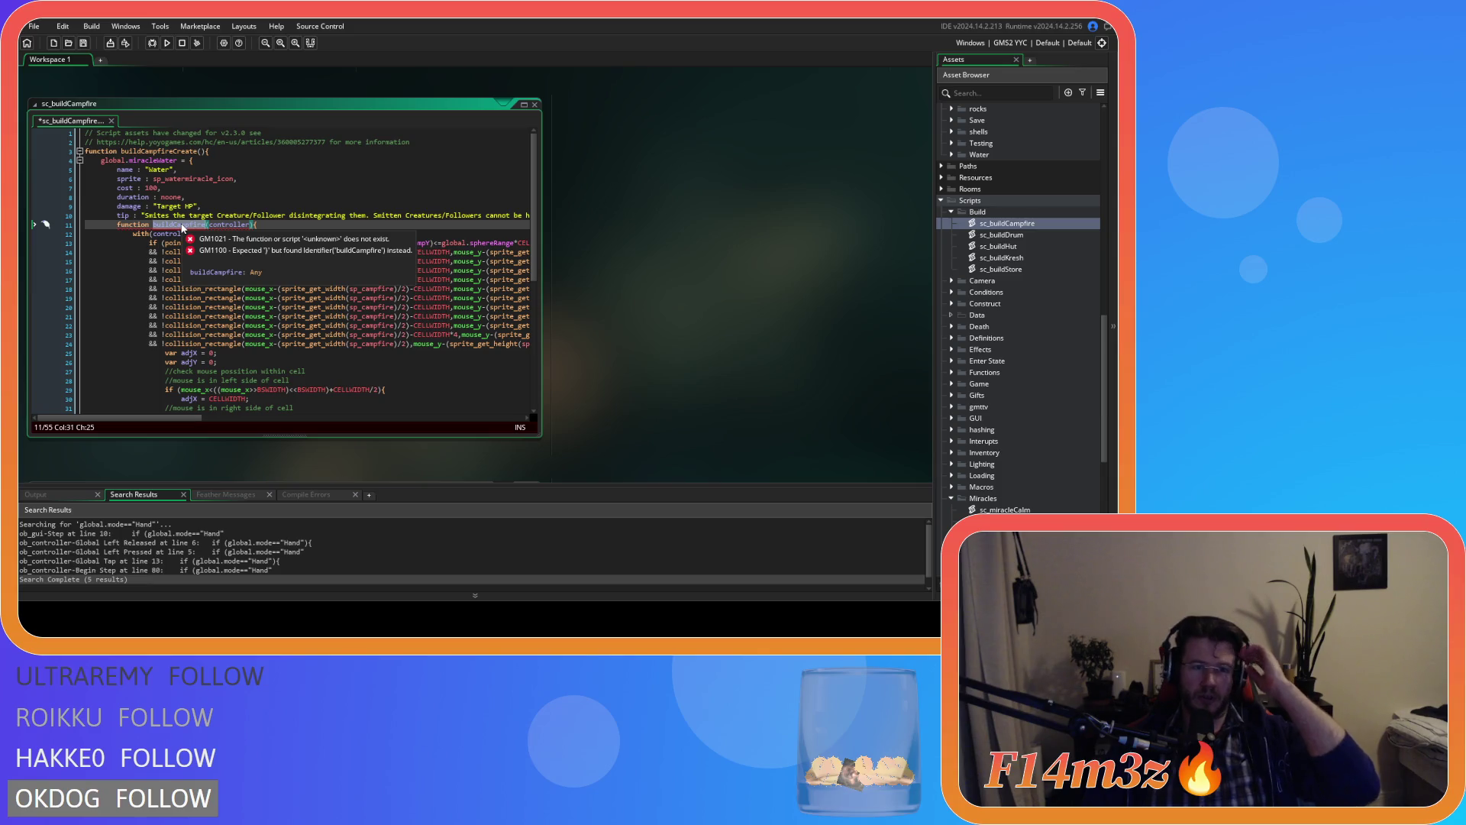
mouse_move(177, 182)
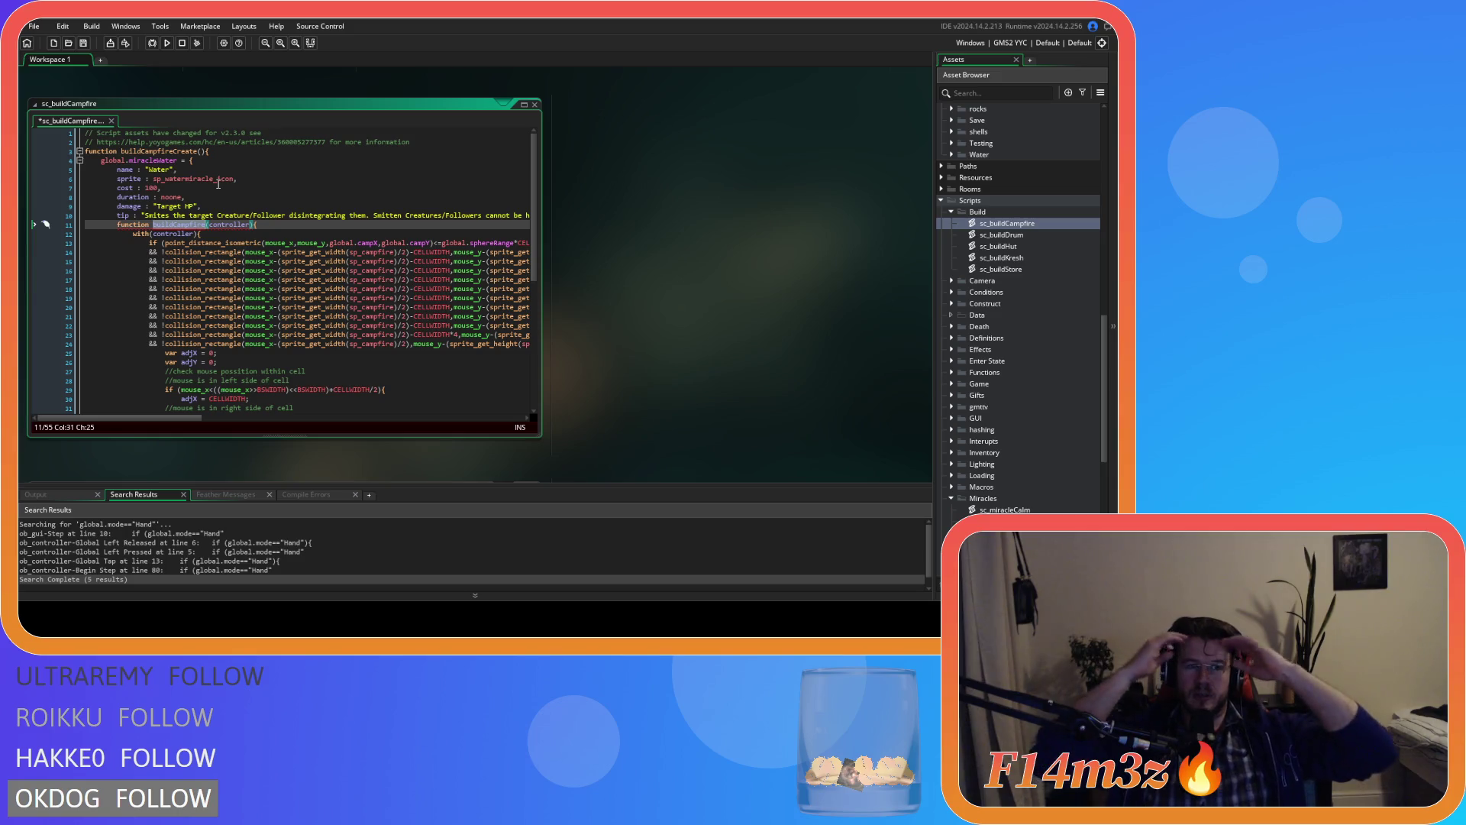
left_click(154, 180)
mouse_move(154, 182)
type("noone,")
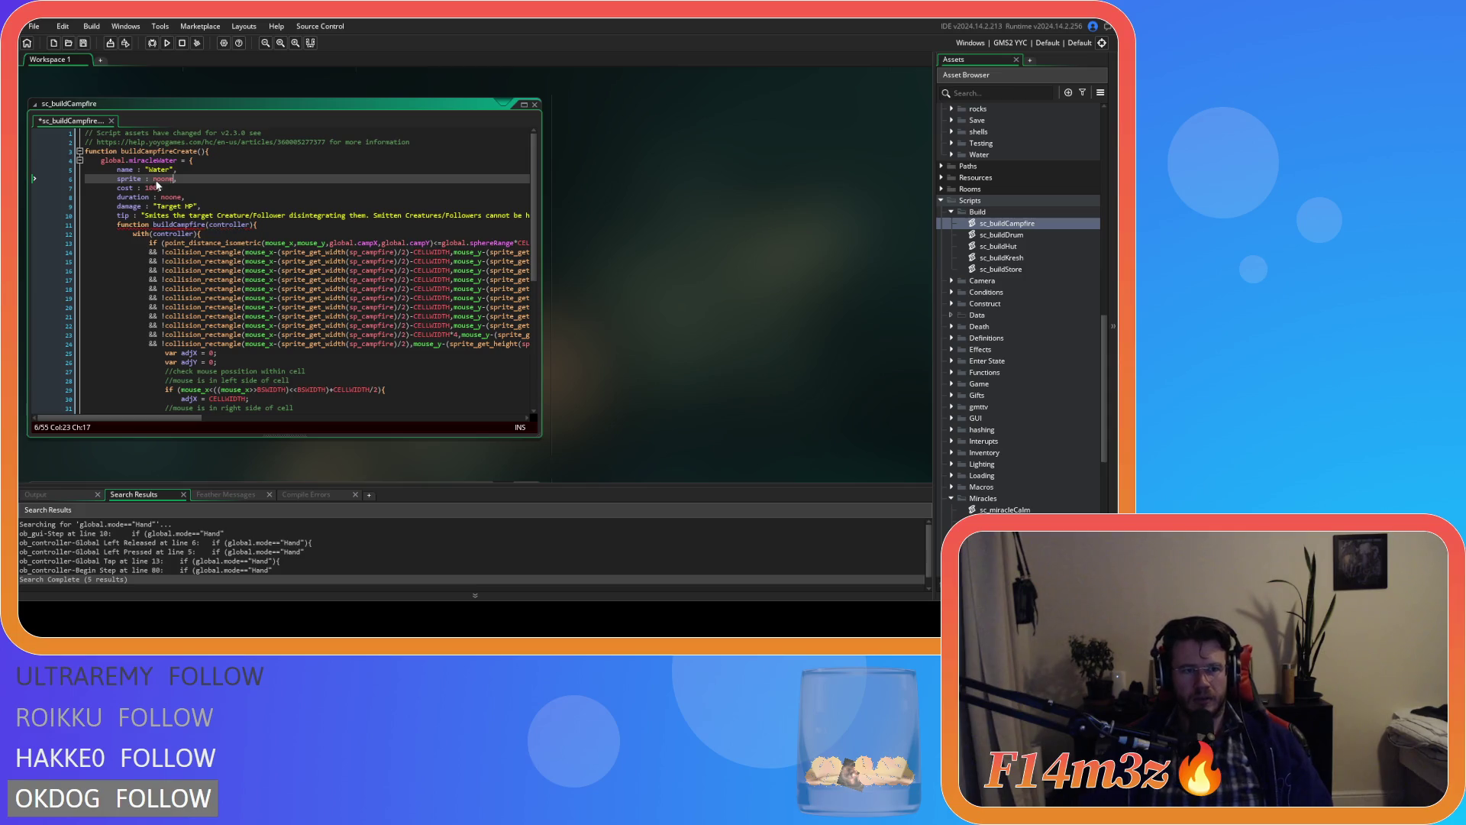
left_click(150, 188)
double_click(150, 188)
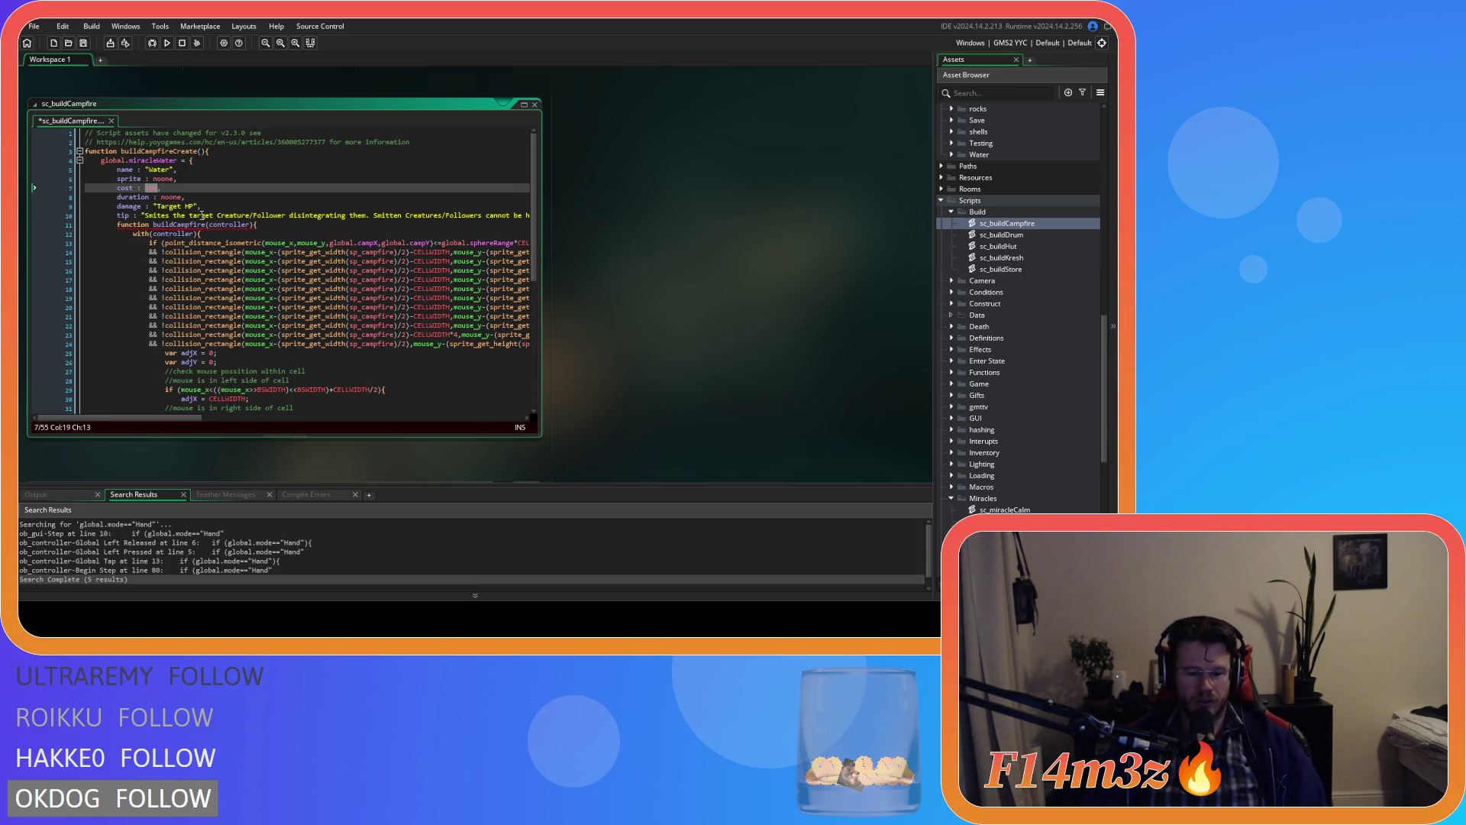
type("noone")
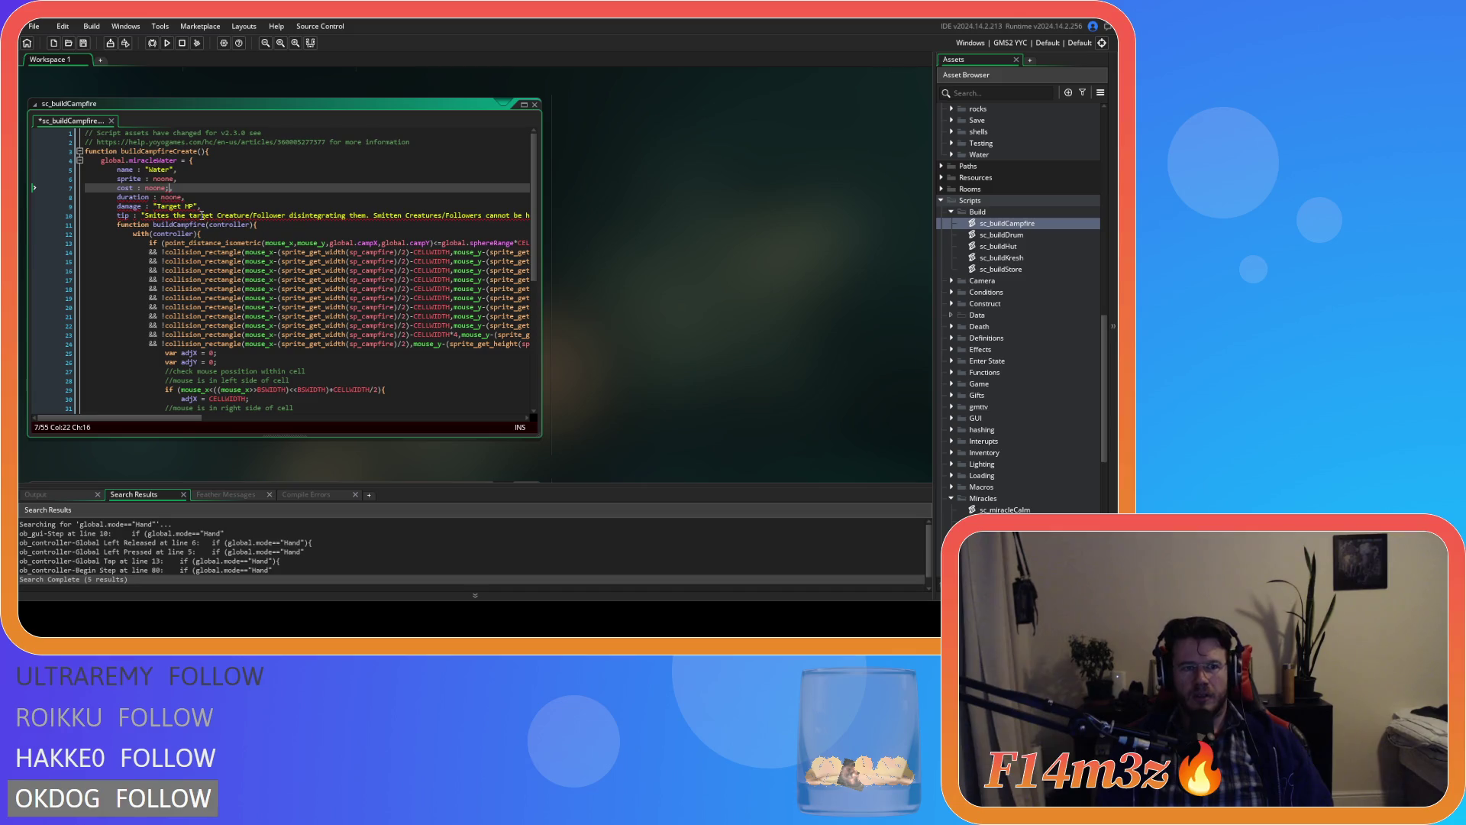
left_click(183, 197)
key("ctrl+s")
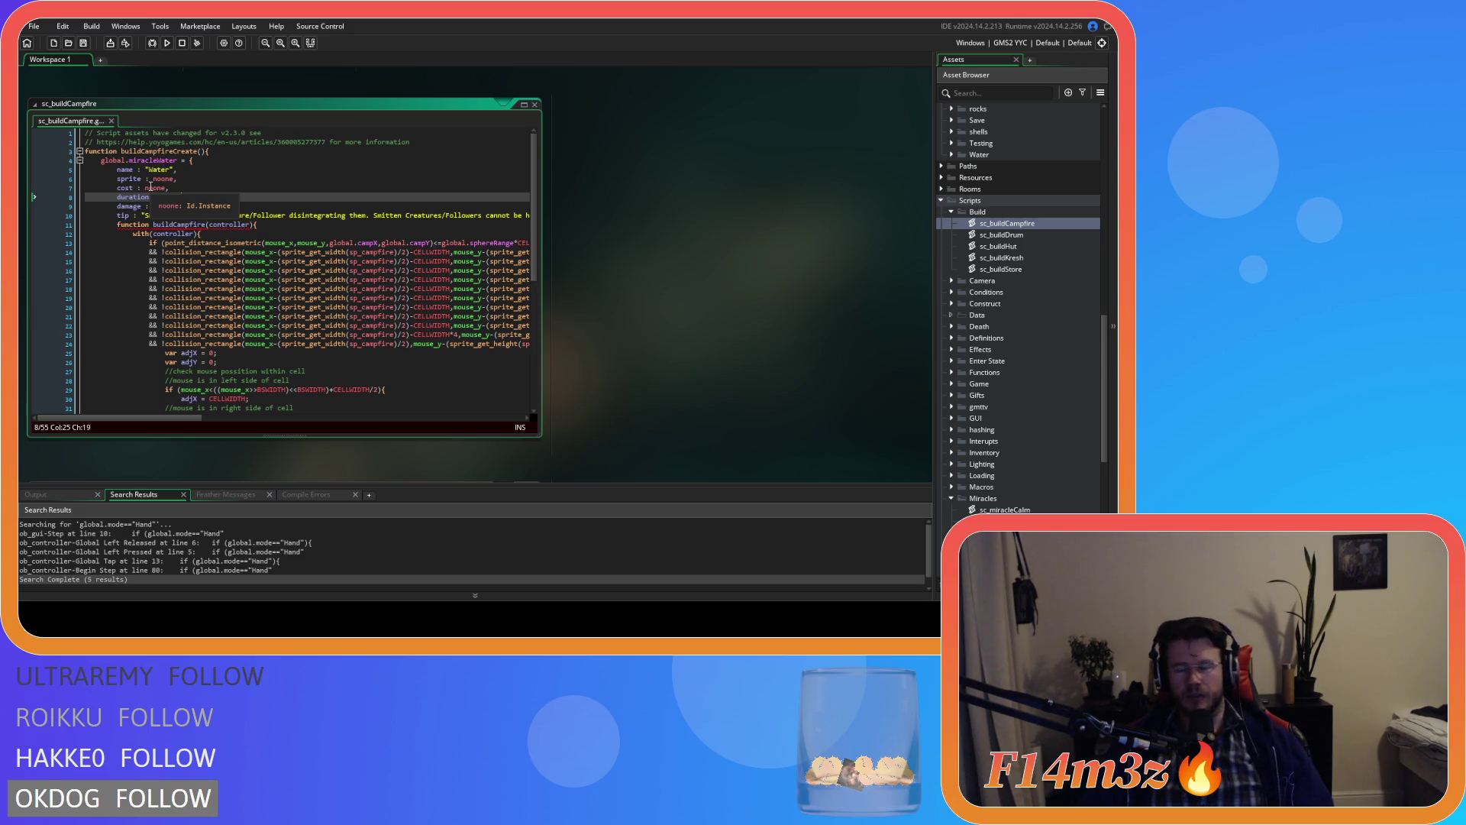
left_click_drag(119, 187, 192, 186)
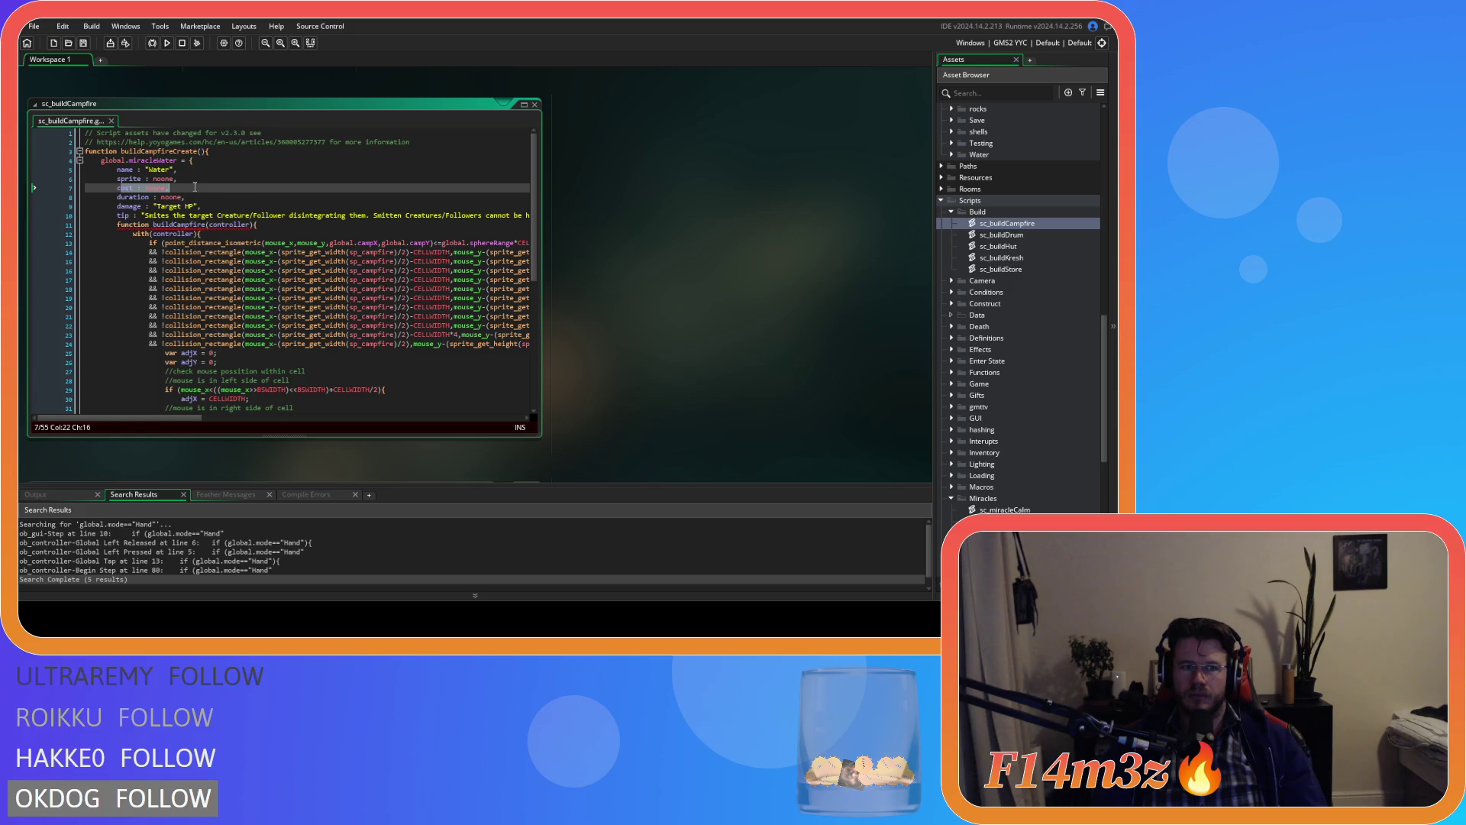
left_click_drag(195, 186, 245, 182)
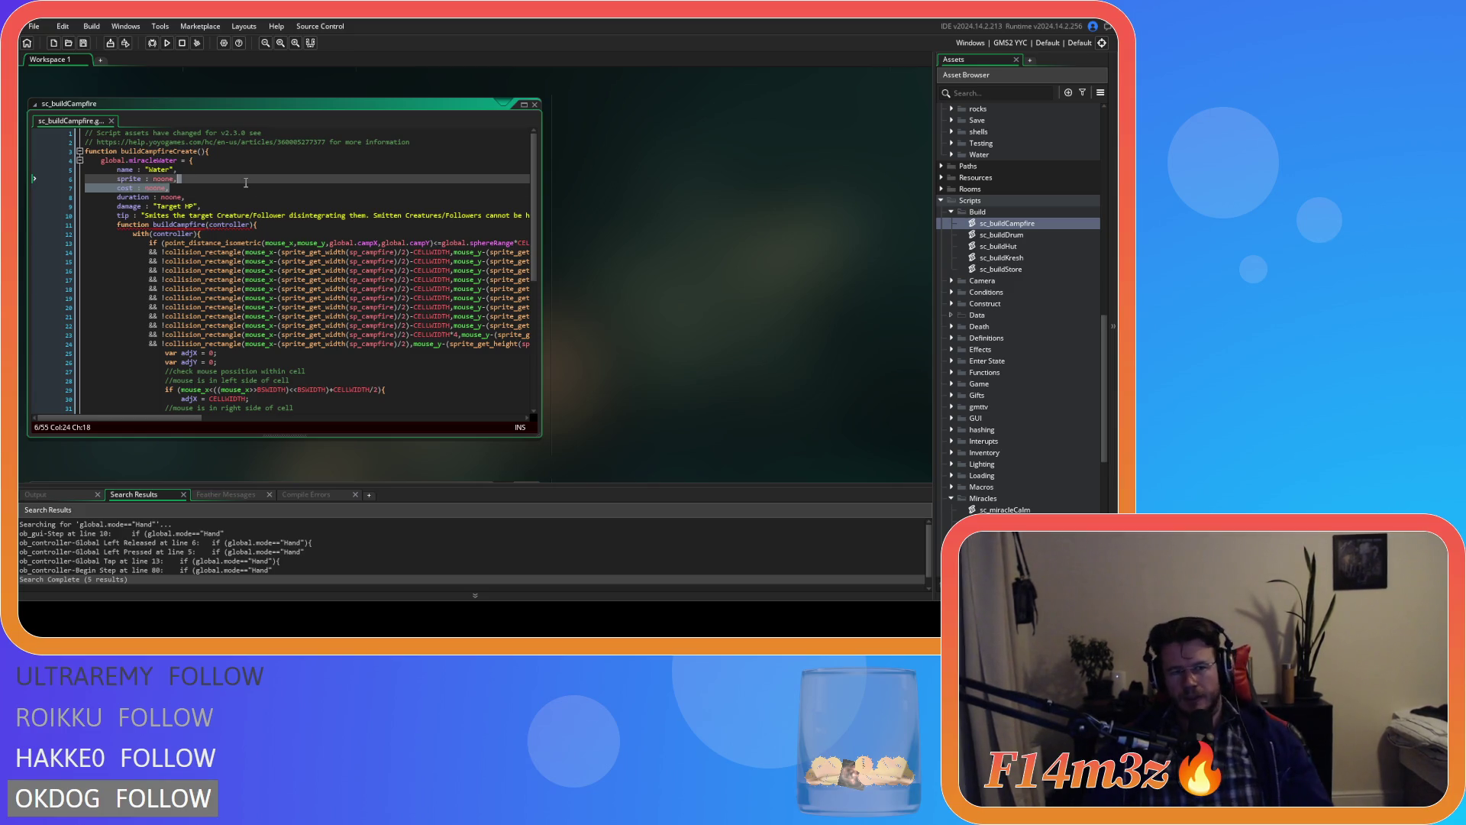
left_click(205, 207)
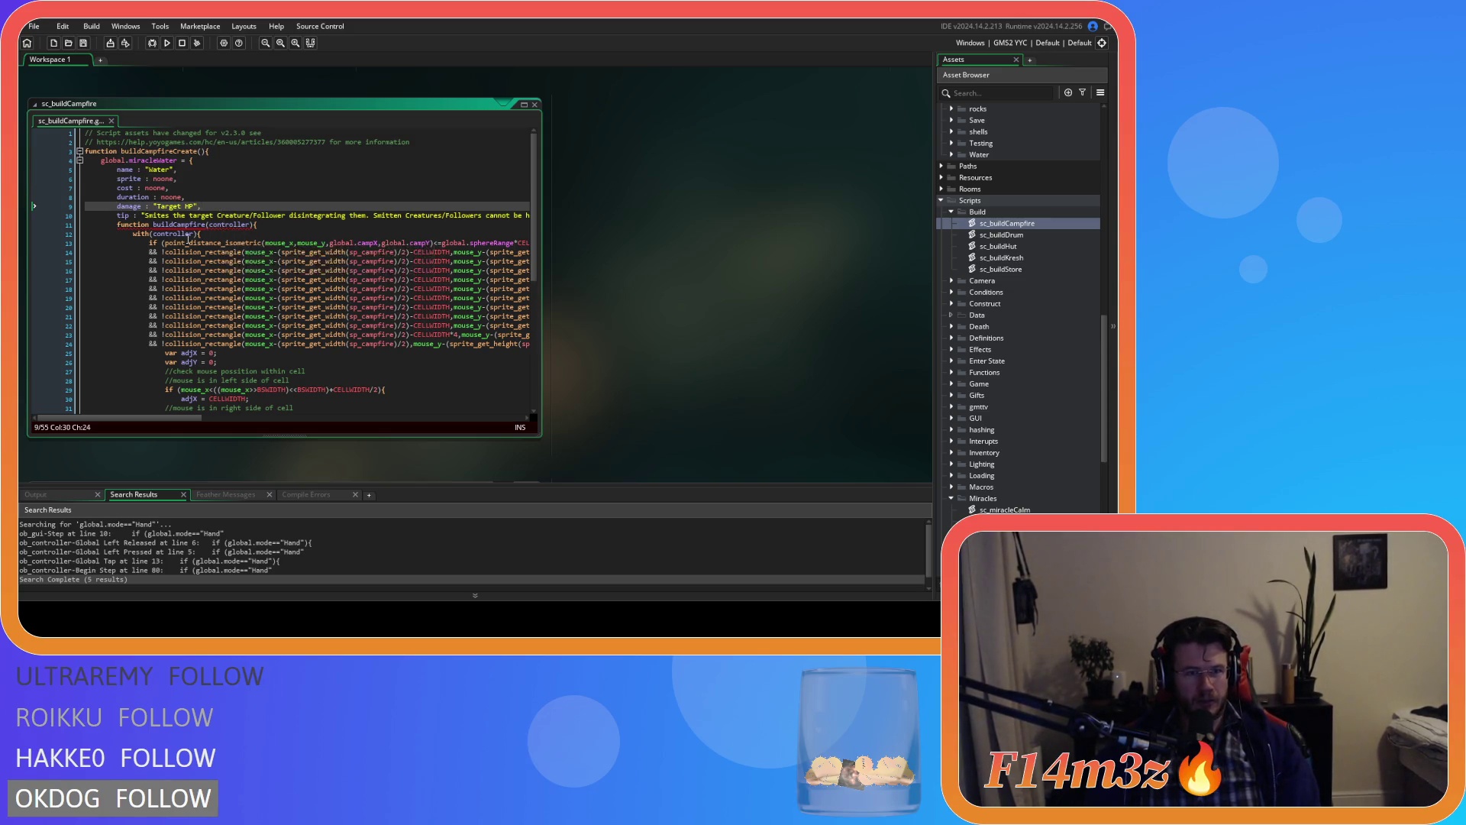
double_click(175, 222)
type("perform")
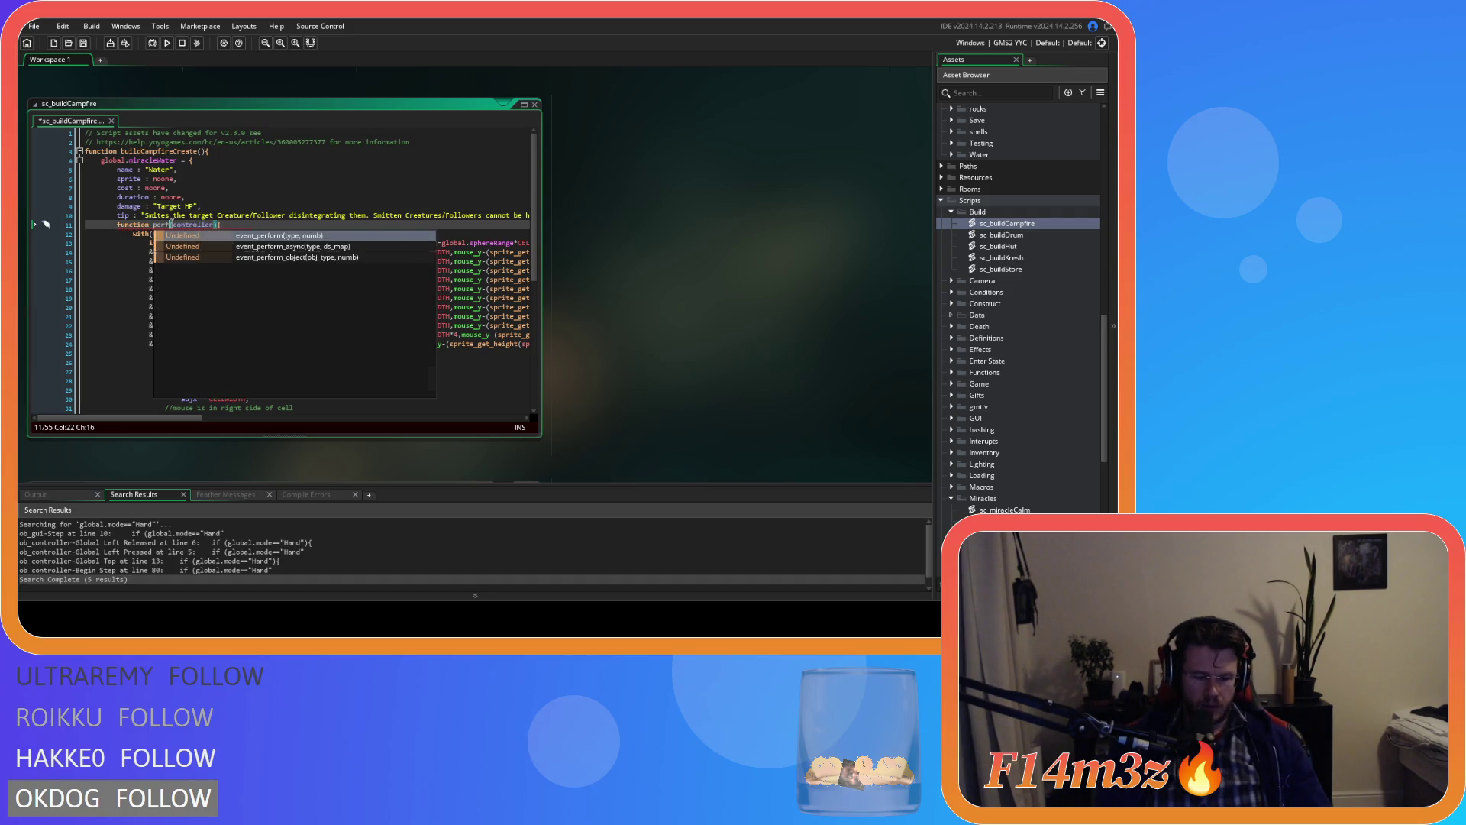
left_click(136, 225)
double_click(155, 224)
key("BackSpace")
key("BackSpace")
key("ctrl+z")
type(":")
left_click(289, 215)
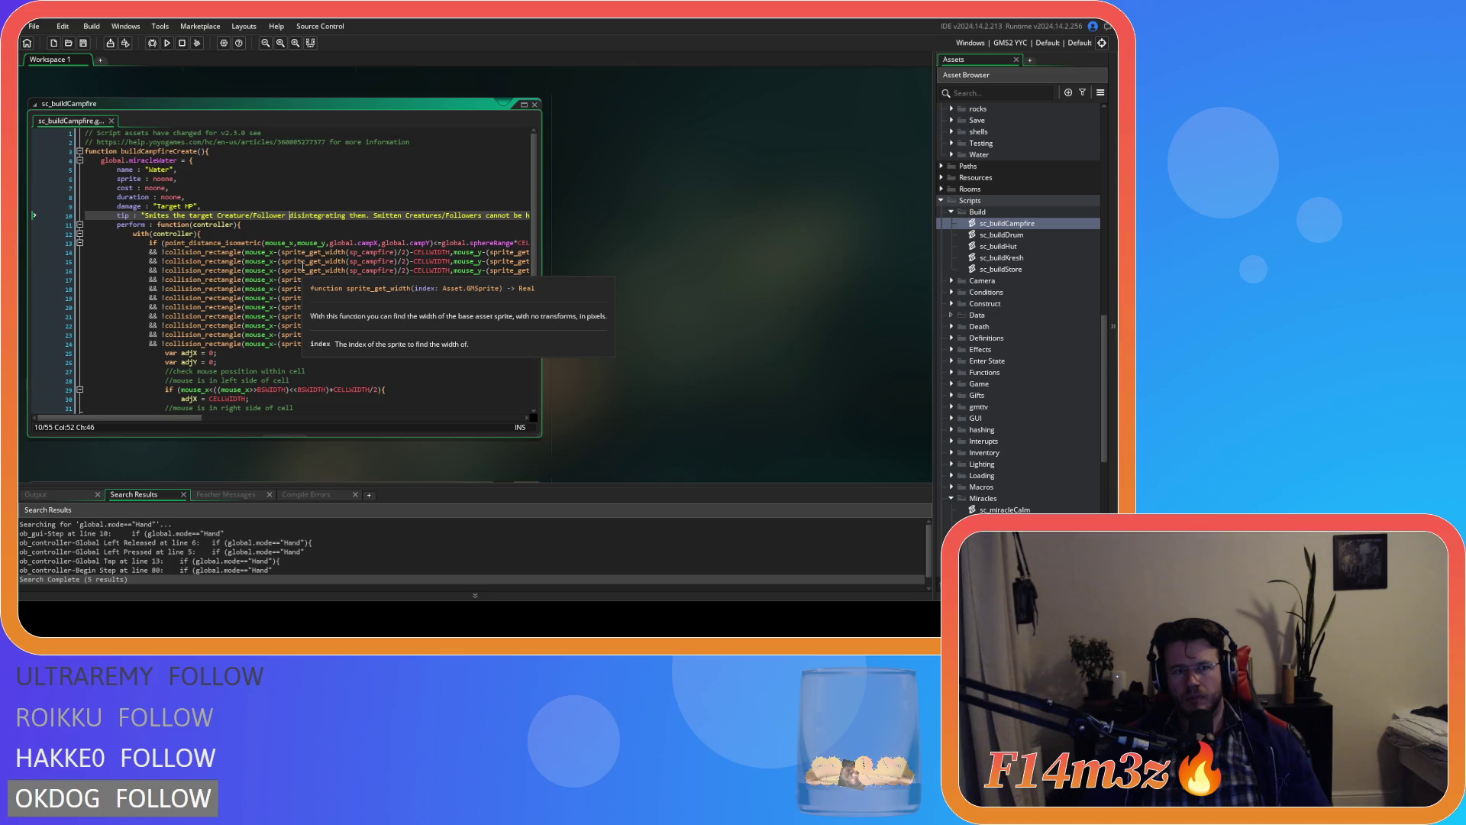
scroll(303, 266, "down", 5)
scroll(298, 252, "up", 5)
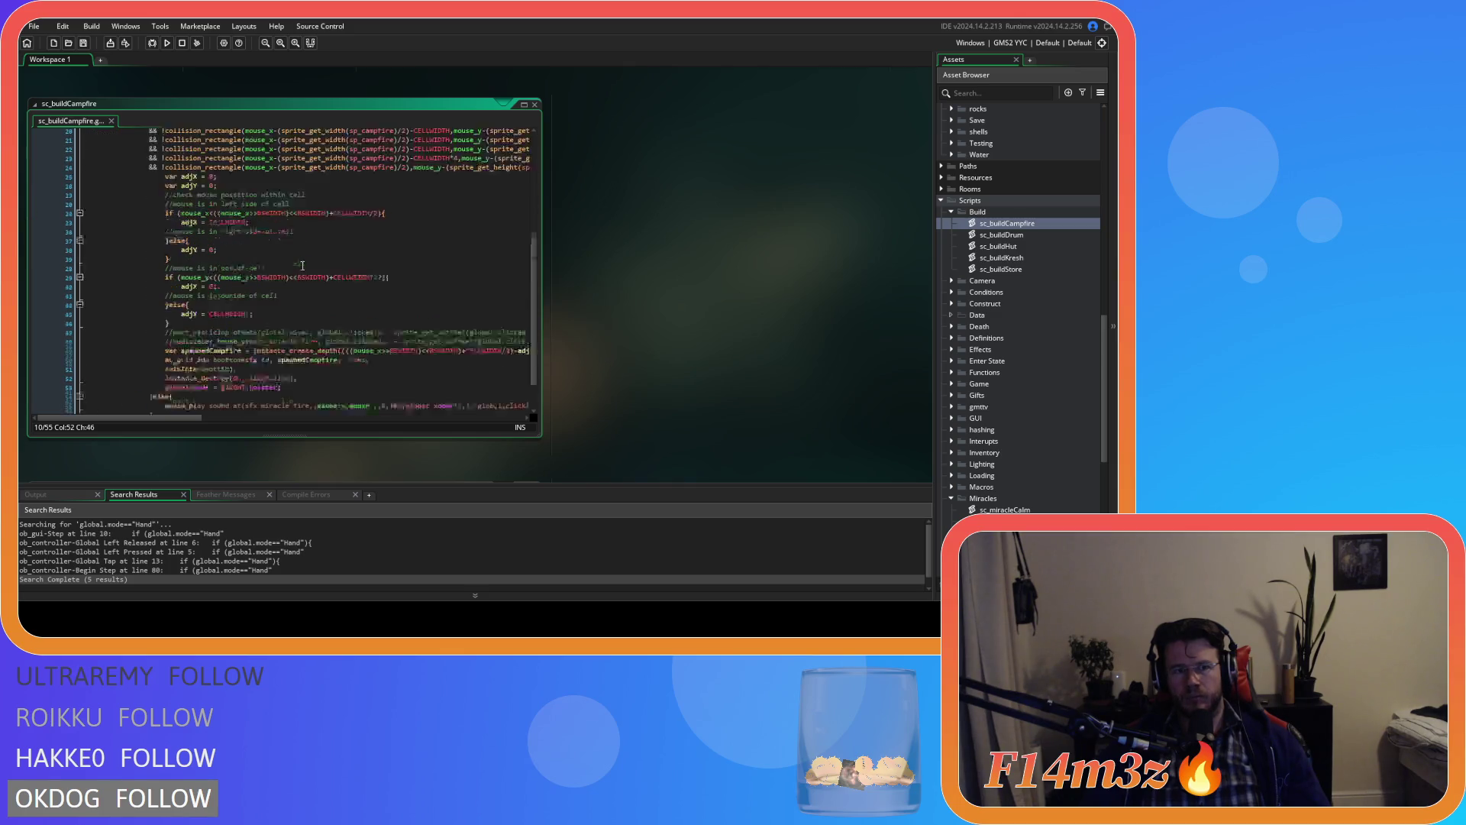
left_click(287, 224)
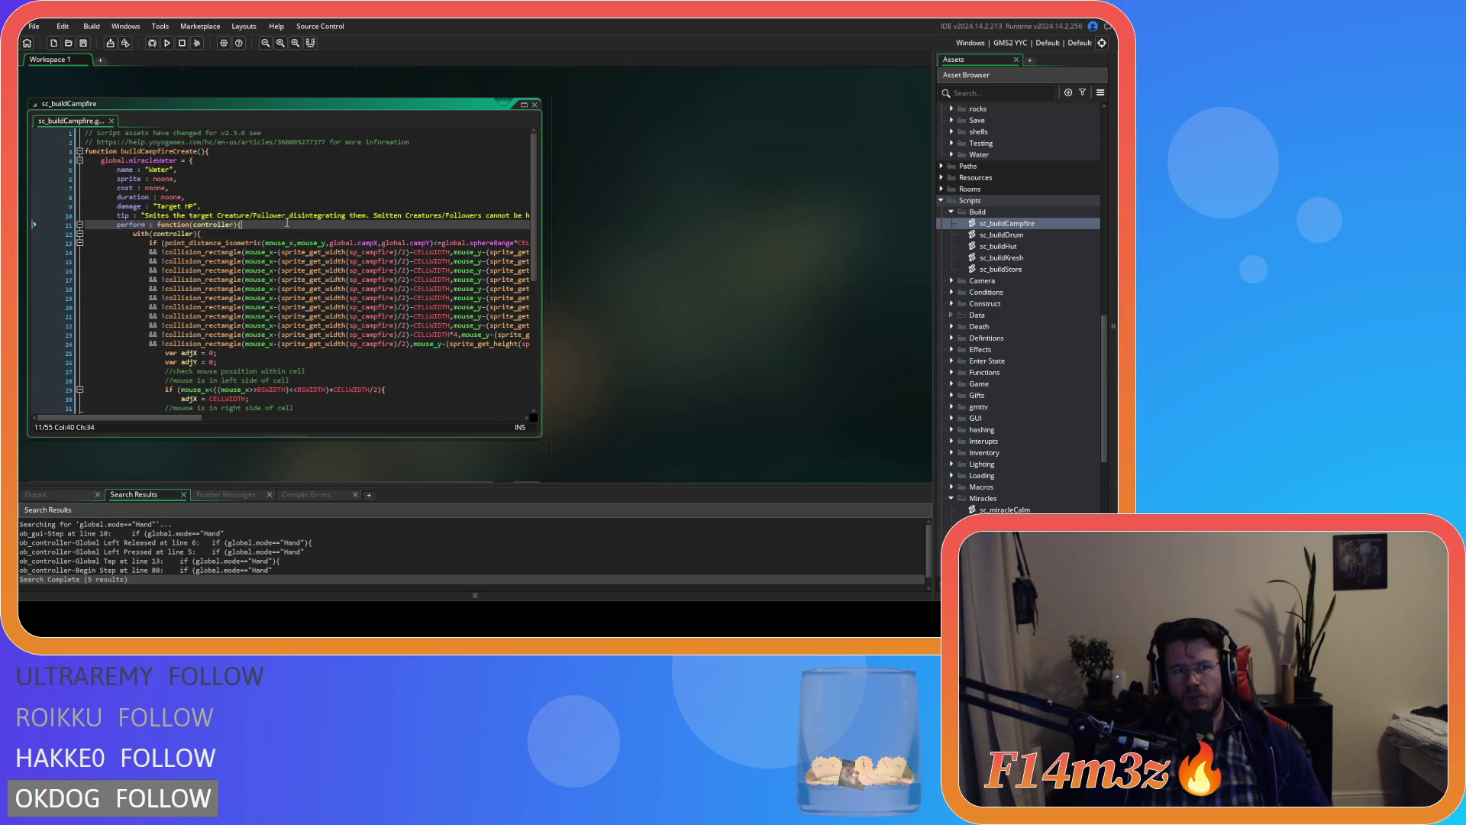
left_click(173, 161)
Step: Rename global.miracleWater to global.buildCampfire and save the script
double_click(176, 165)
type("buildCampfire")
left_click(262, 180)
key("ctrl+s")
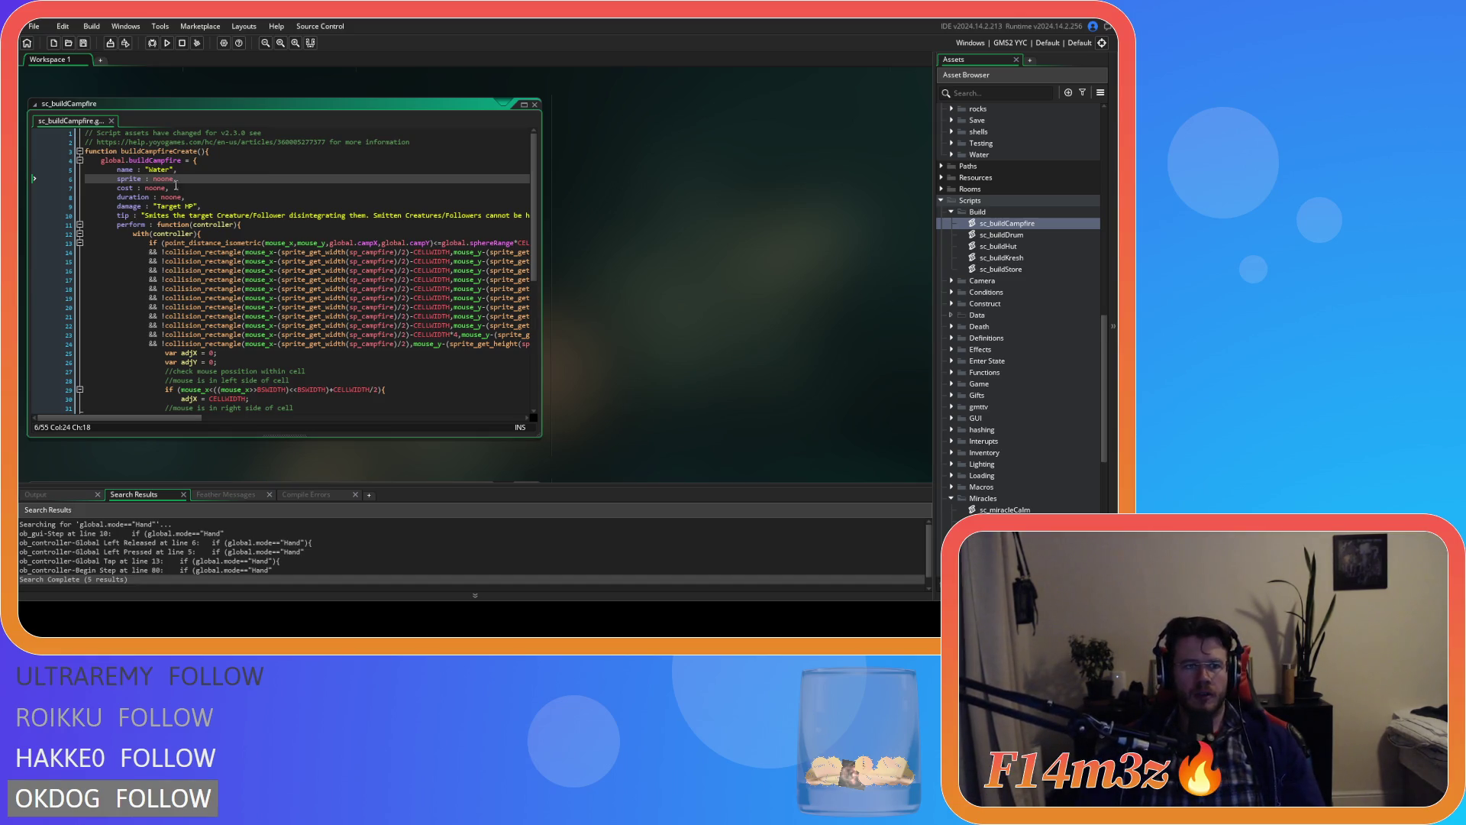
Step: Scroll down and select the tip string on line 10
key("Down")
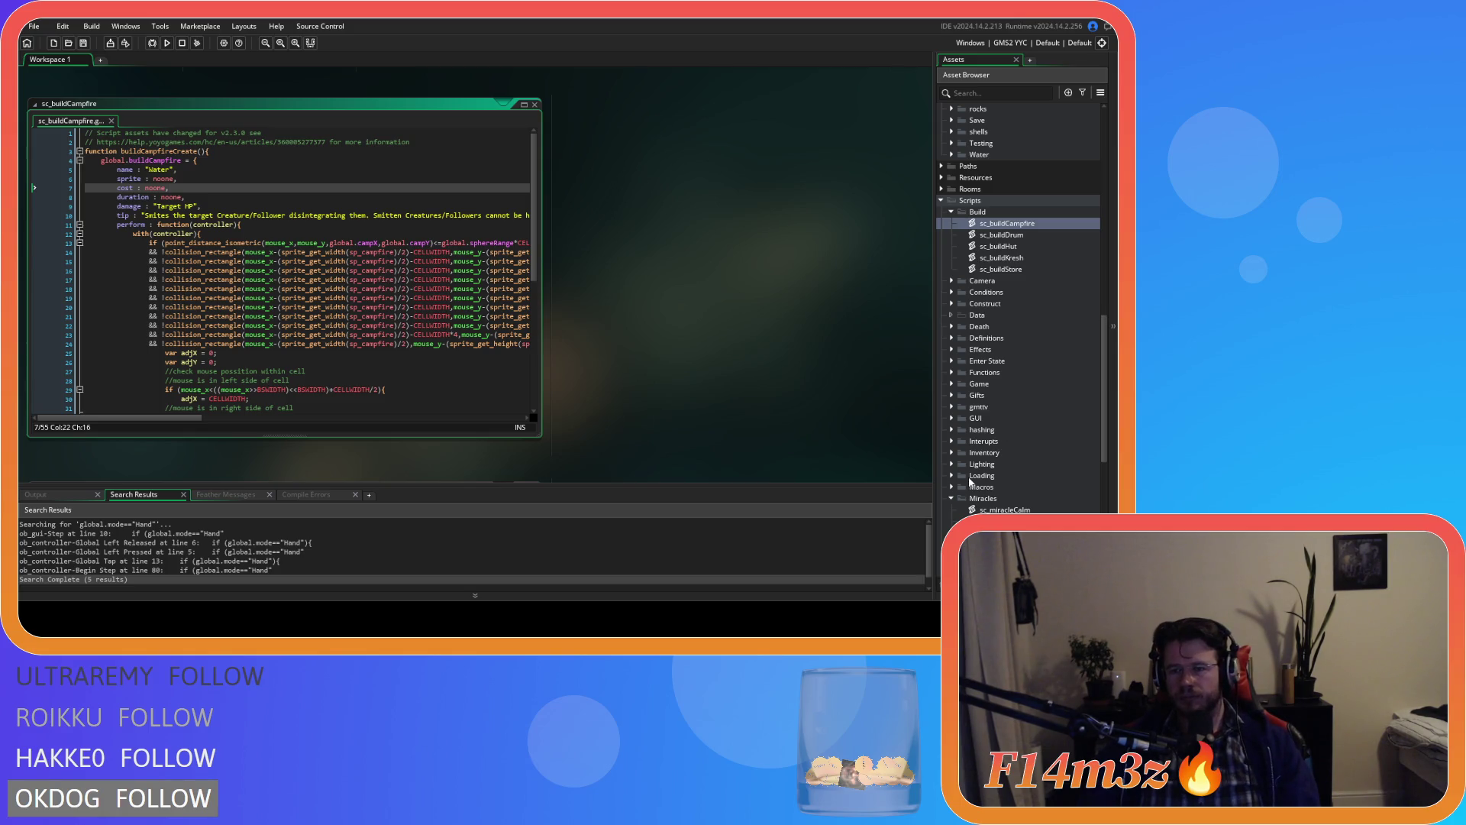
scroll(970, 484, "down", 5)
scroll(970, 504, "down", 2)
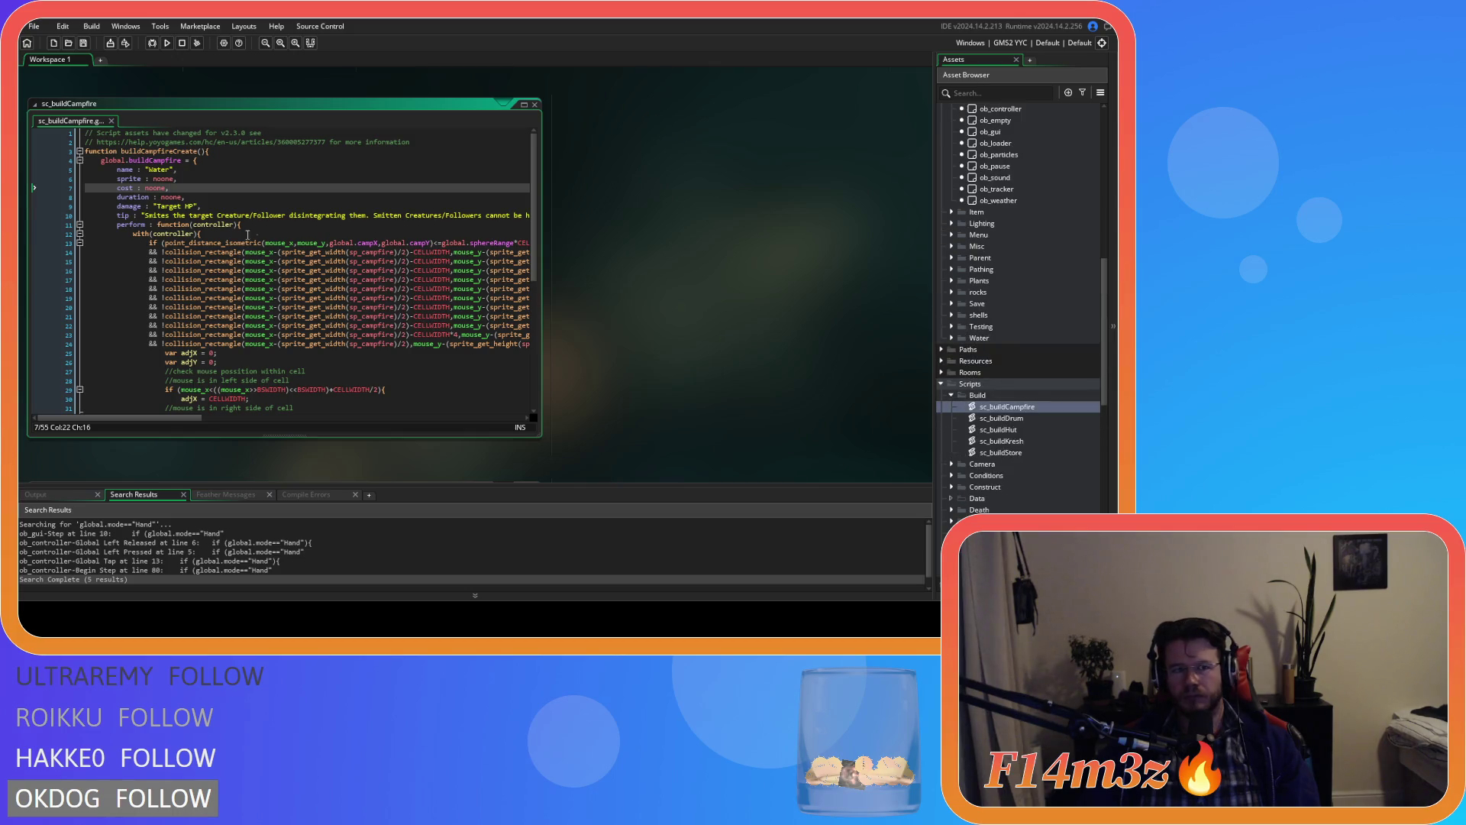
left_click(145, 215)
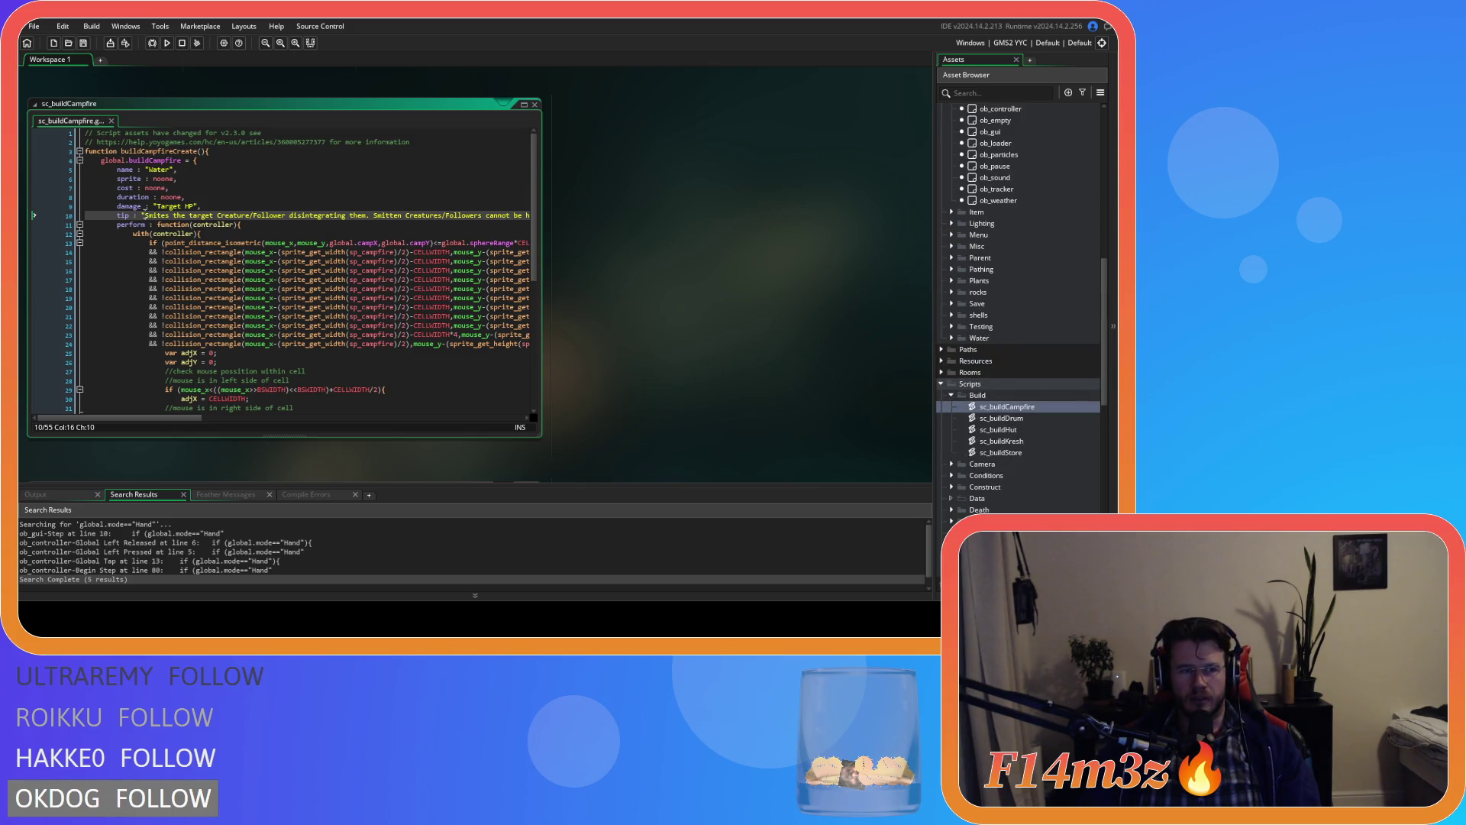
mouse_move(146, 216)
left_mouse_down()
mouse_move(551, 216)
mouse_move(150, 221)
left_mouse_up()
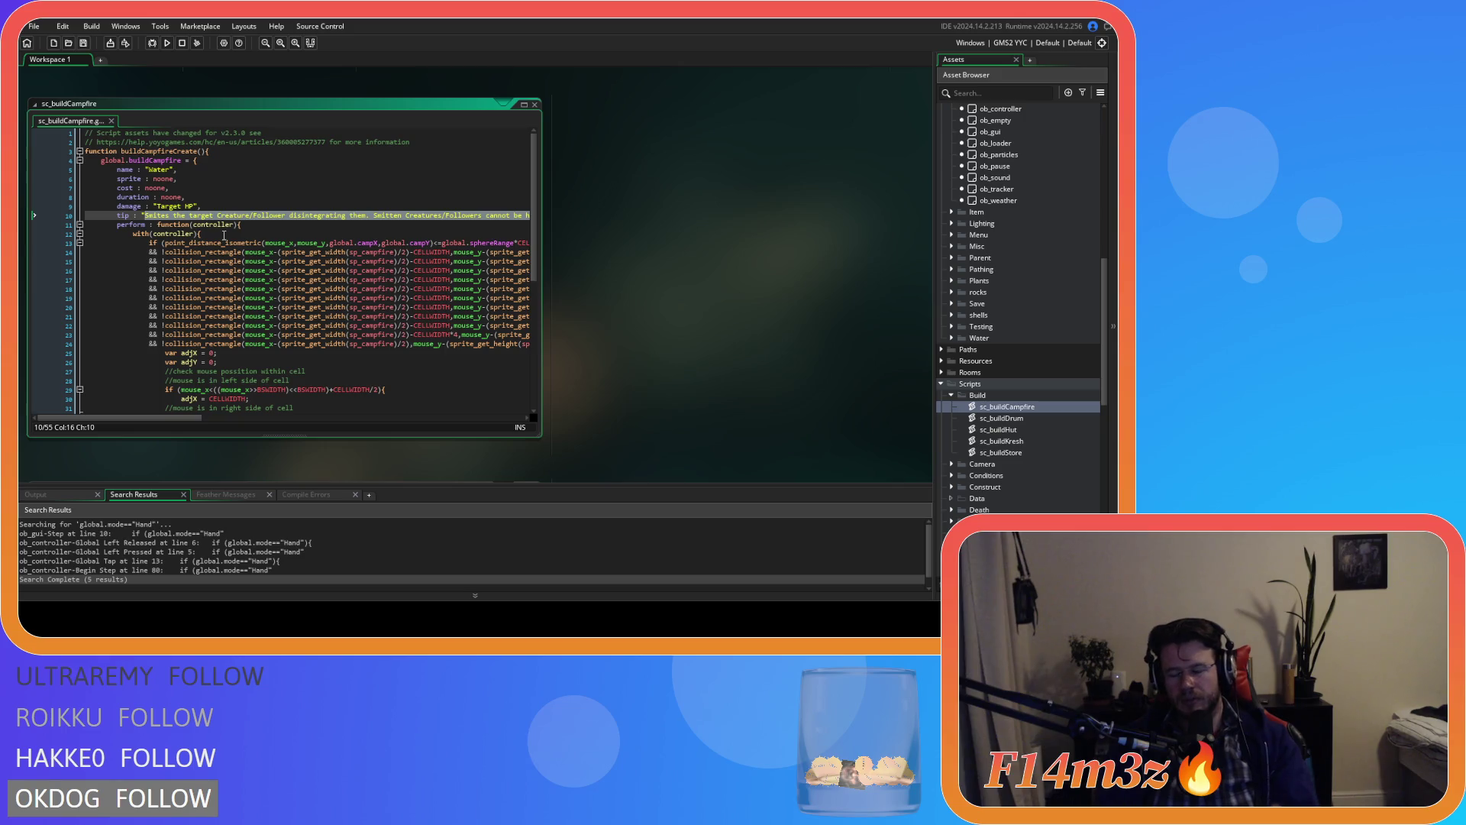
Step: Set damage to noone and the tip to "Campfires provide warmth and can be used to cook Meat and Fish."
type("Campfires ")
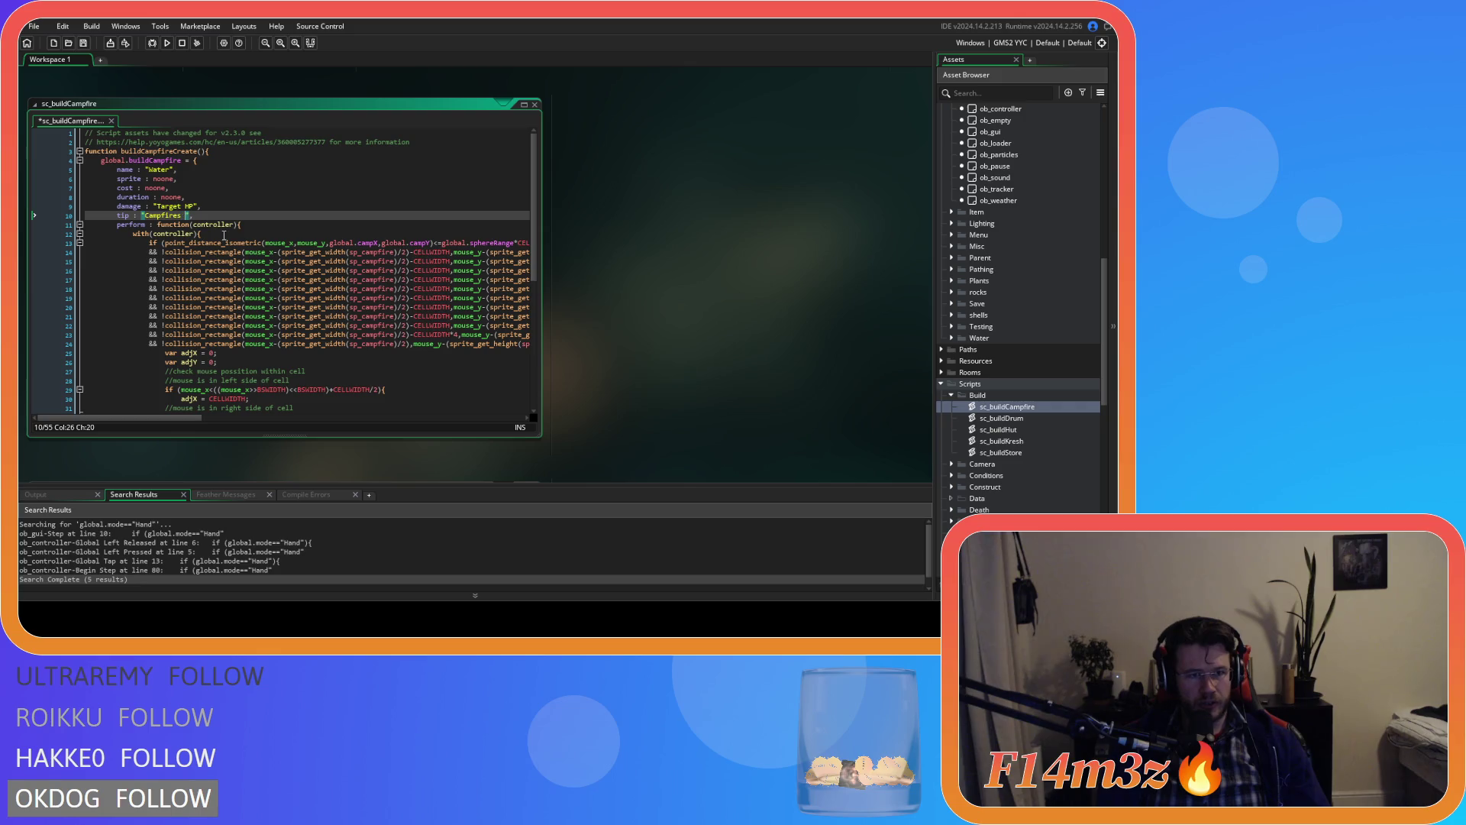
type("are")
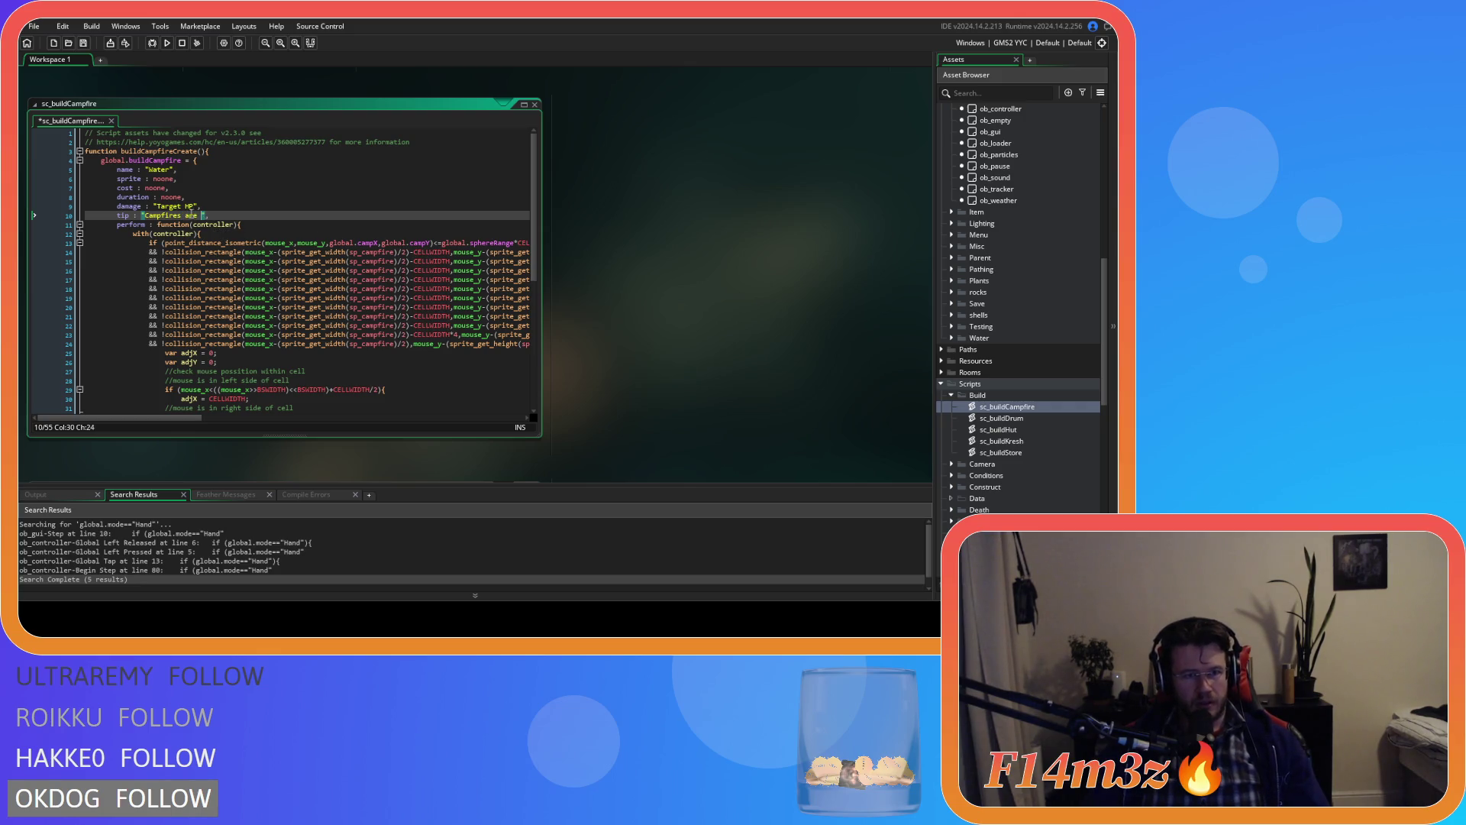
left_click_drag(196, 206, 158, 207)
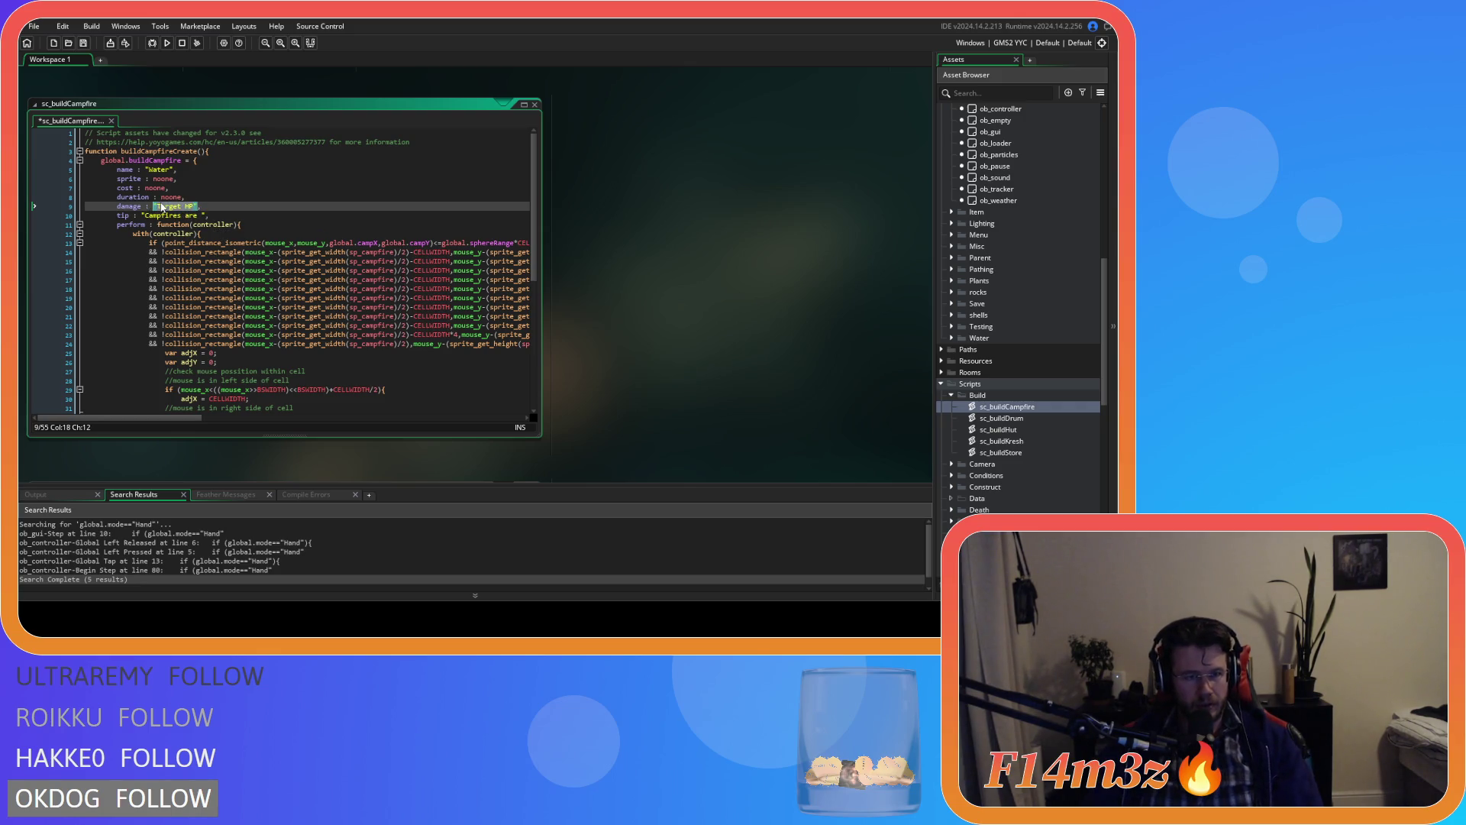
type("none")
left_click(202, 215)
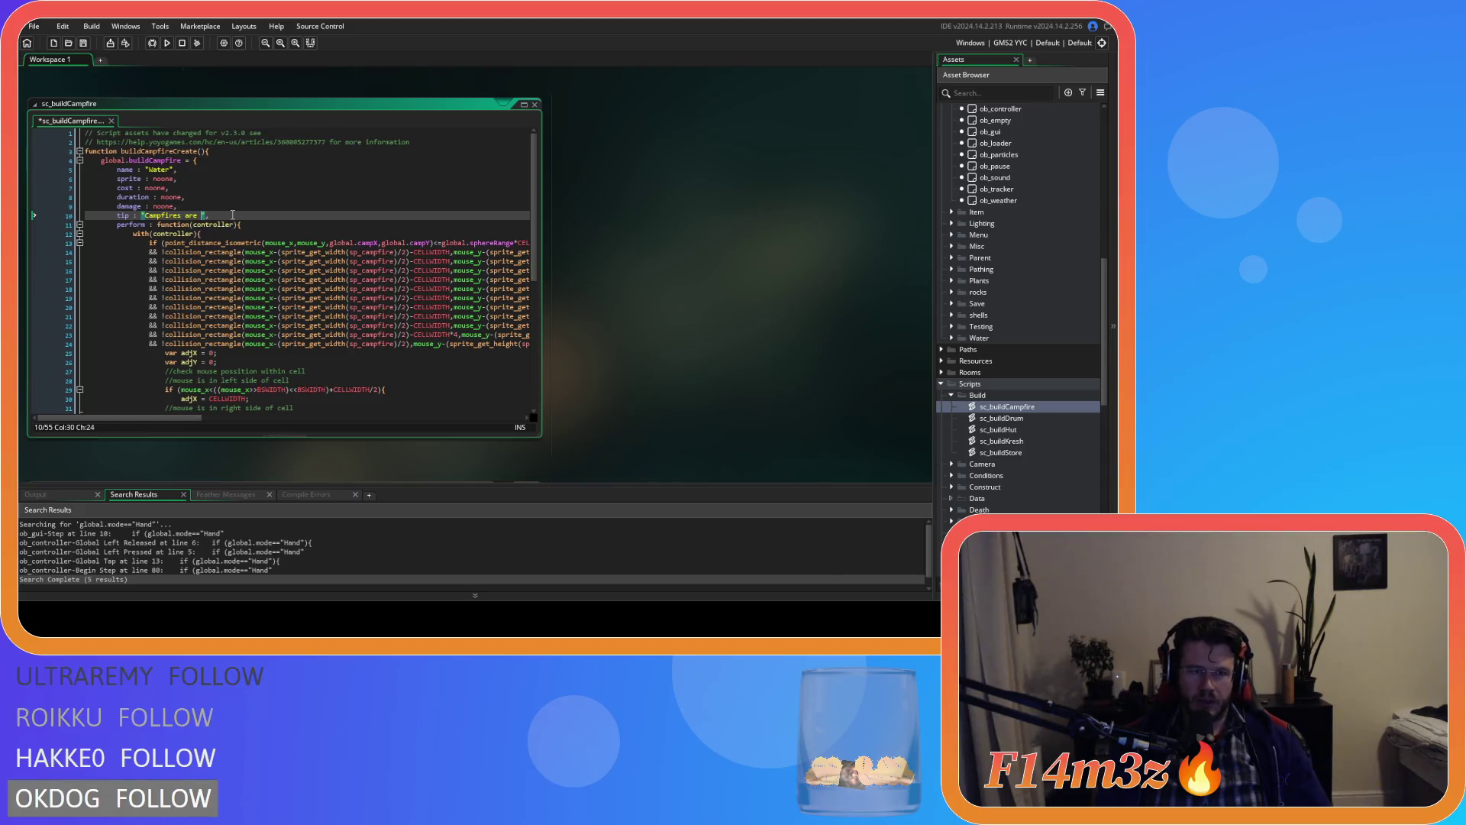
key("BackSpace")
key("BackSpace")
key("BackSpace")
type("pro")
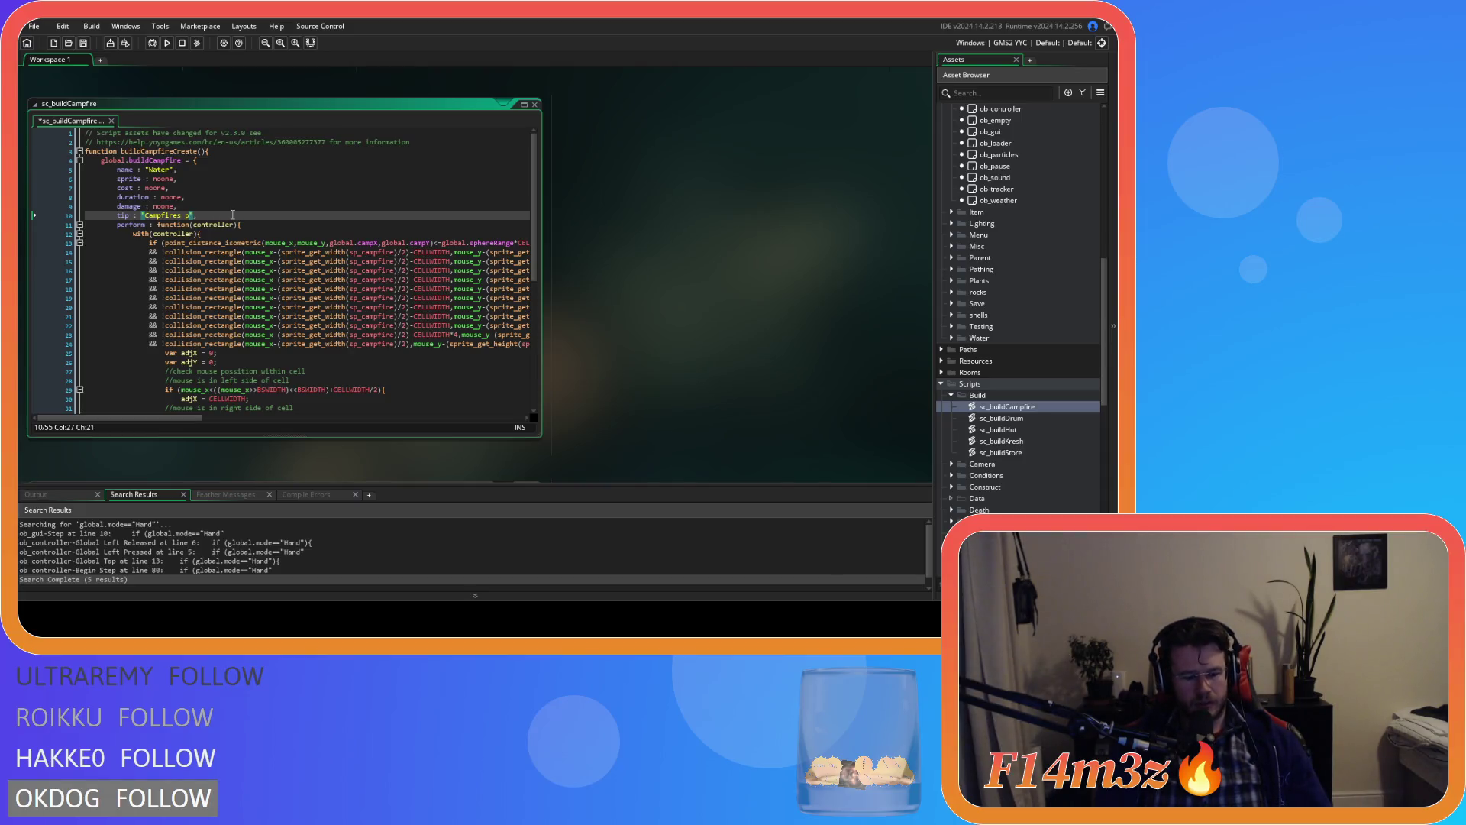
type("vide ")
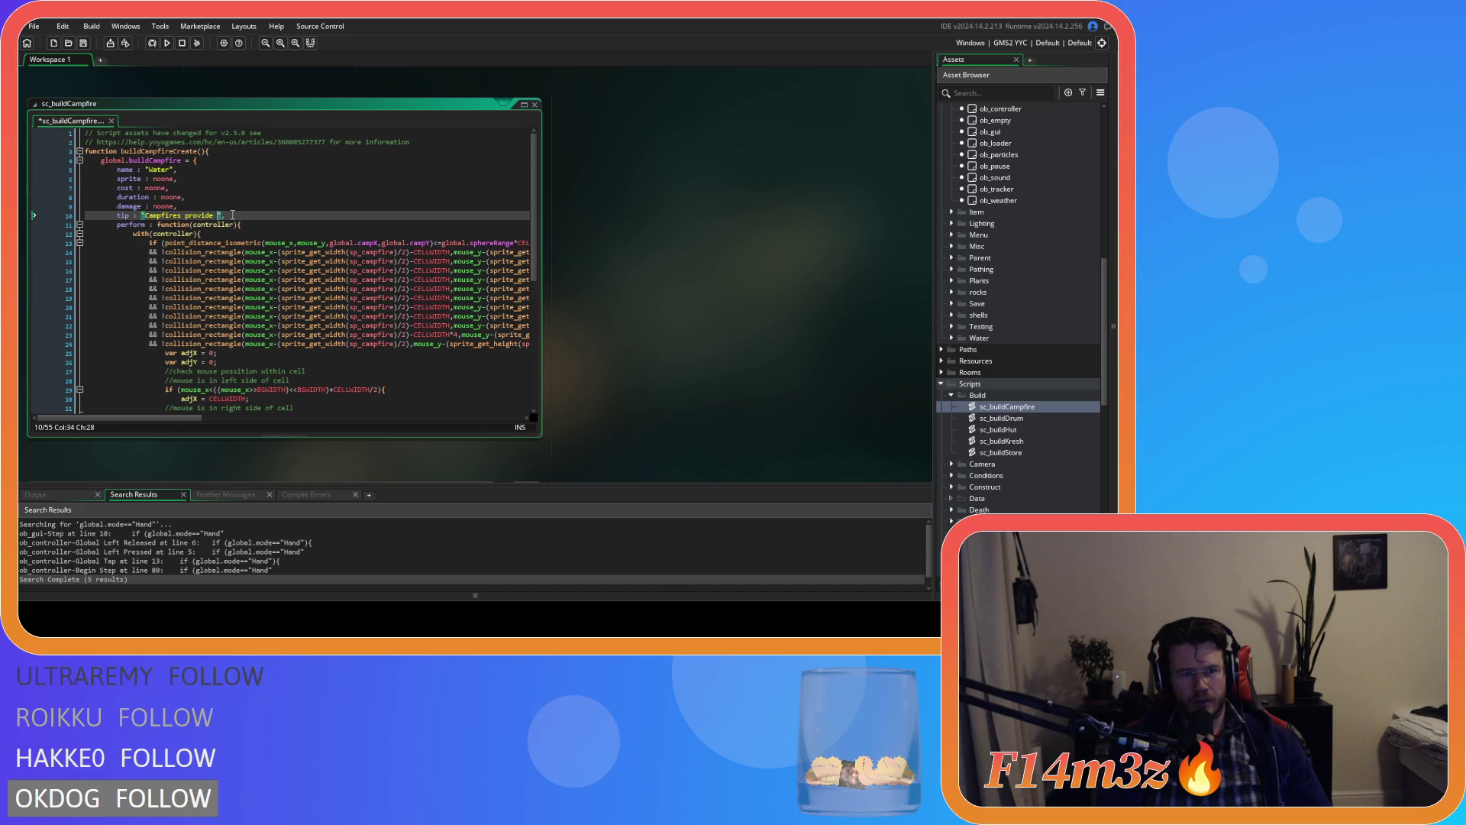
type("warmth and")
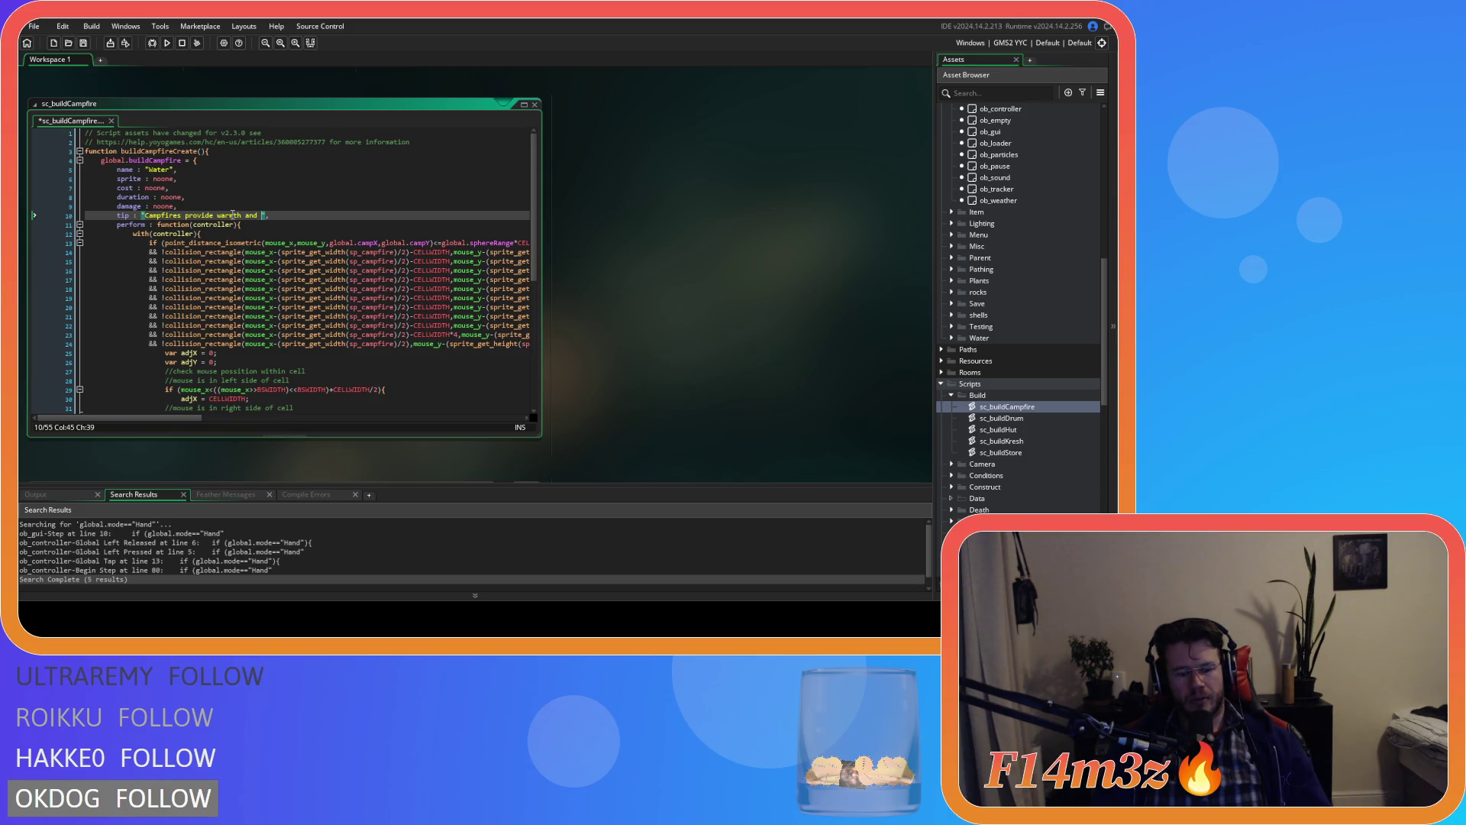
type("can be used to coo")
type("k ")
type("foo")
key("BackSpace")
key("BackSpace")
key("BackSpace")
type("Meat and Fish.")
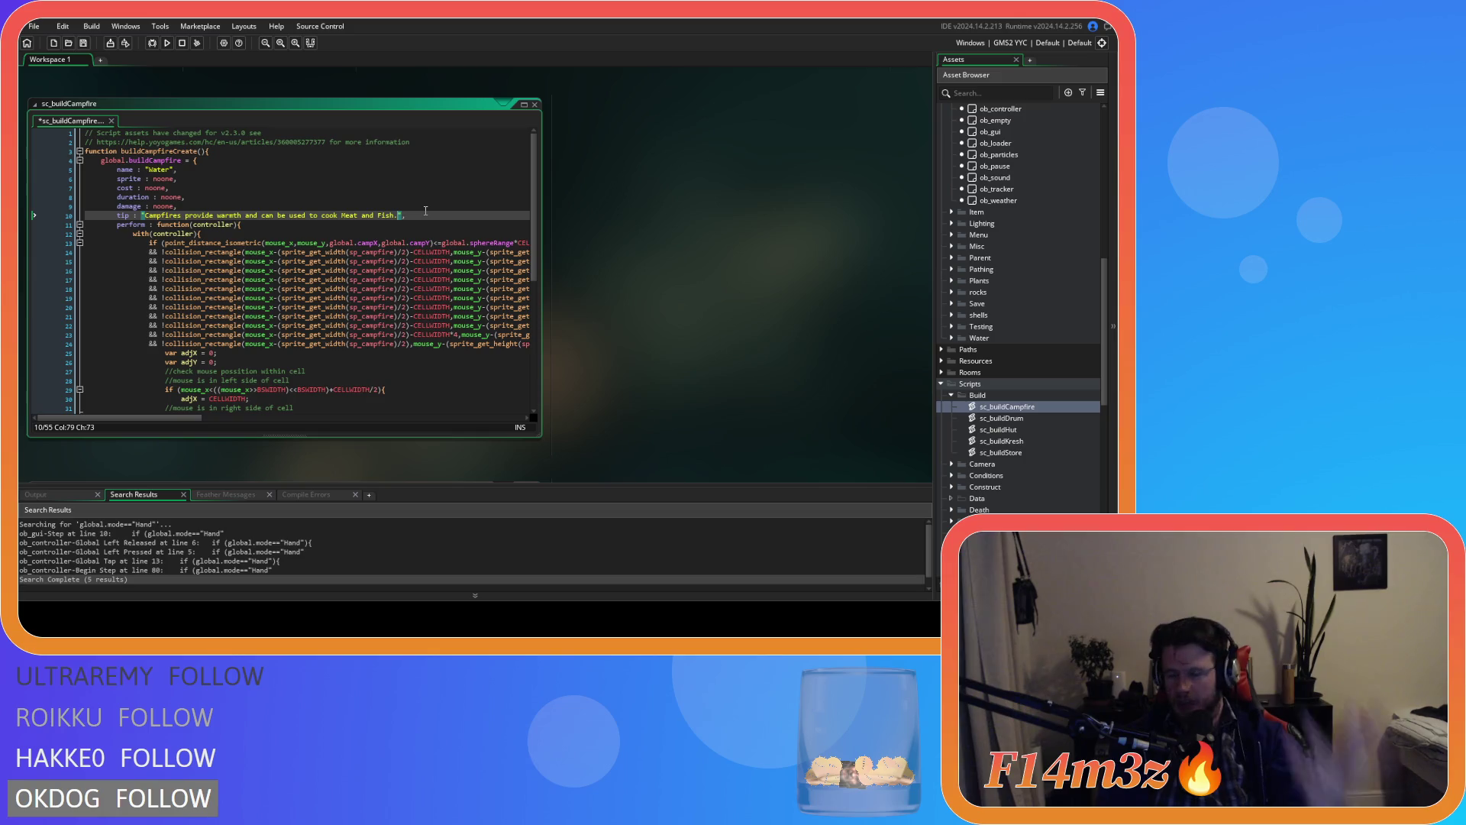
Step: Save the campfire script and select the struct's top lines for copying
key("ctrl+s")
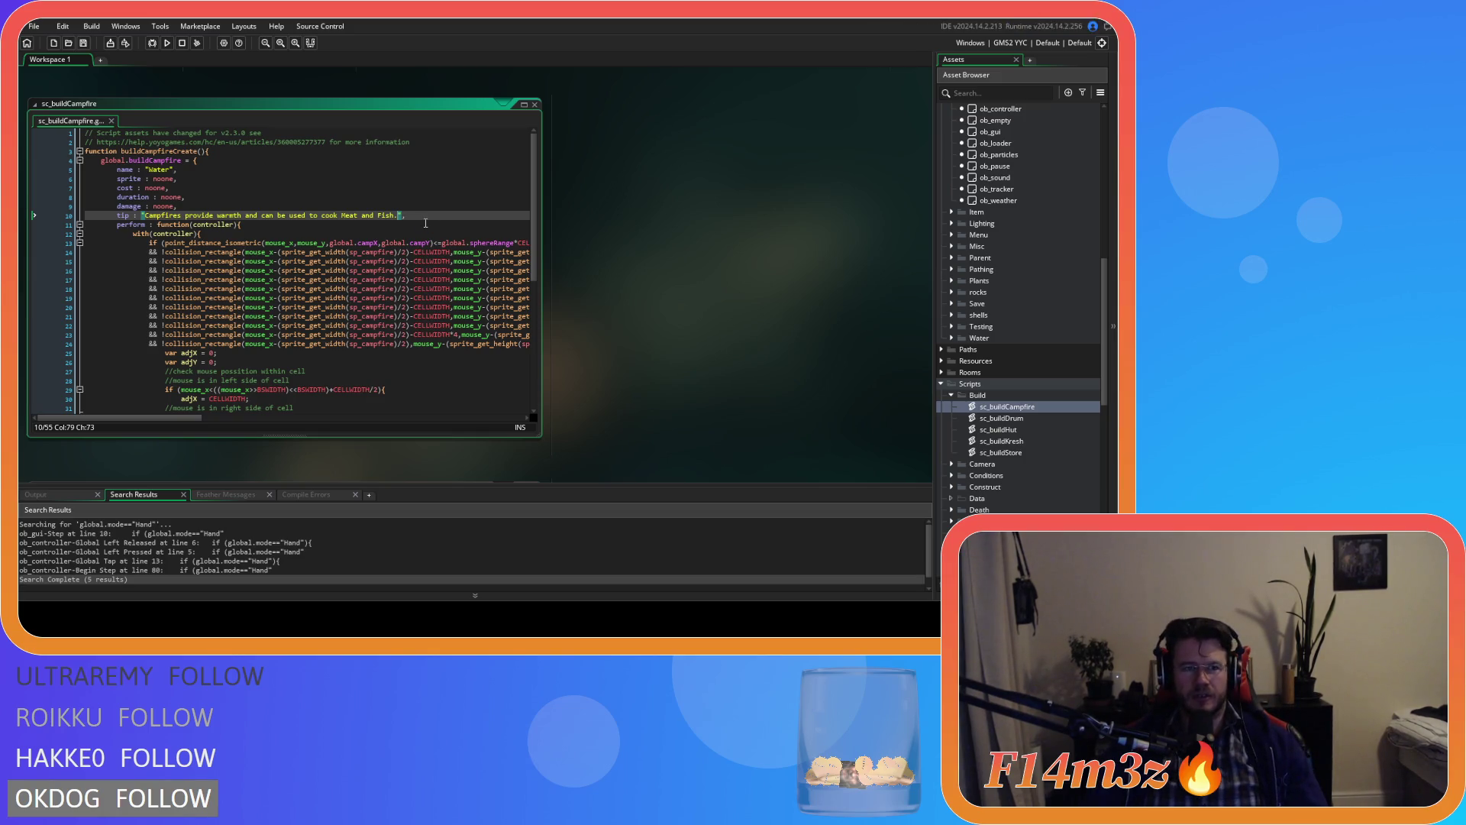
left_click(386, 177)
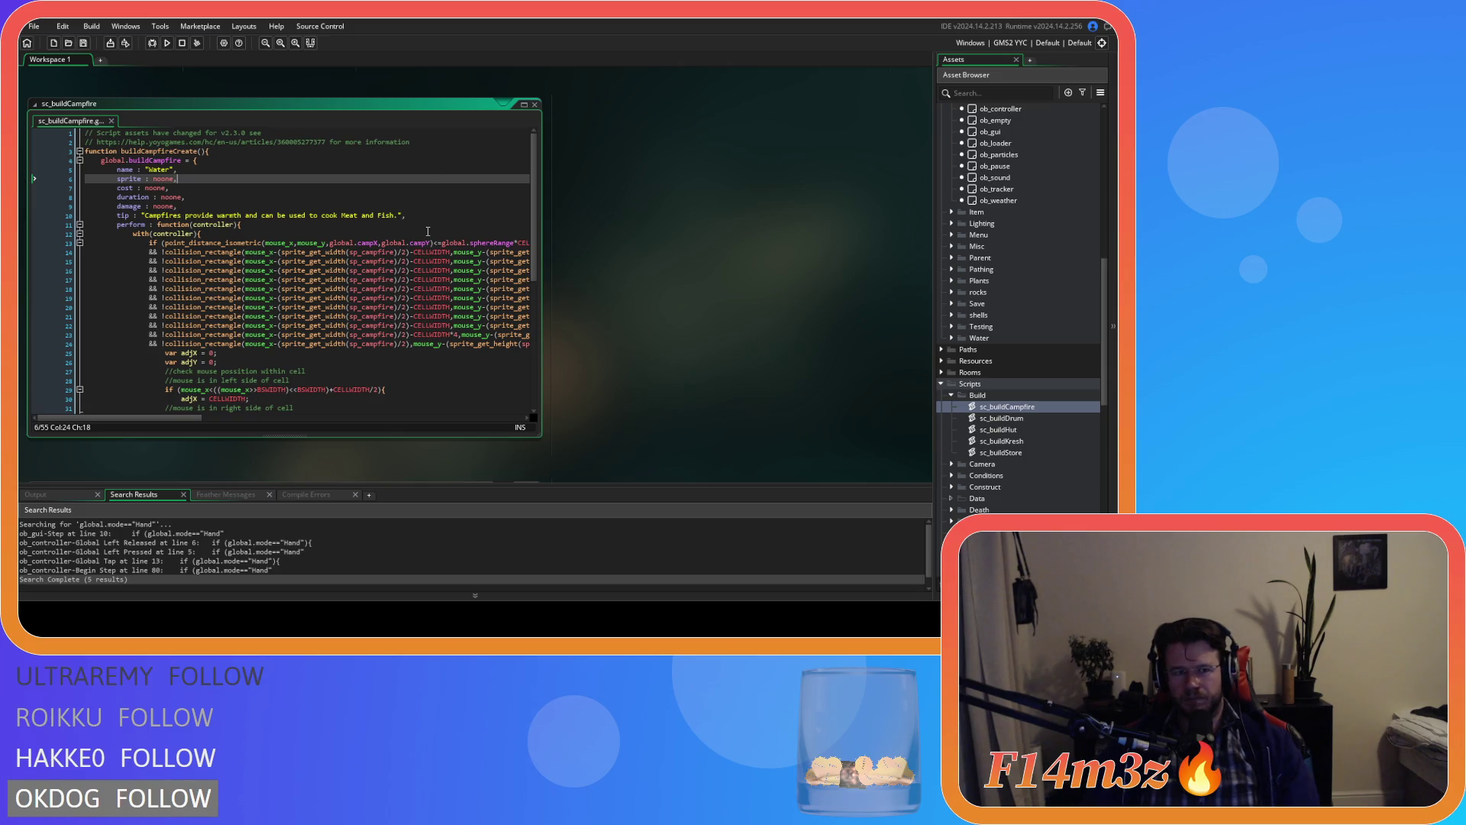
left_click_drag(252, 226, 46, 150)
Step: Copy the campfire struct header and paste it over sc_buildDrum's old function header
right_click(144, 209)
left_click(200, 226)
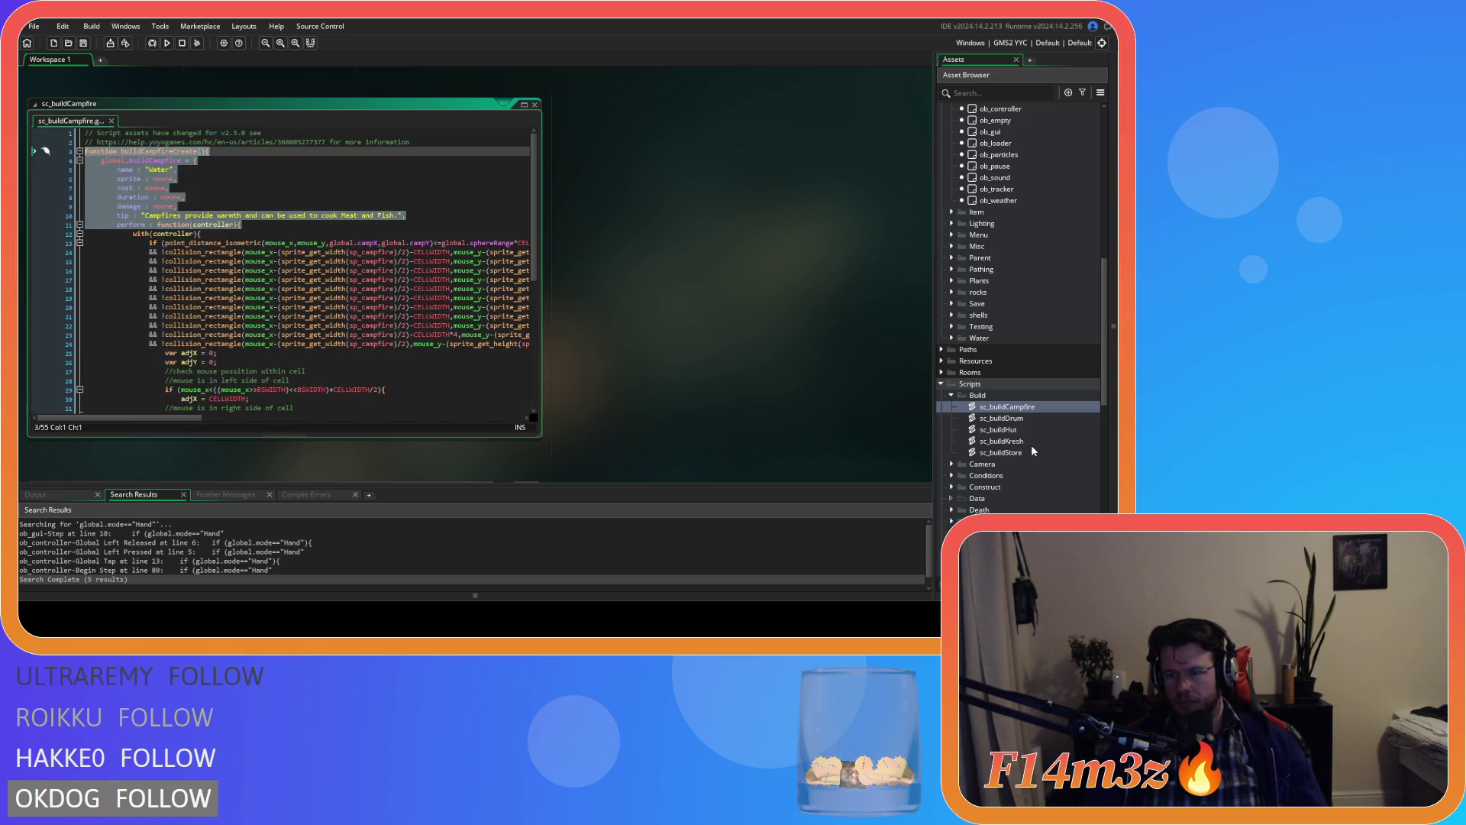
double_click(1031, 419)
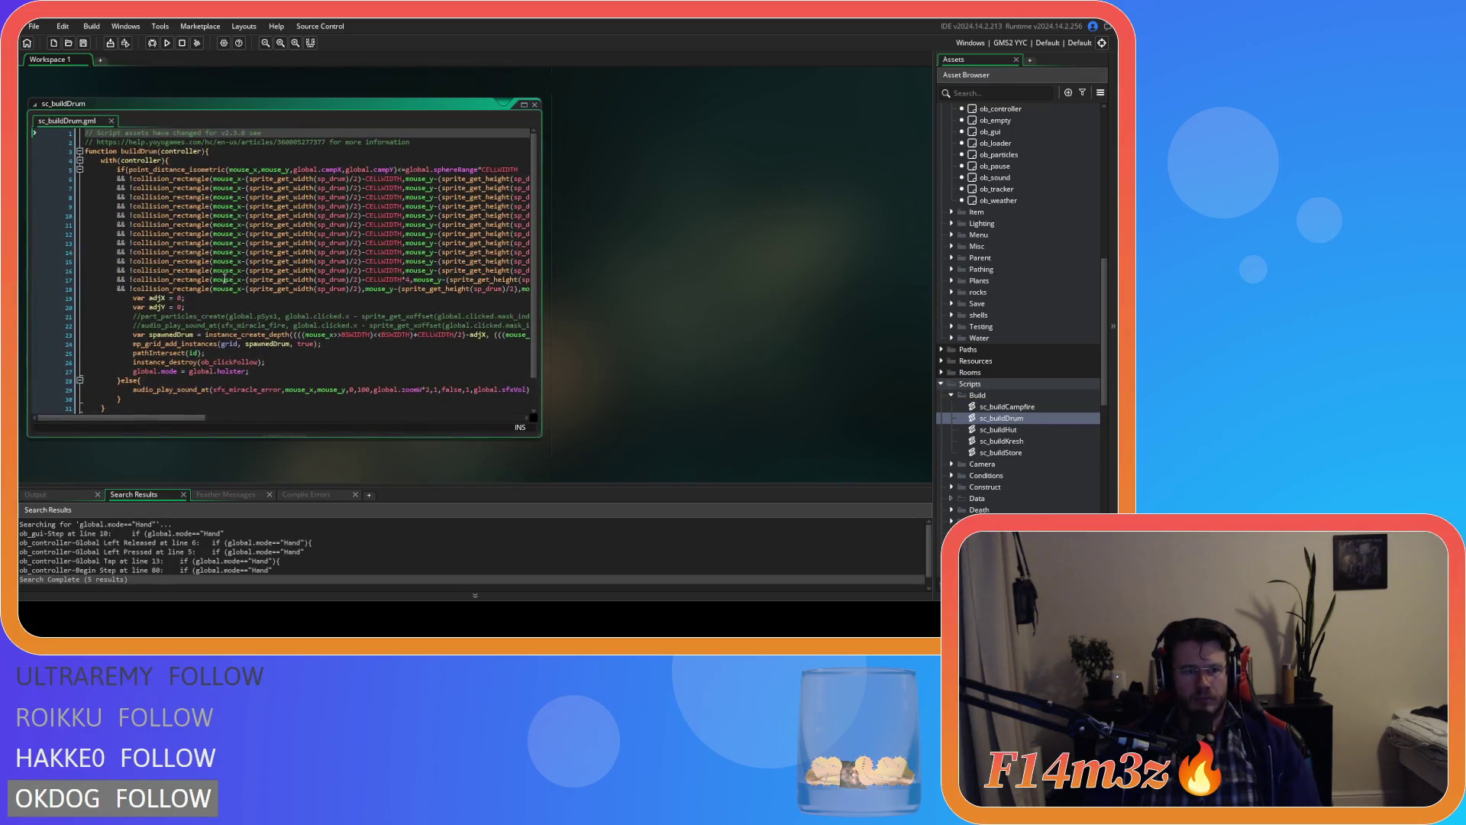
left_click_drag(209, 151, 45, 150)
key("ctrl+v")
Step: Add two closing braces at the end of the drum script and save
mouse_move(120, 381)
left_mouse_down()
mouse_move(88, 369)
mouse_move(86, 233)
left_mouse_up()
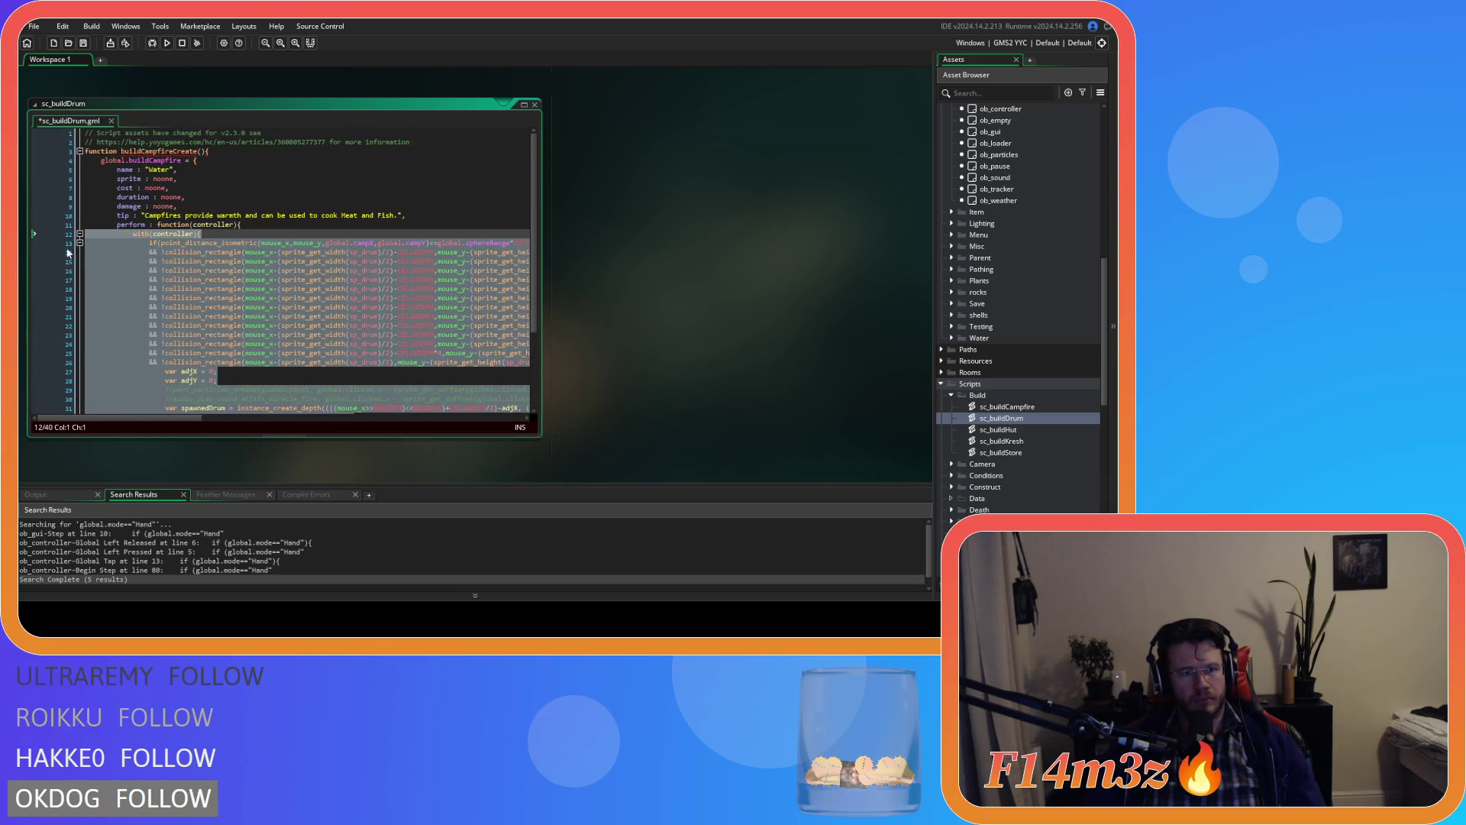
left_click(258, 273)
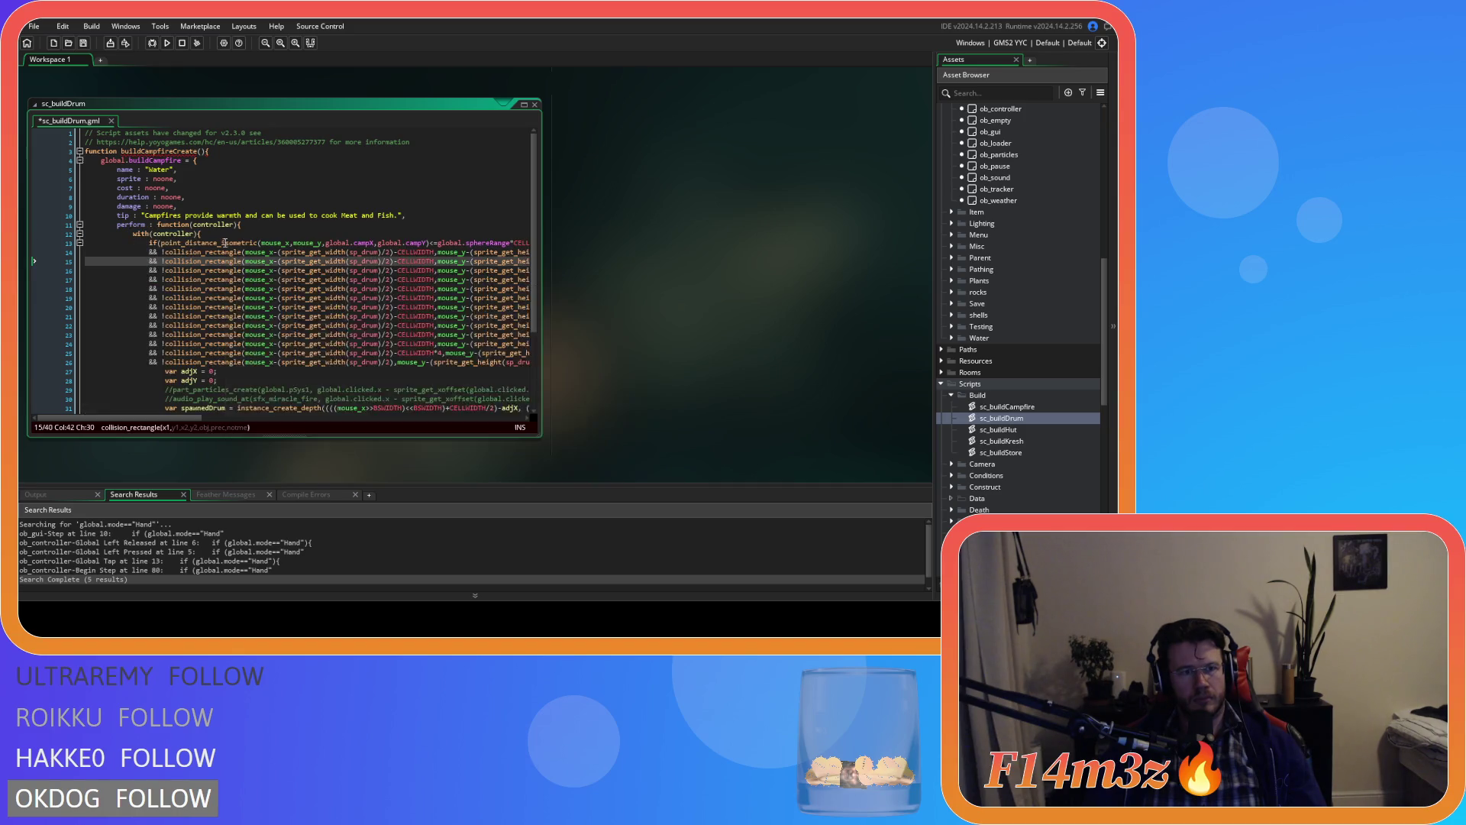
scroll(229, 306, "down", 4)
left_click(140, 398)
key("Return")
type("}")
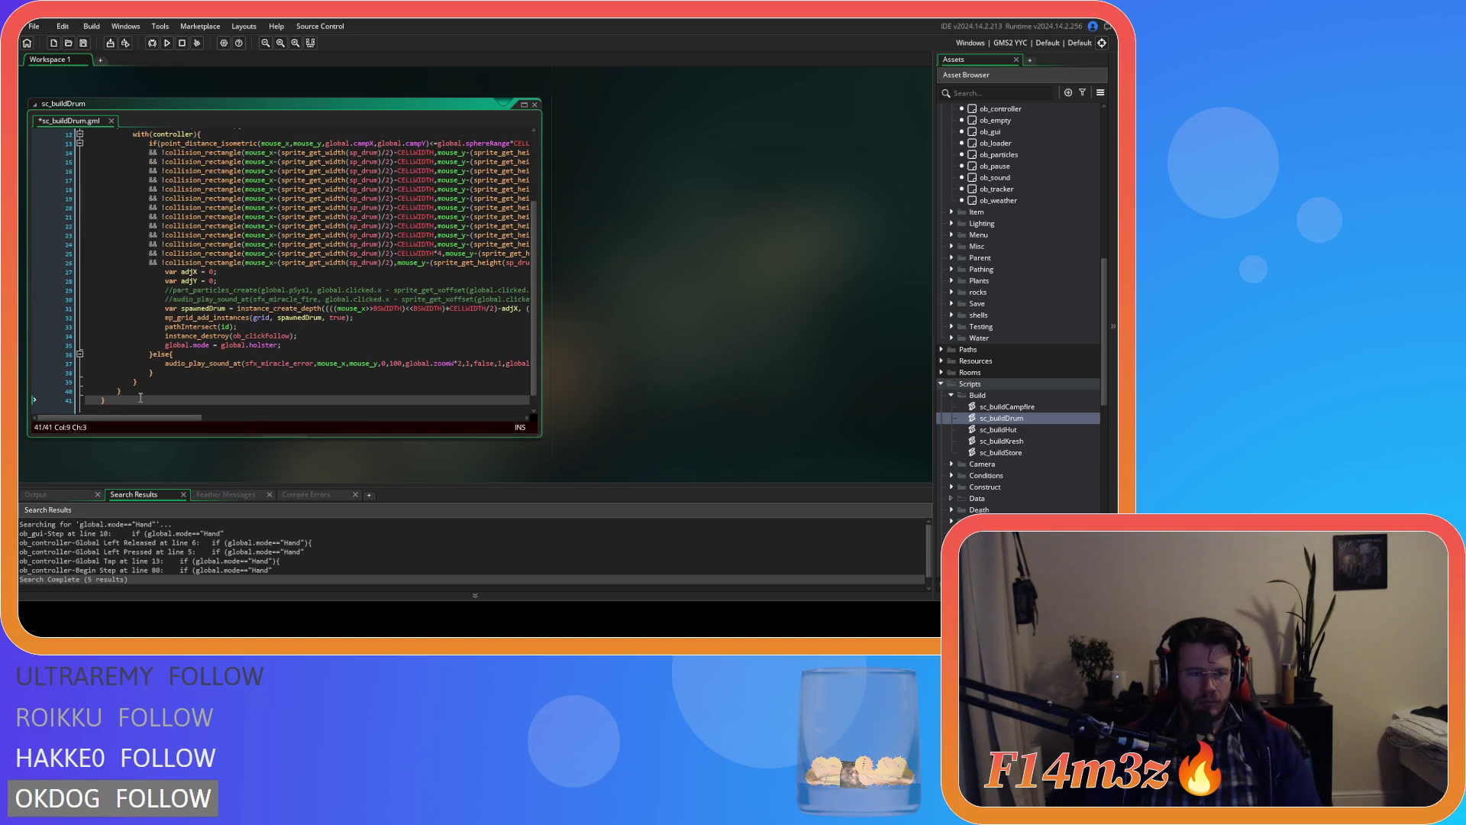
key("Return")
type("}")
key("ctrl+s")
scroll(196, 382, "up", 4)
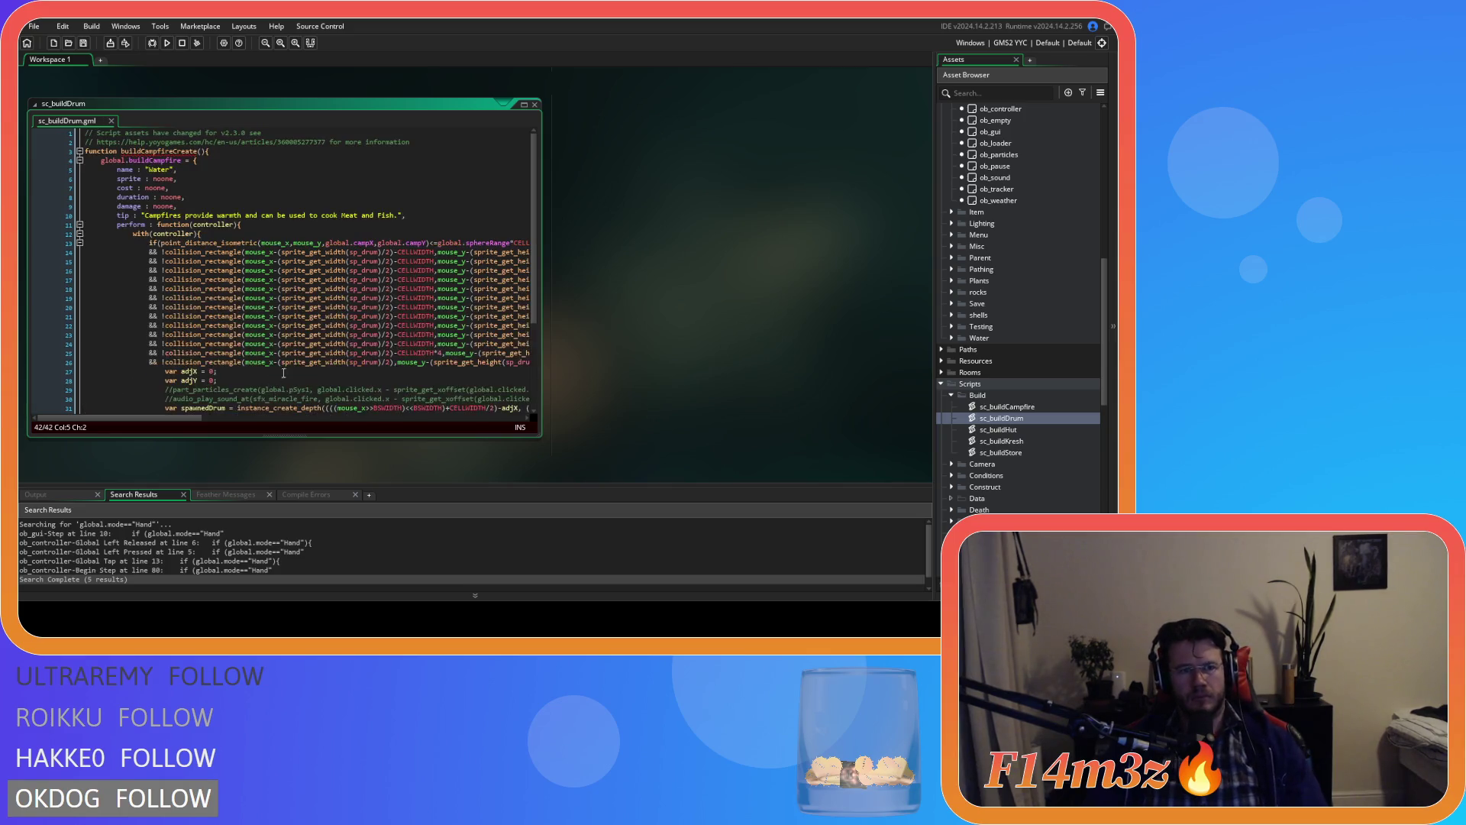
Step: Rename the function to buildDrumCreate and the global struct to buildDrum
left_click_drag(142, 152, 165, 154)
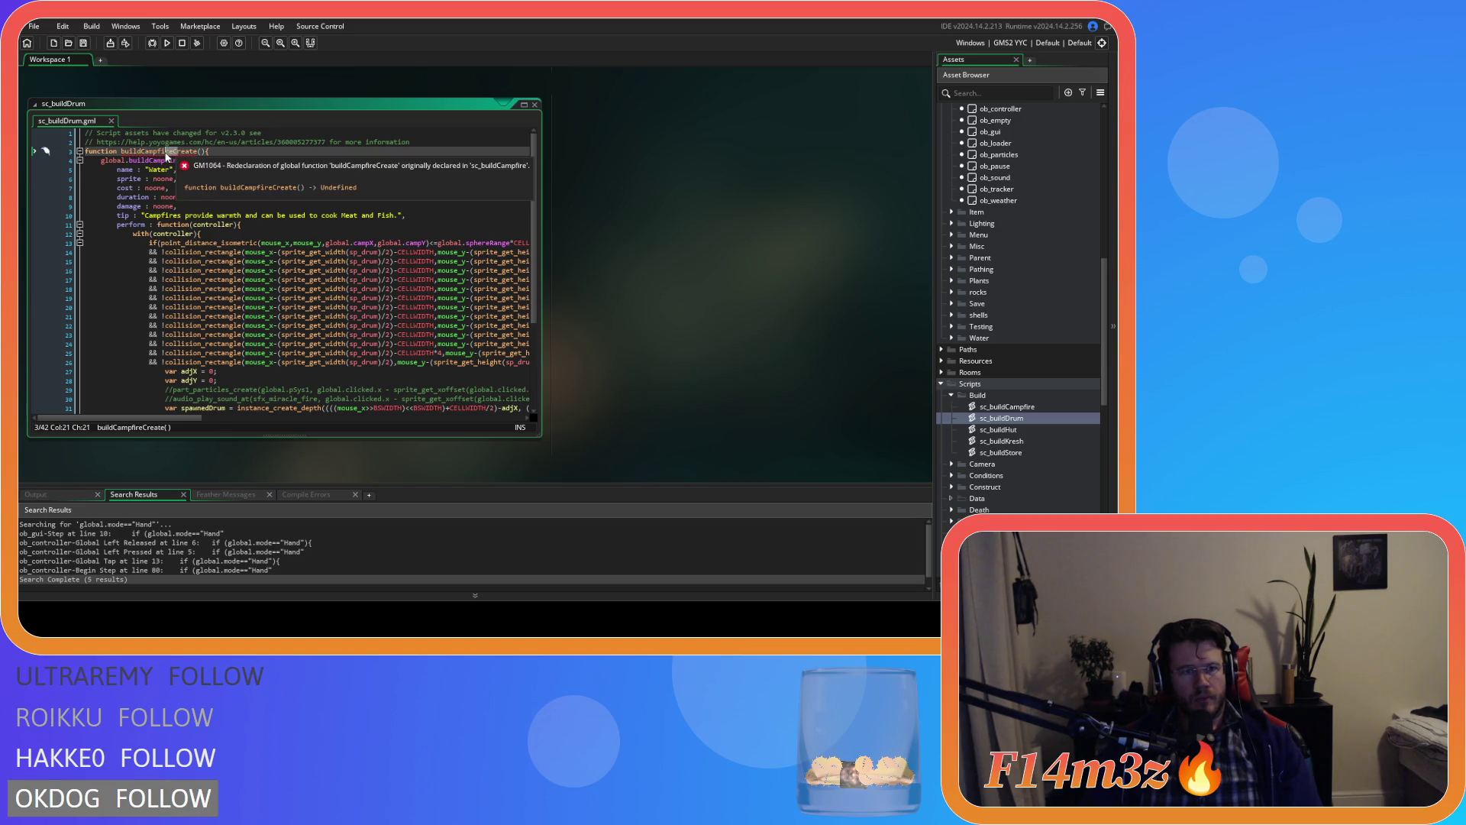
left_click_drag(167, 156, 141, 155)
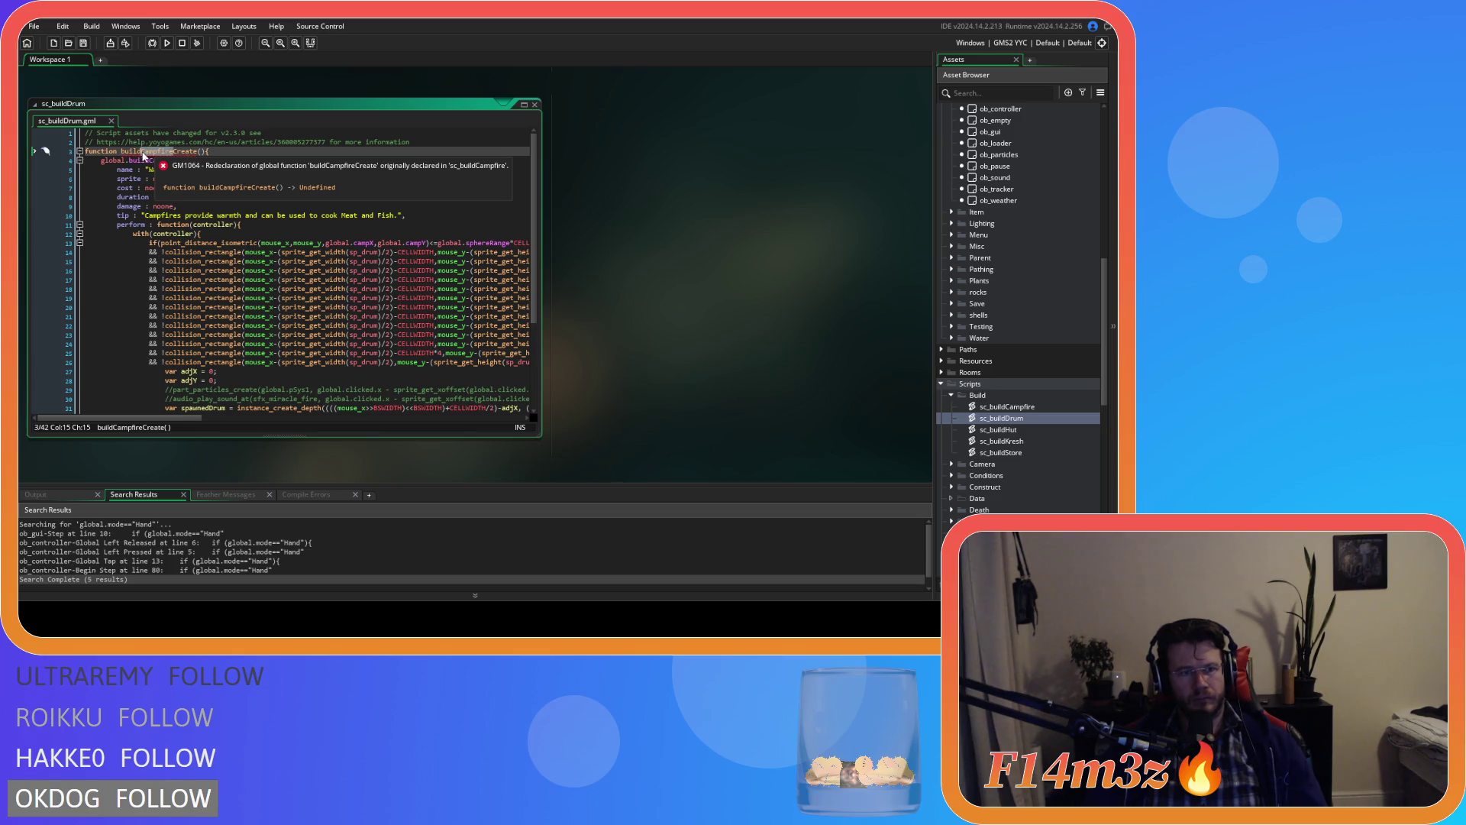
type("Drum")
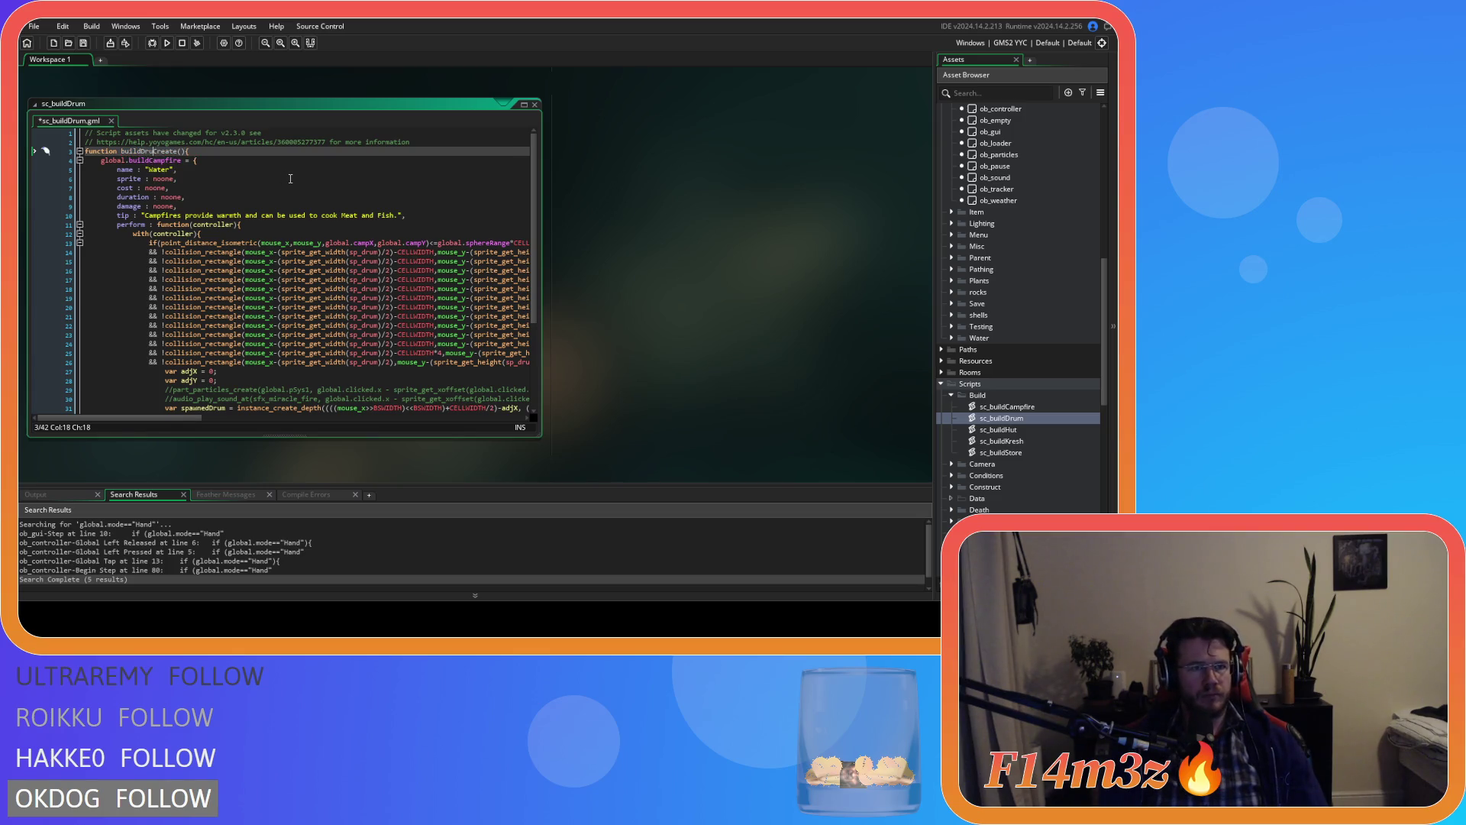
key("shift+Left")
key("shift+Left")
key("shift+Left")
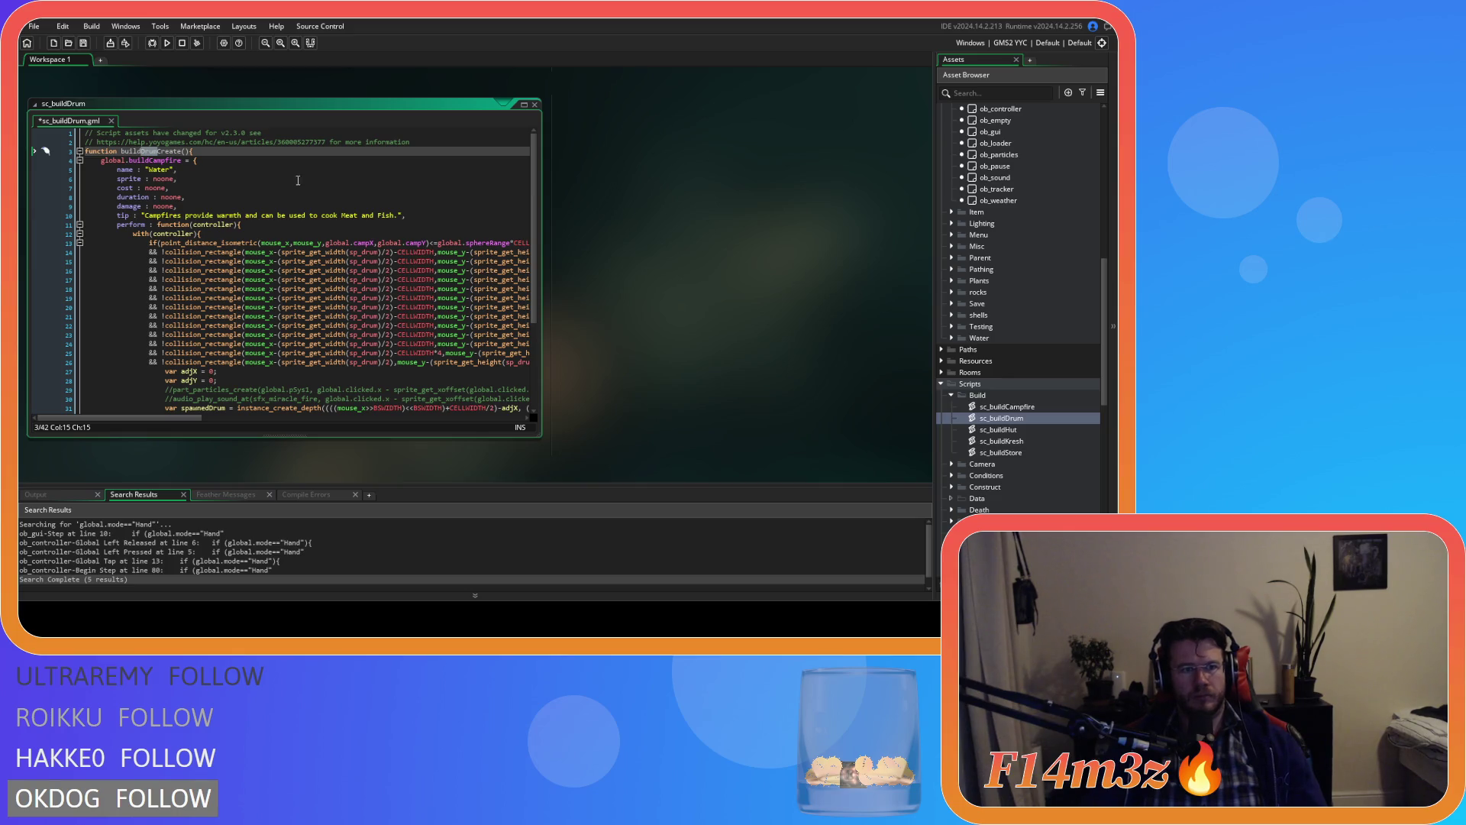
mouse_move(101, 161)
left_mouse_down()
mouse_move(181, 161)
mouse_move(151, 163)
left_mouse_up()
type("Drum")
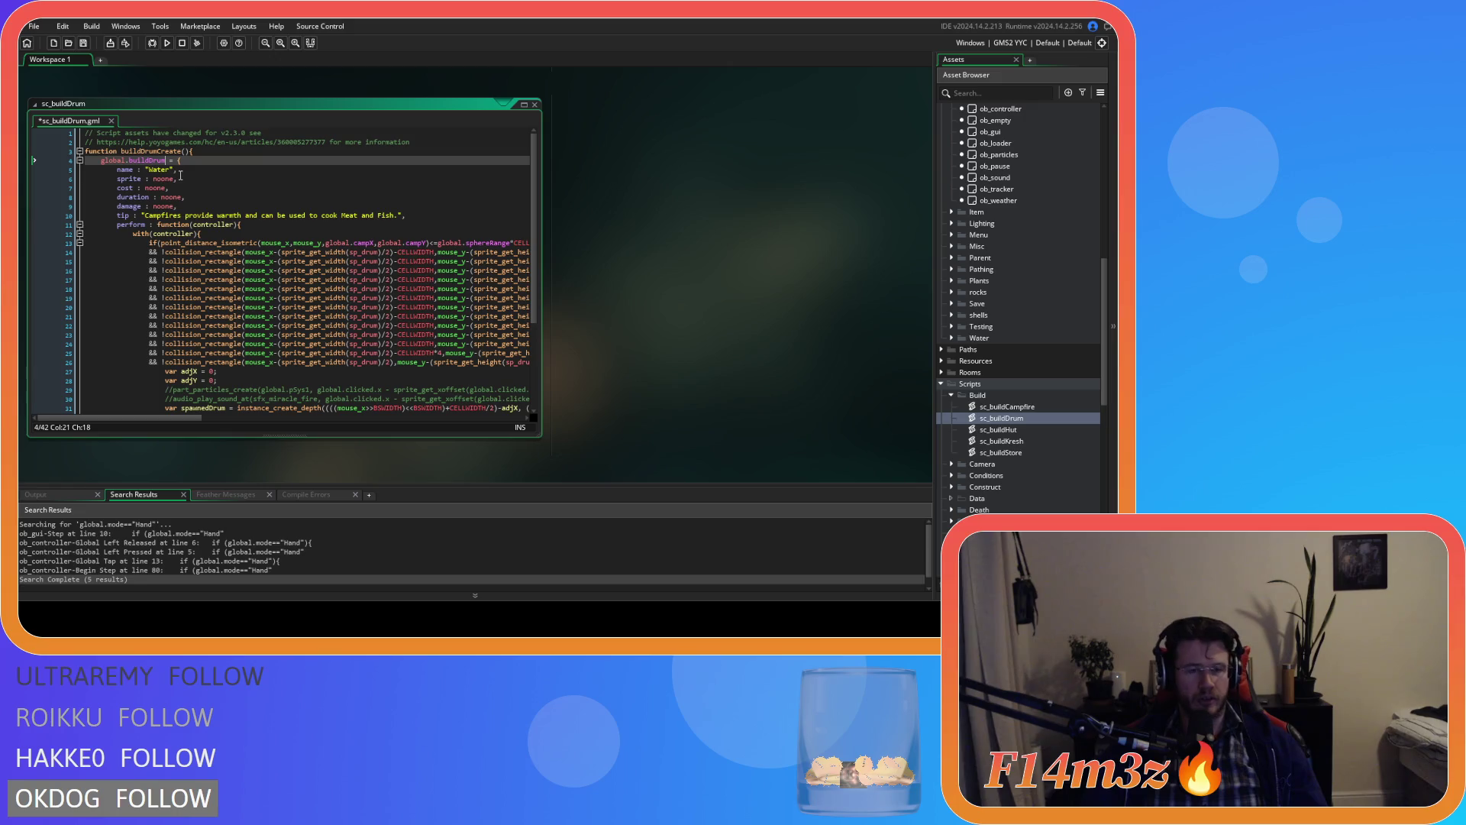
Step: Change the name value from "Water" to "Drum", verifying with undo and redo
left_click(155, 171)
left_click(162, 171)
double_click(162, 171)
type("Drum")
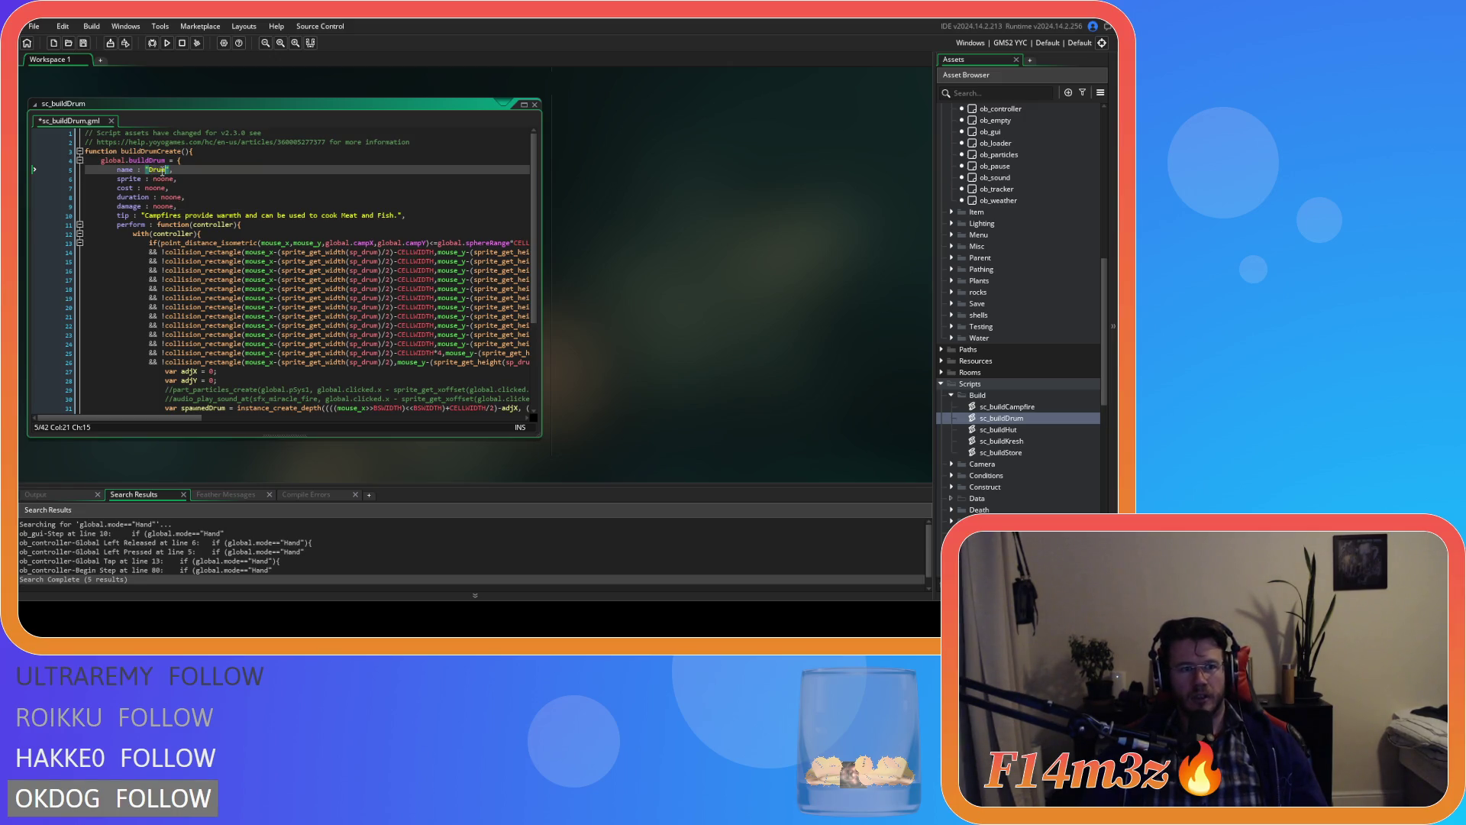
left_click(203, 187)
key("ctrl+z")
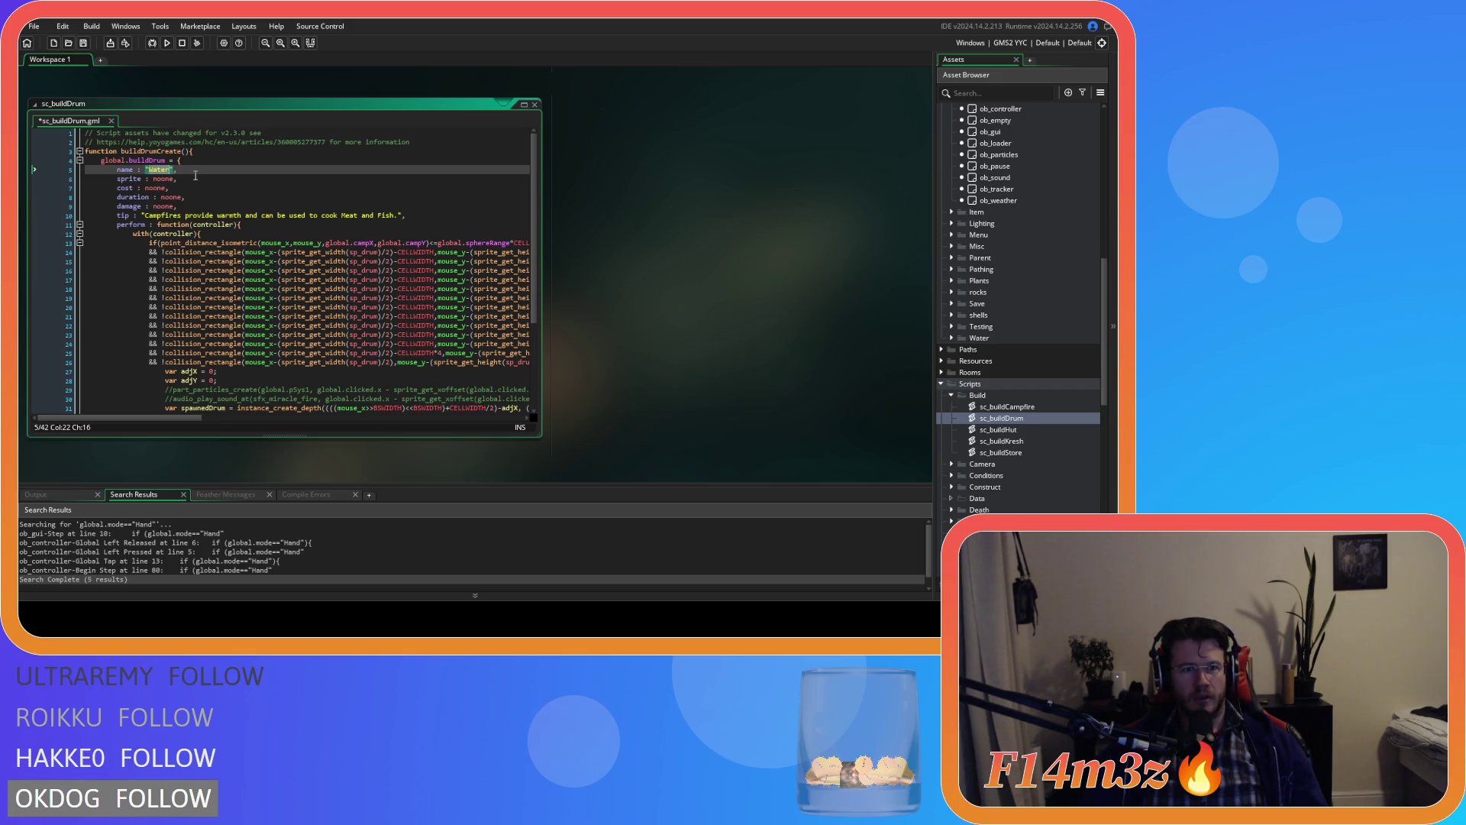
key("ctrl+y")
left_click(191, 175)
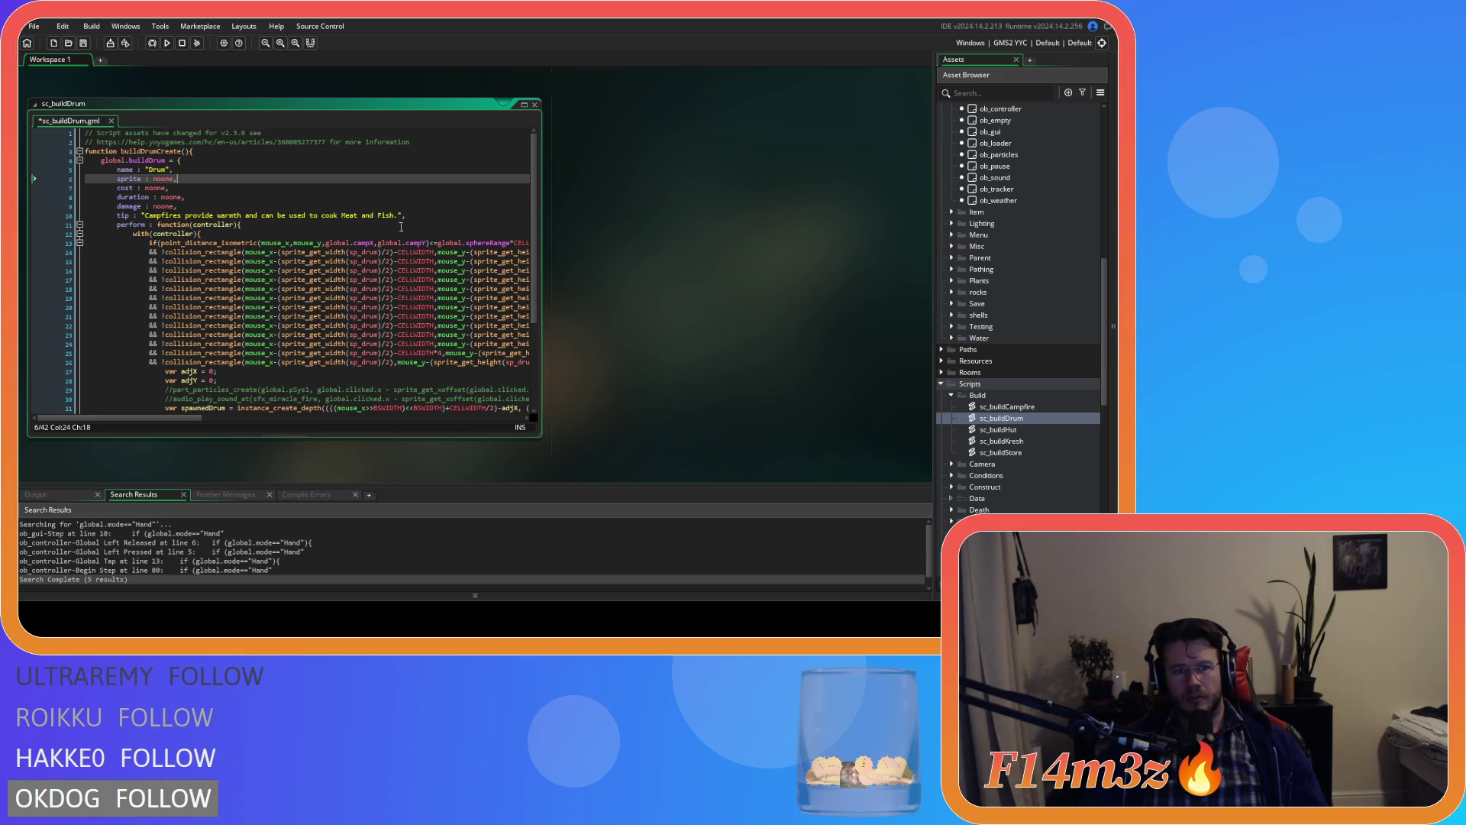
left_click_drag(399, 216, 143, 217)
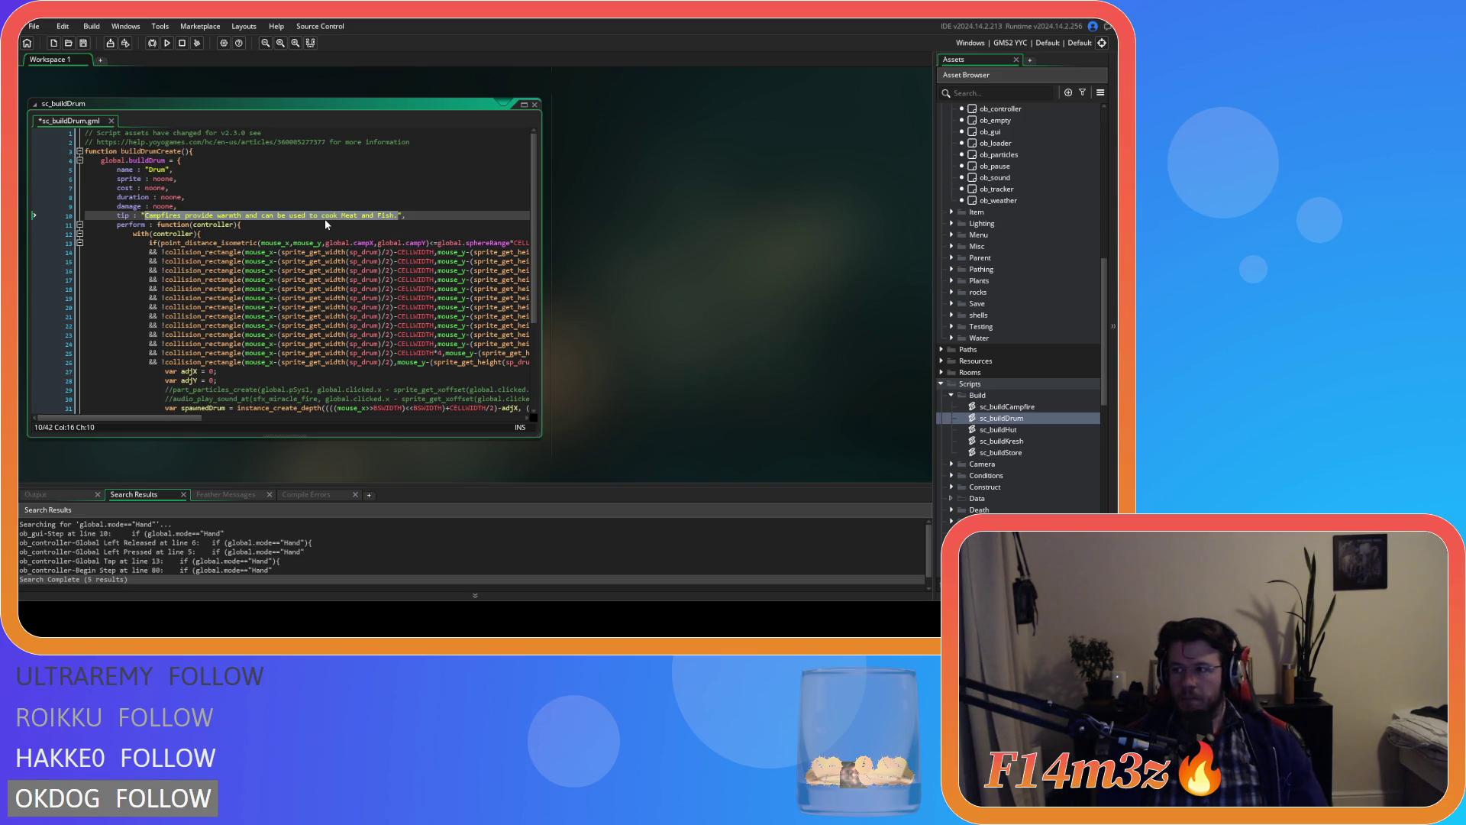
Step: Type the tip "Drums provide a speed boost to all Followers within earshot" and save
type("Drums pr")
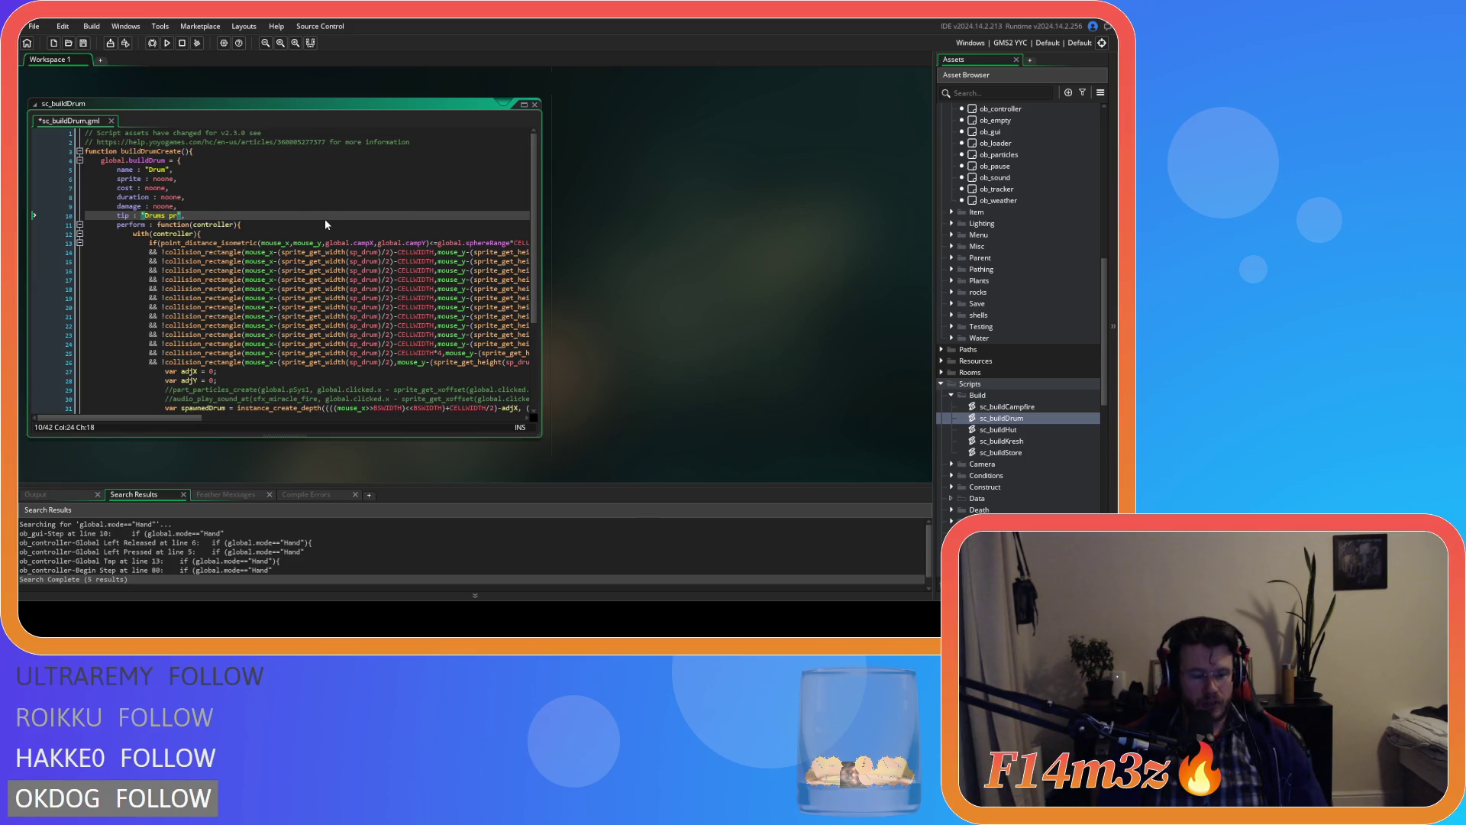
type("ovi")
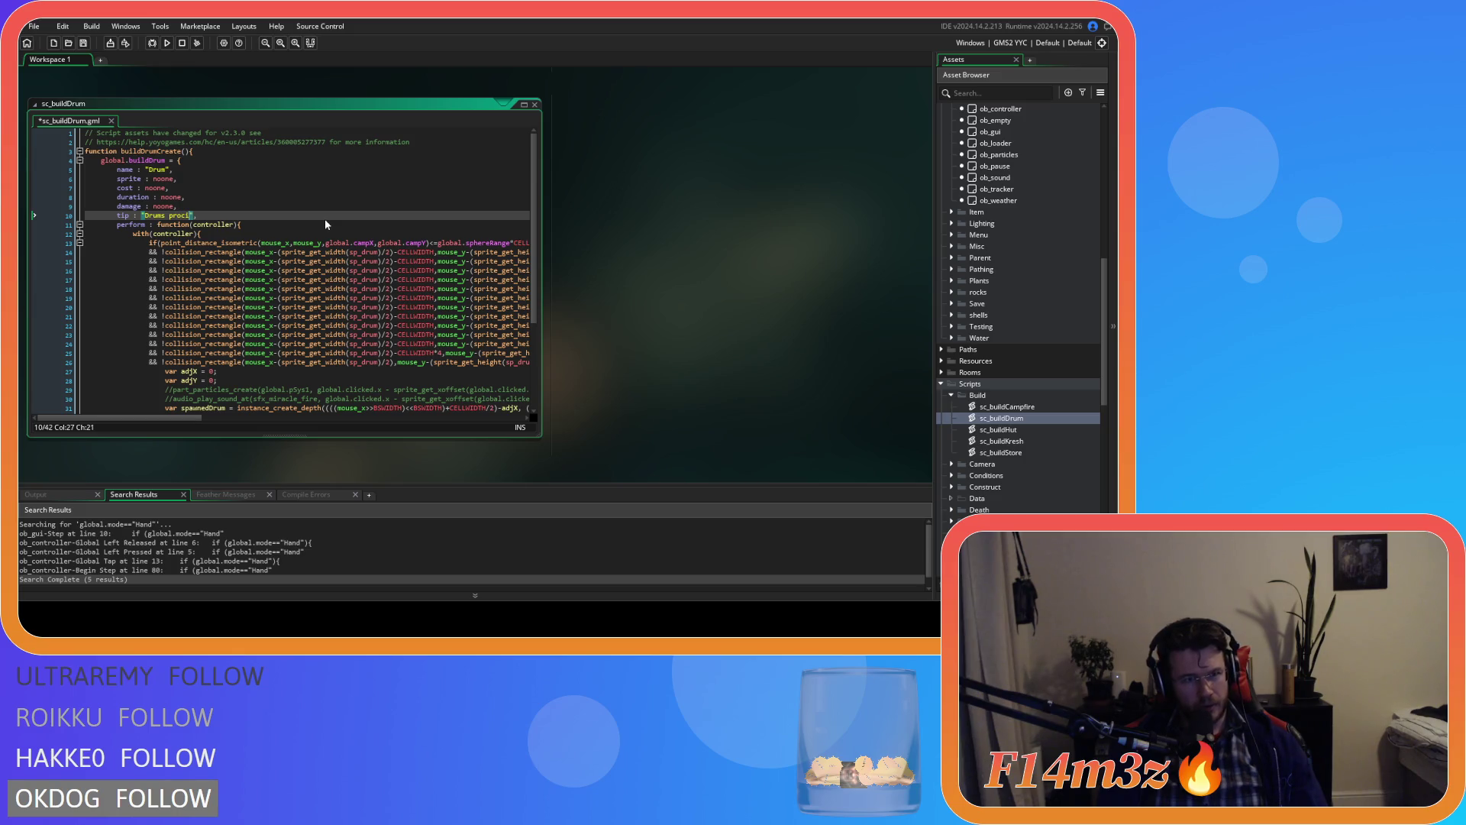
type("de ")
type("a spe")
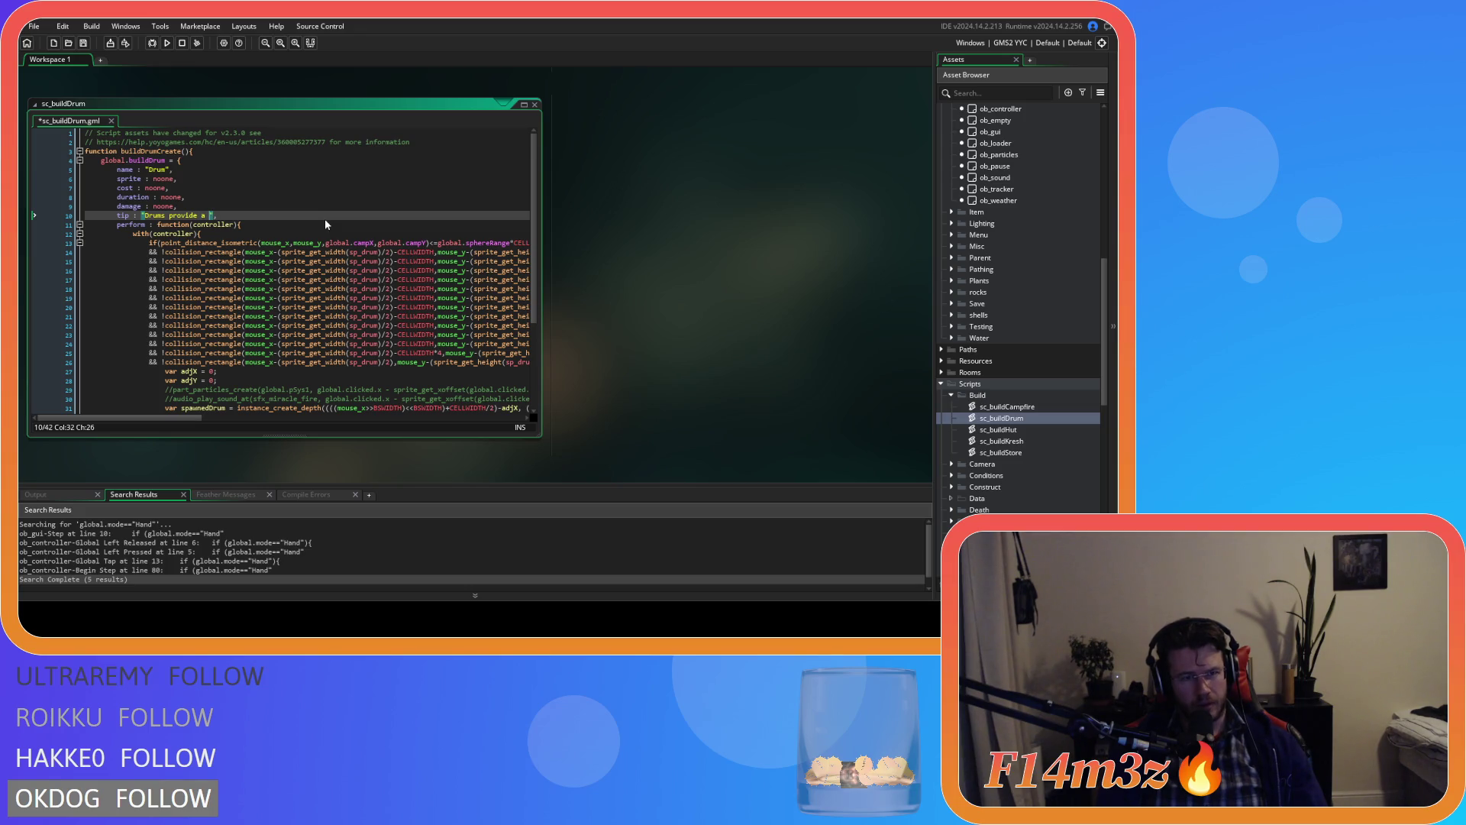
type("ed boost")
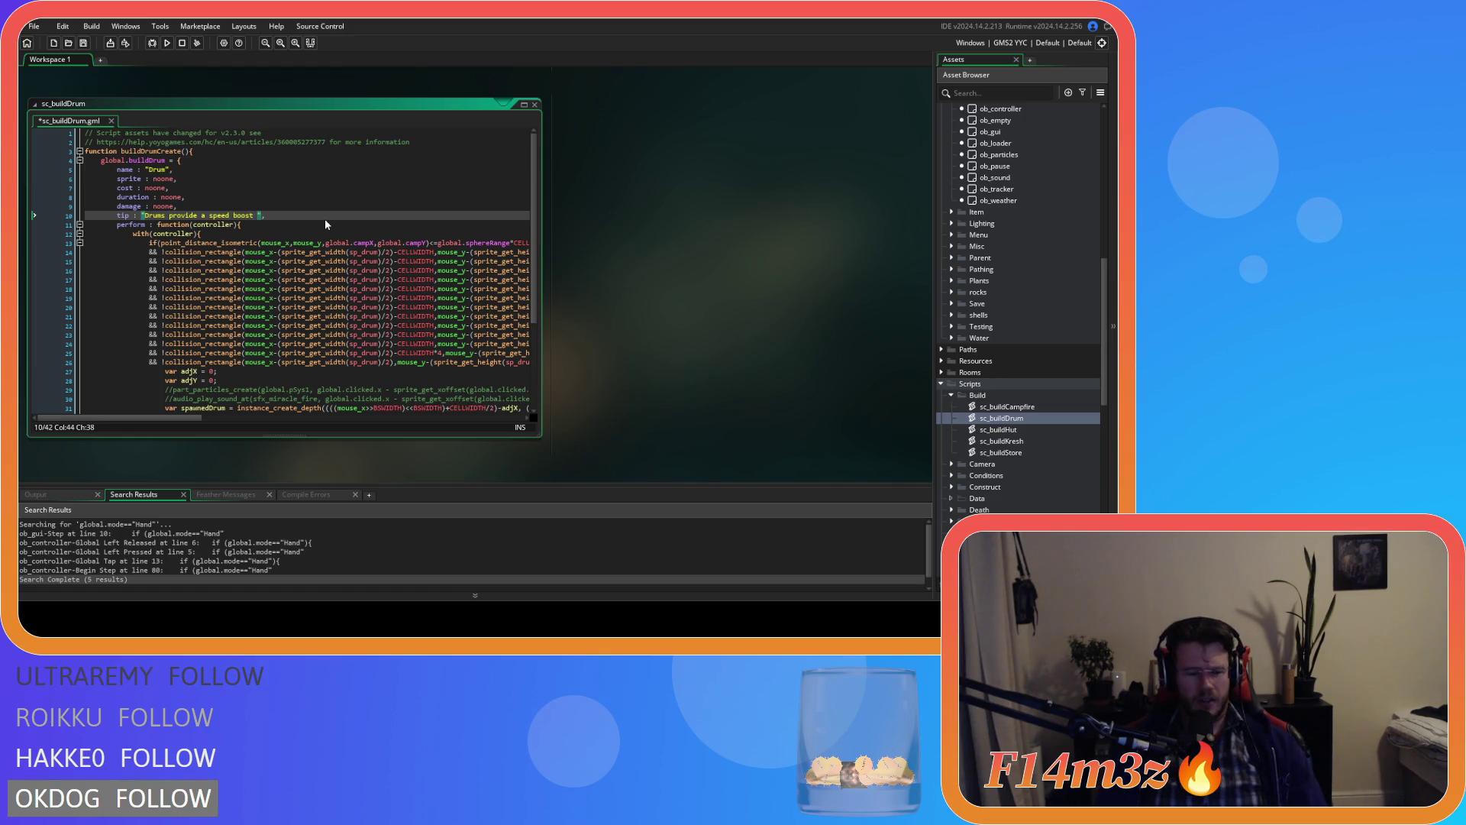
type(" to all Foll")
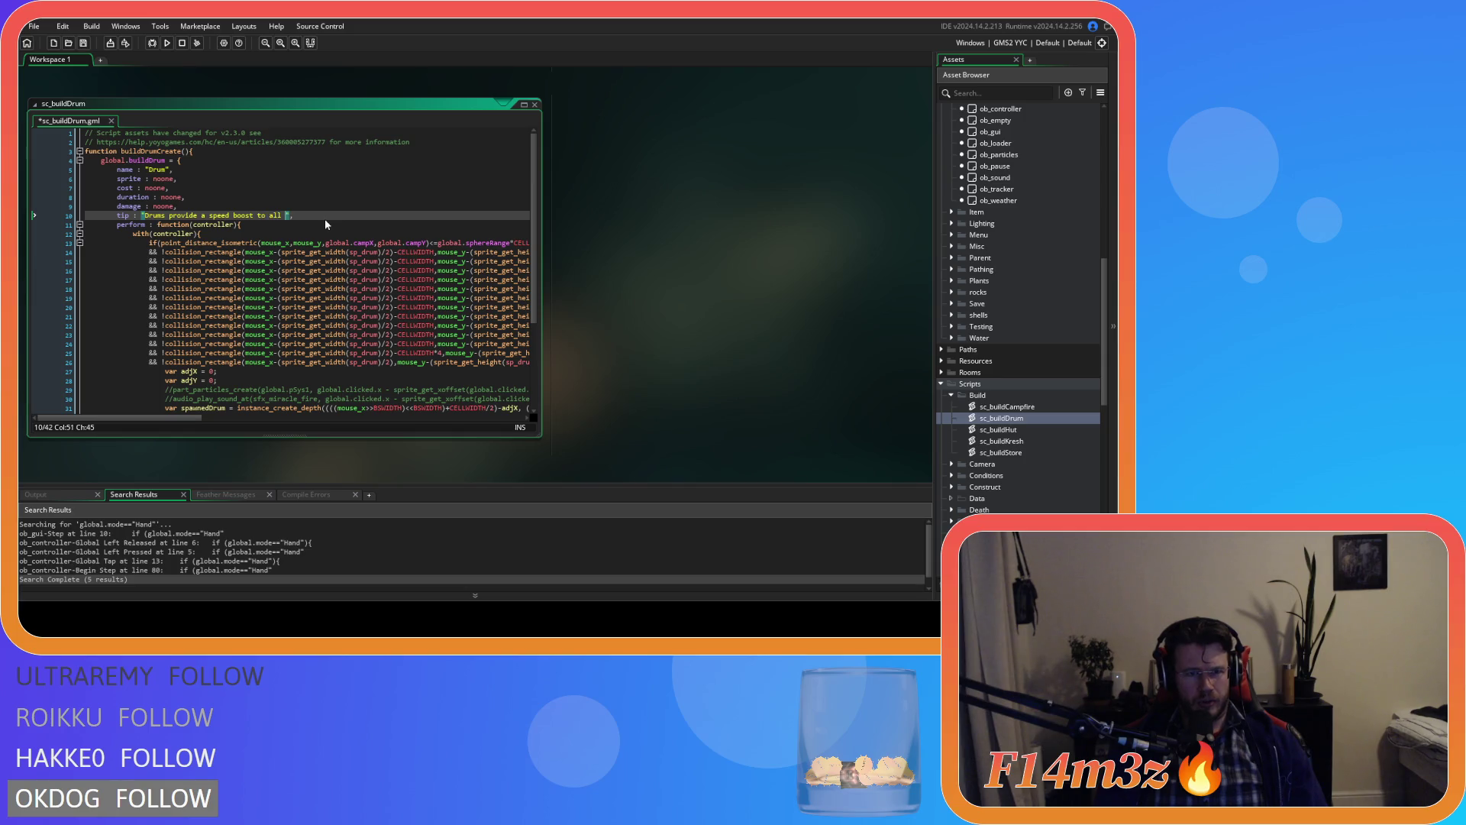
type("owers within e")
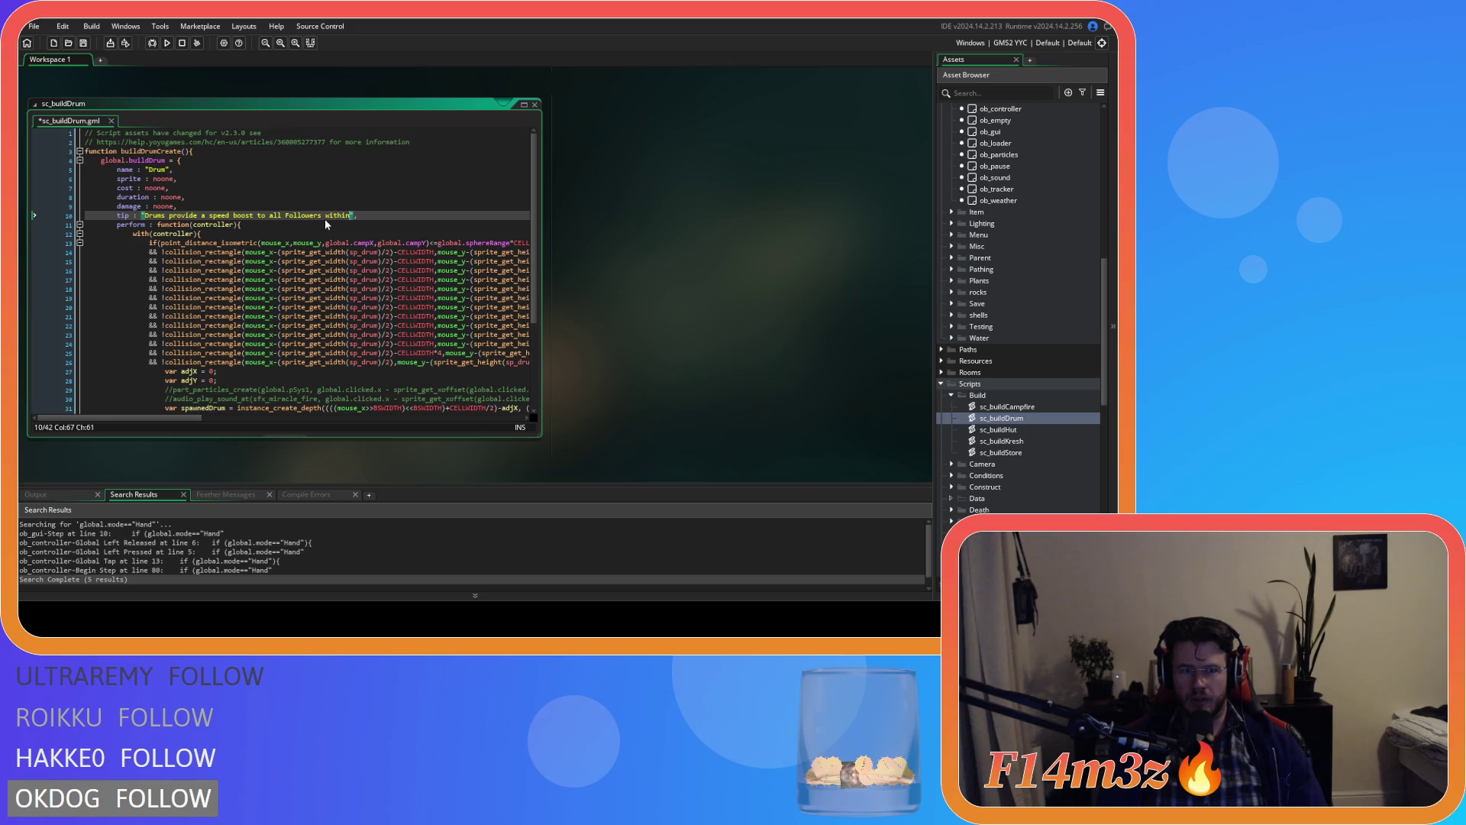
type("athsoht")
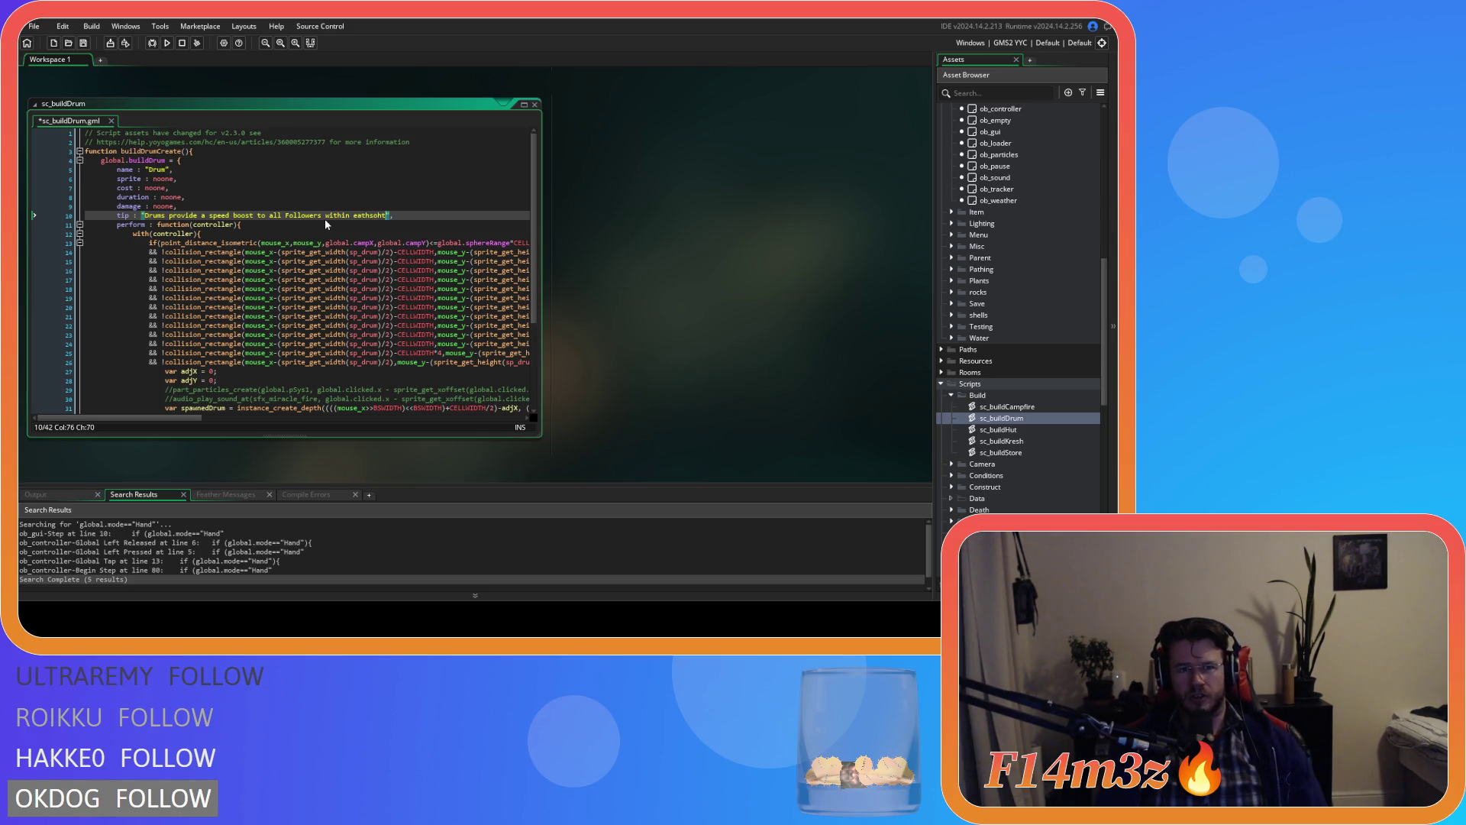
key("BackSpace")
key("BackSpace")
key("BackSpace")
type("eshot")
key("BackSpace")
key("BackSpace")
key("BackSpace")
type("rs")
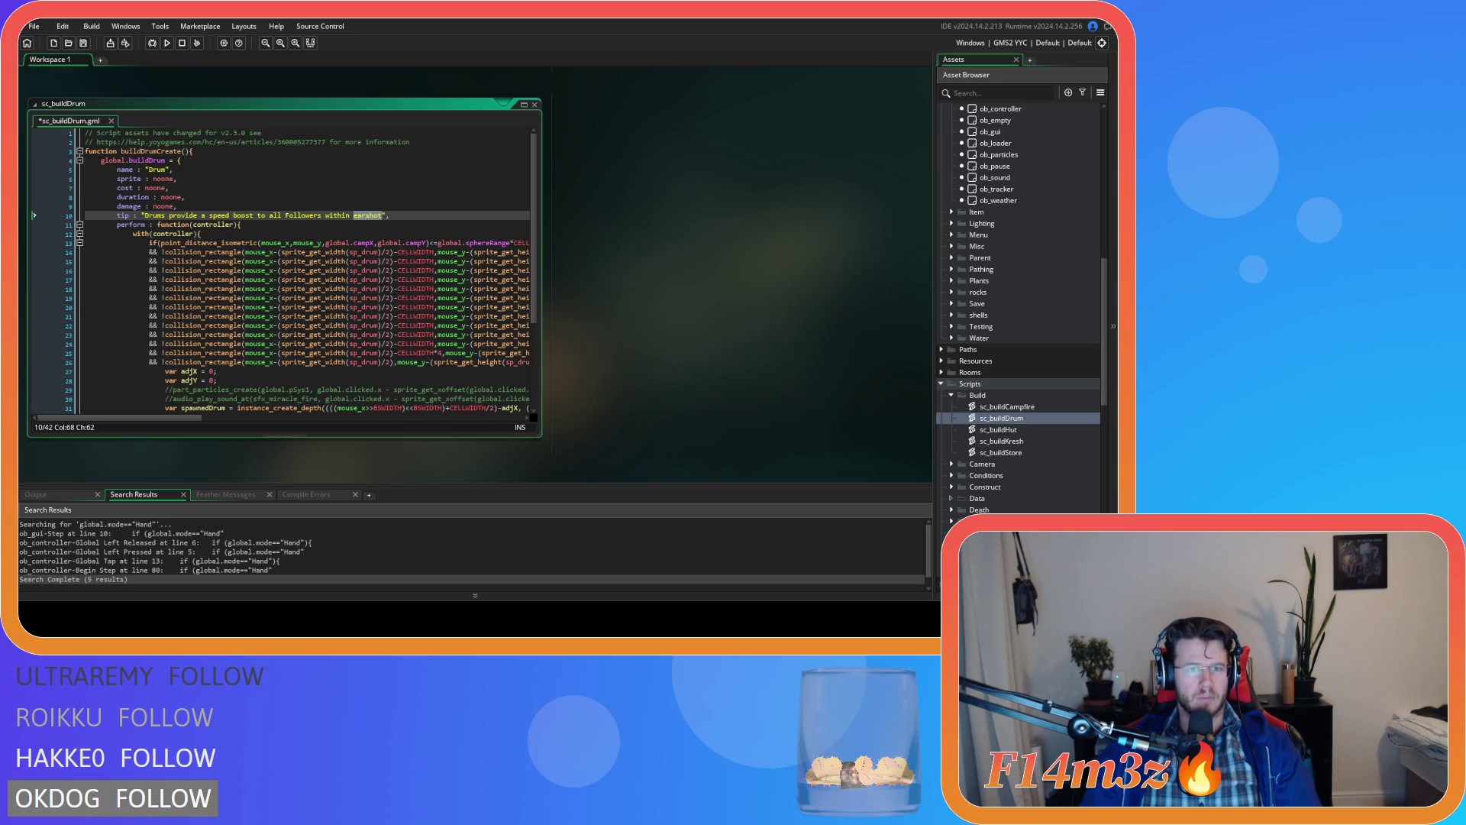
left_click(422, 215)
key("ctrl+s")
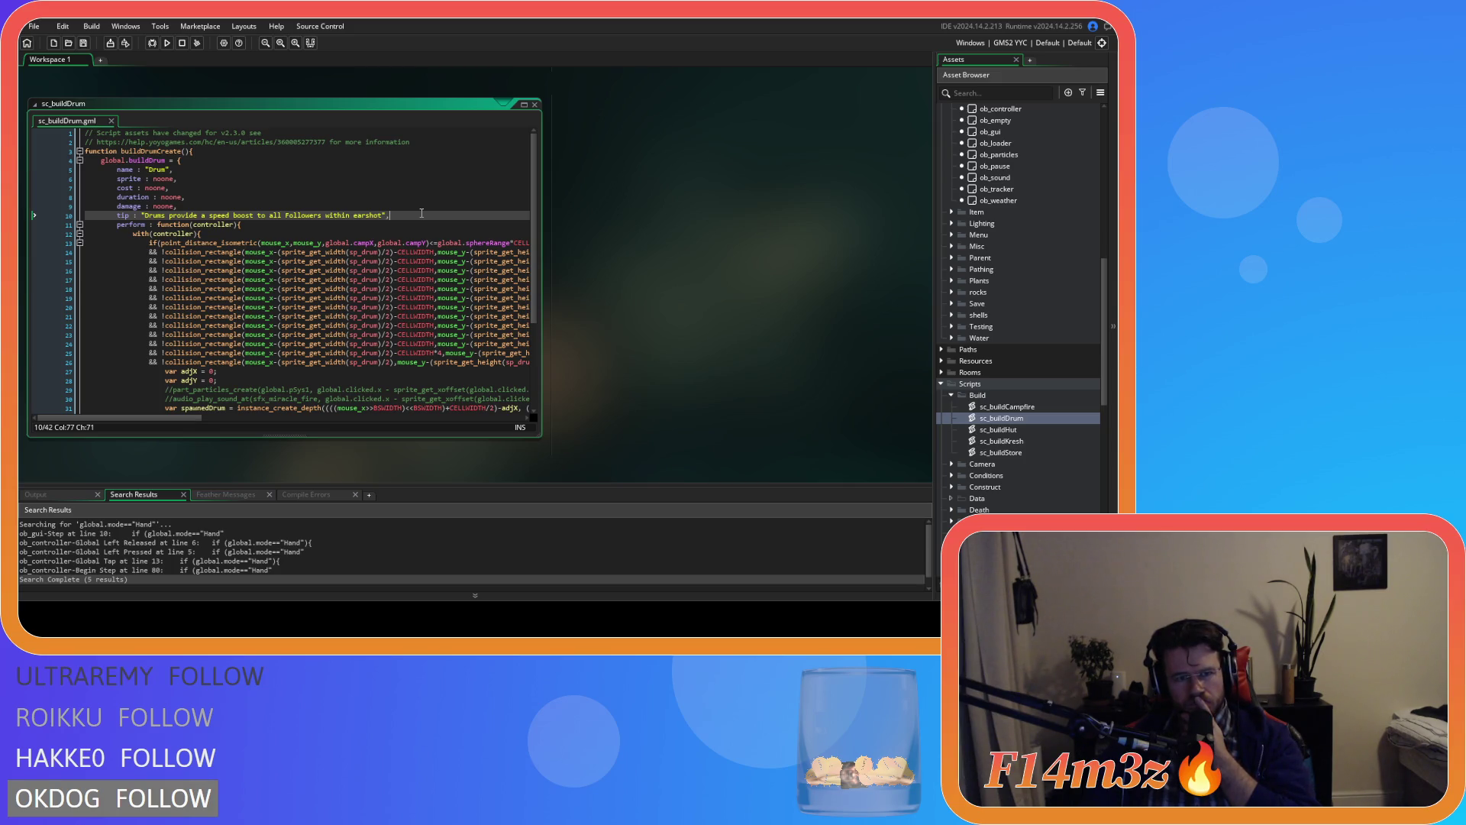
Step: Start the tip with "Provides", append "when played by a Drummer.", and save
left_click(383, 214)
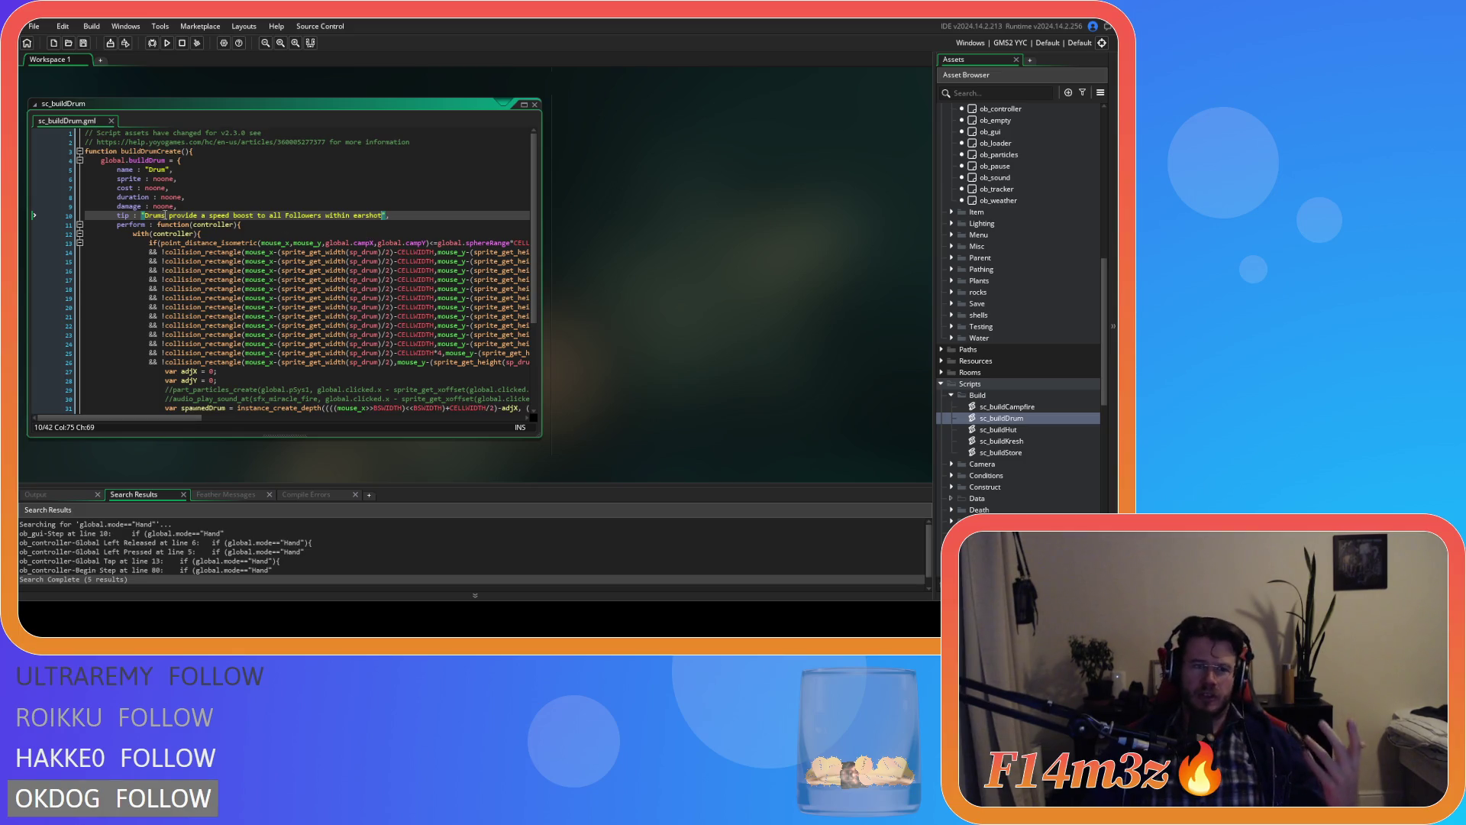
type("s")
left_click(145, 215)
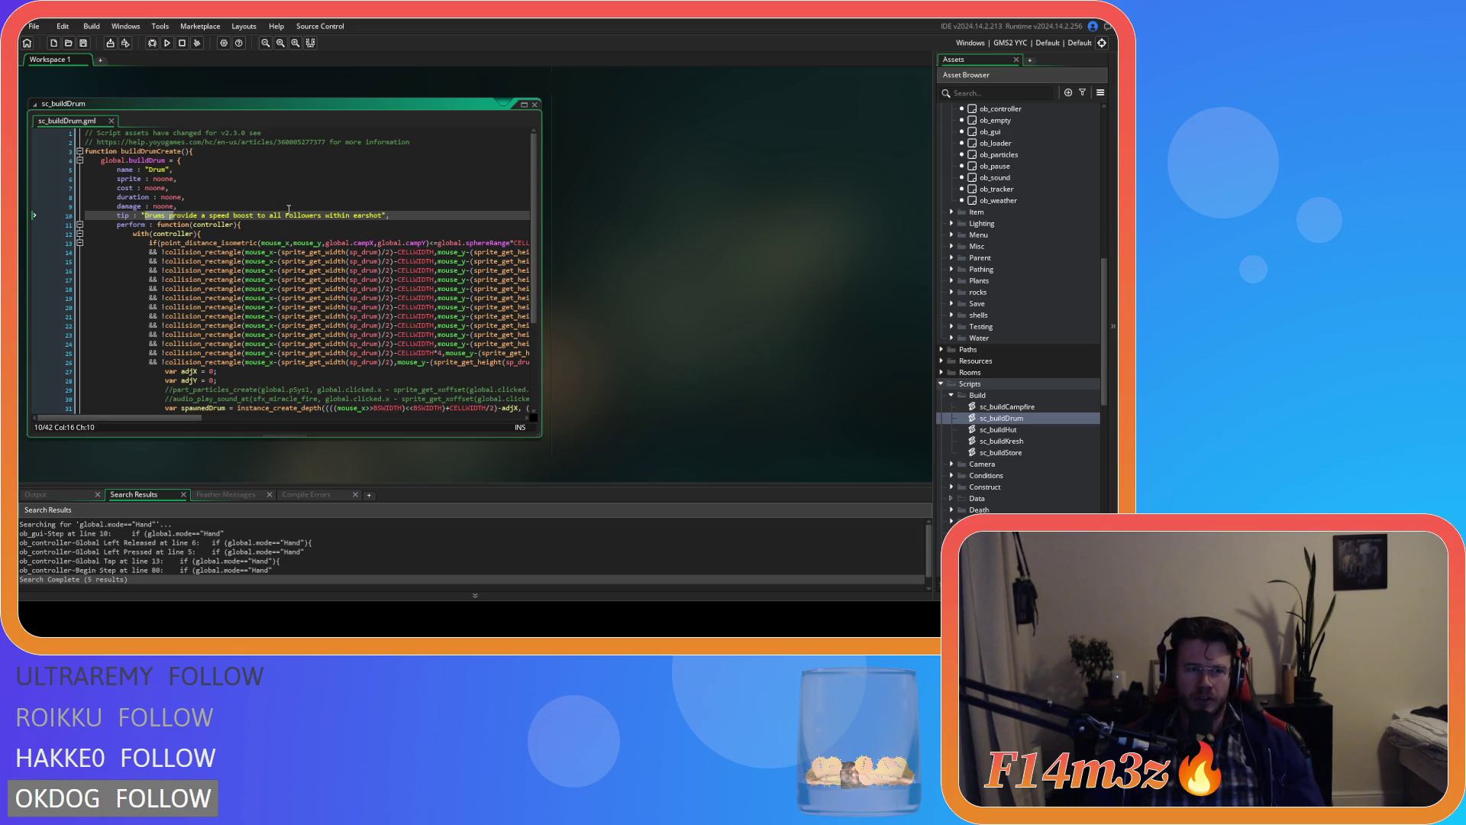
type("P")
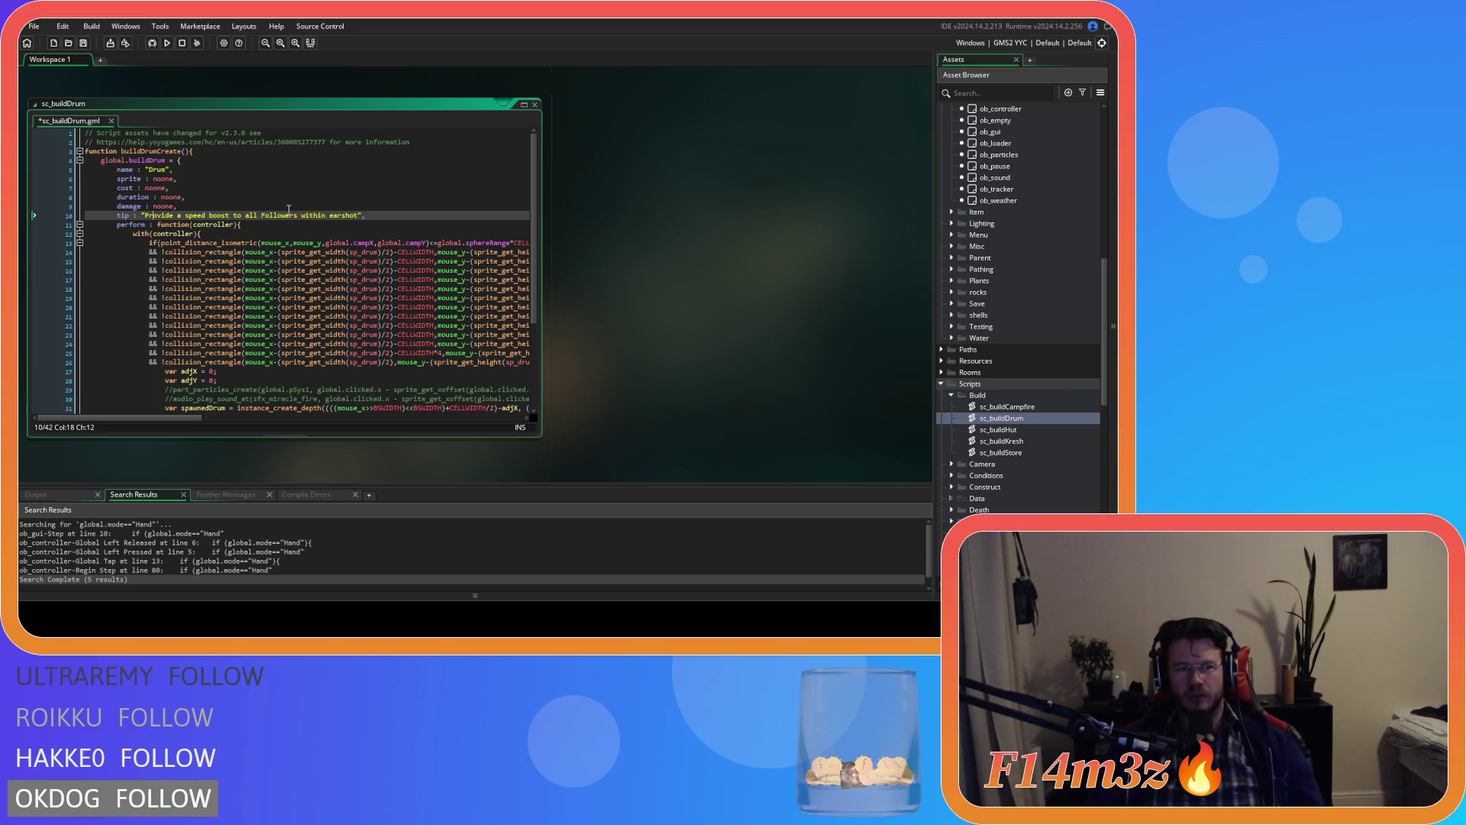
type("s")
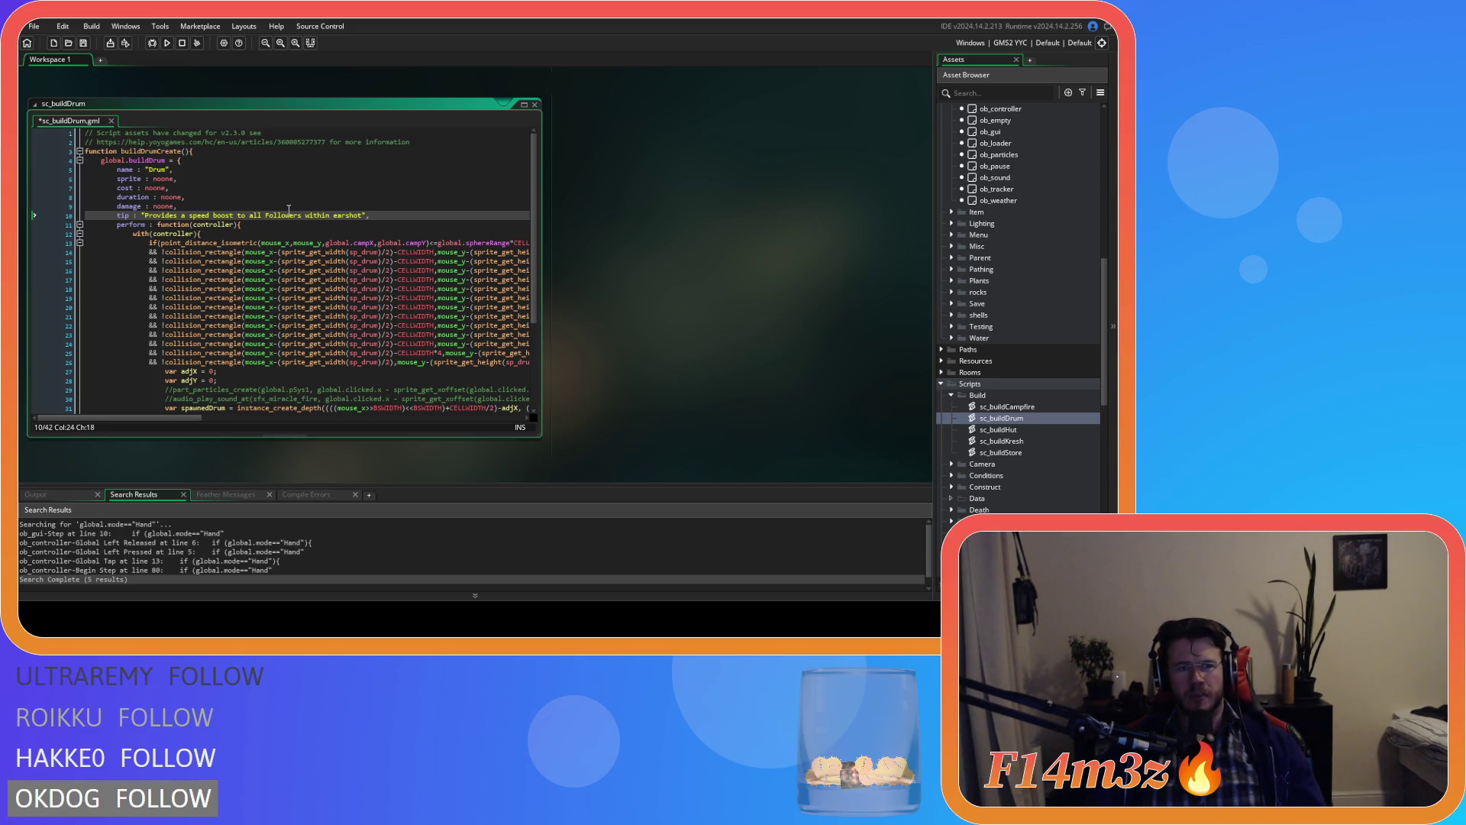
left_click(365, 215)
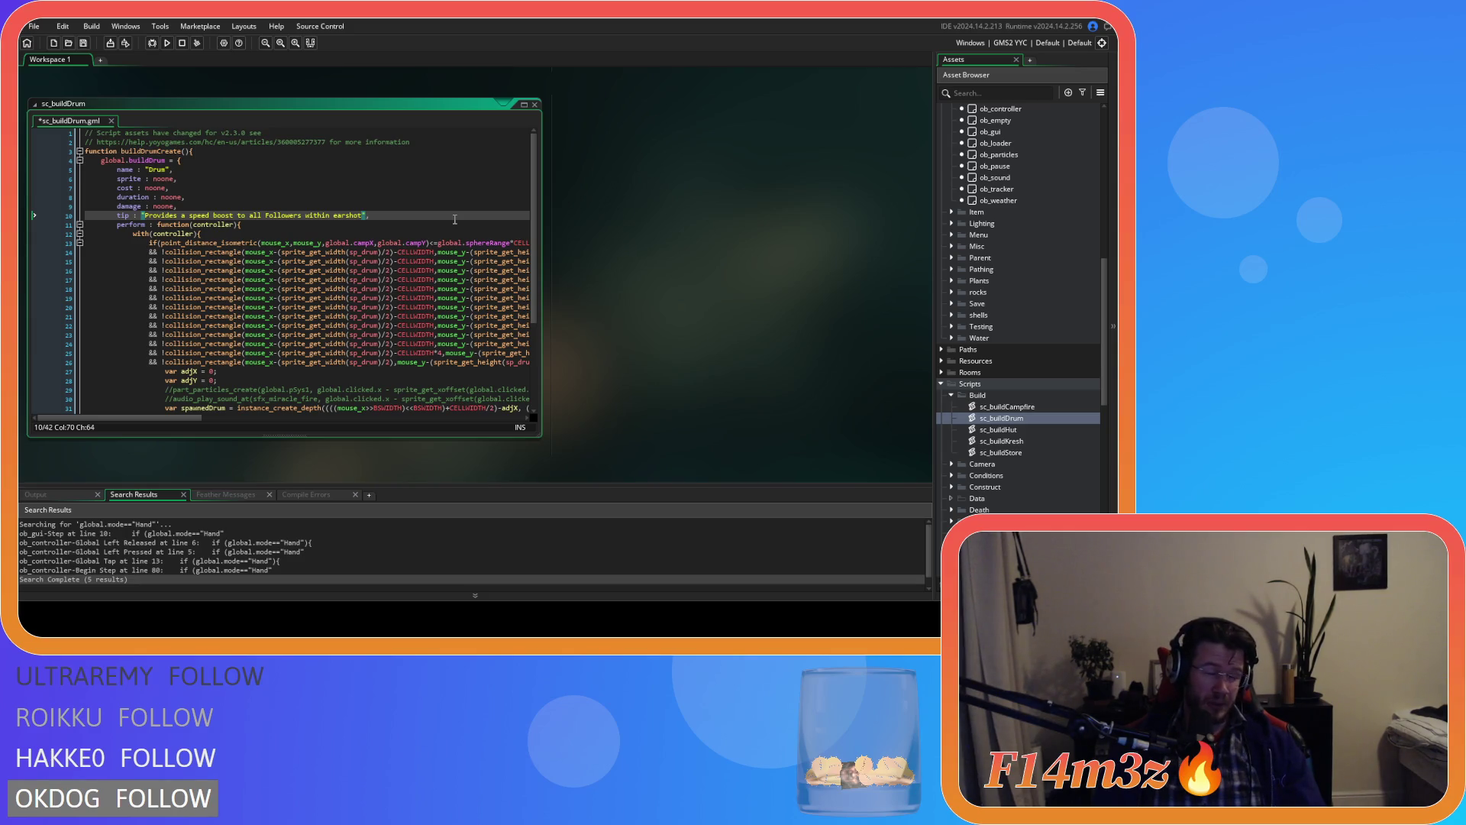
type("when pla")
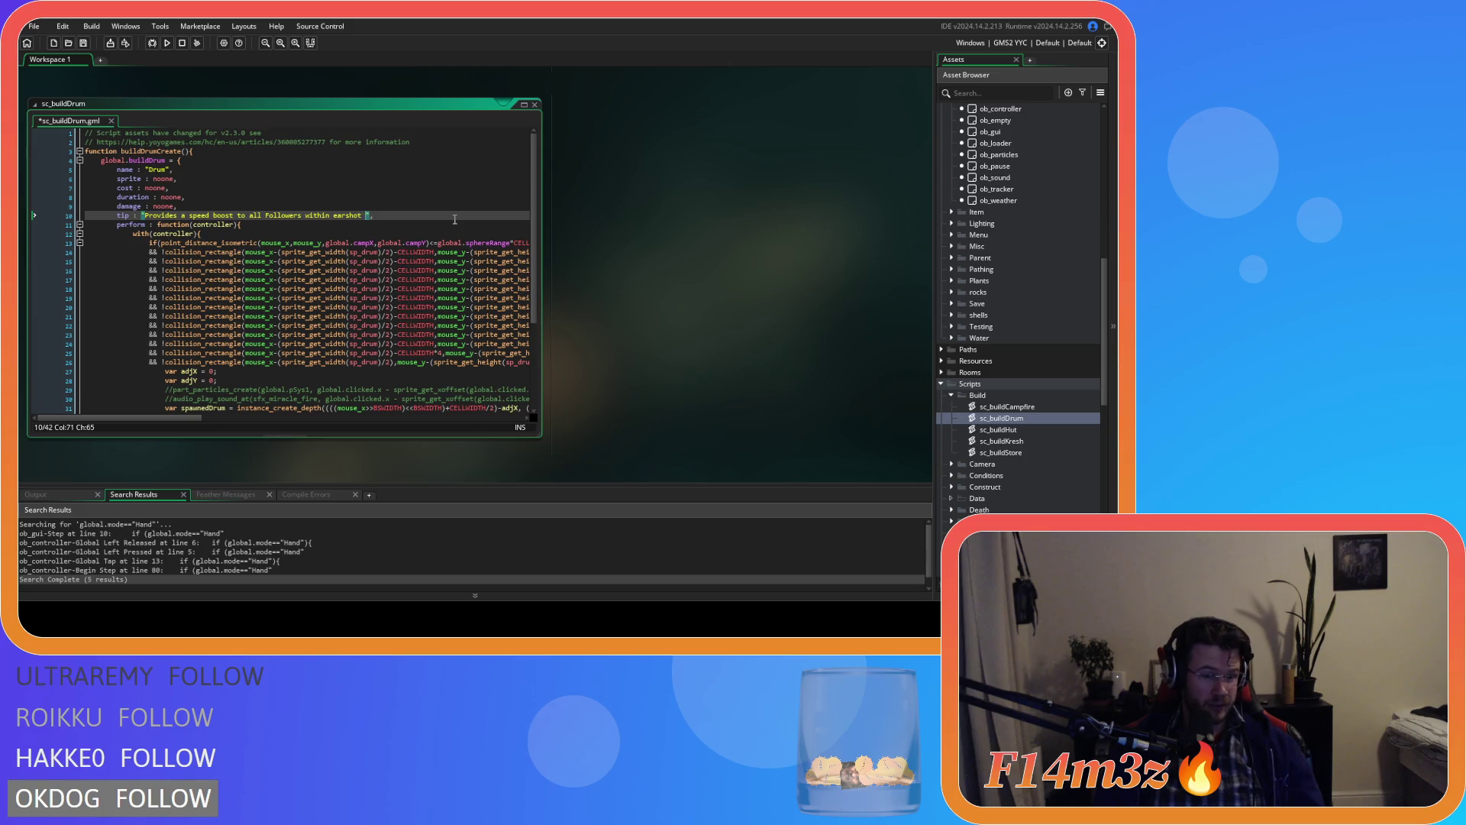
type("yed by a Dru")
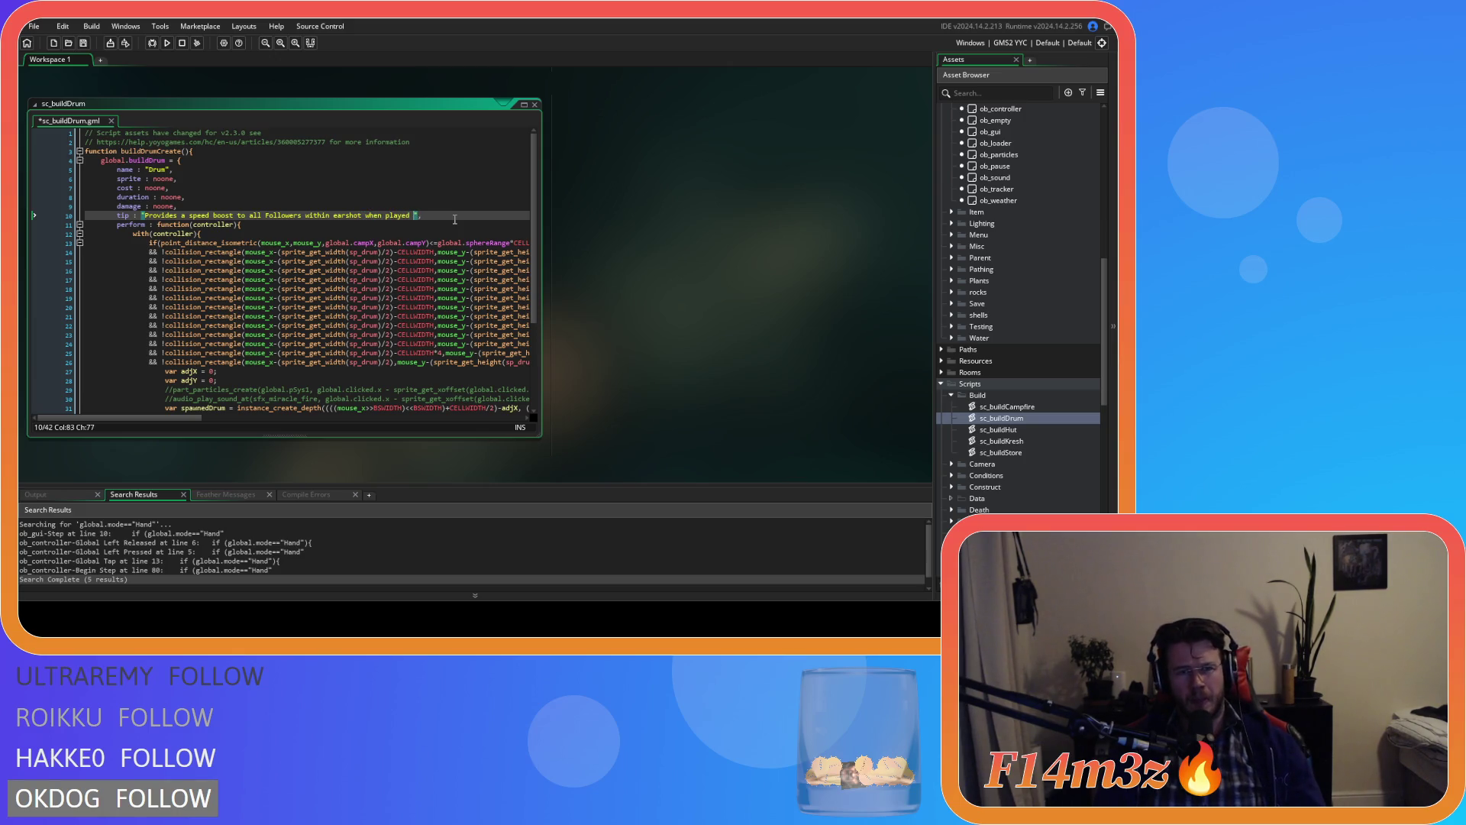
type("mmer")
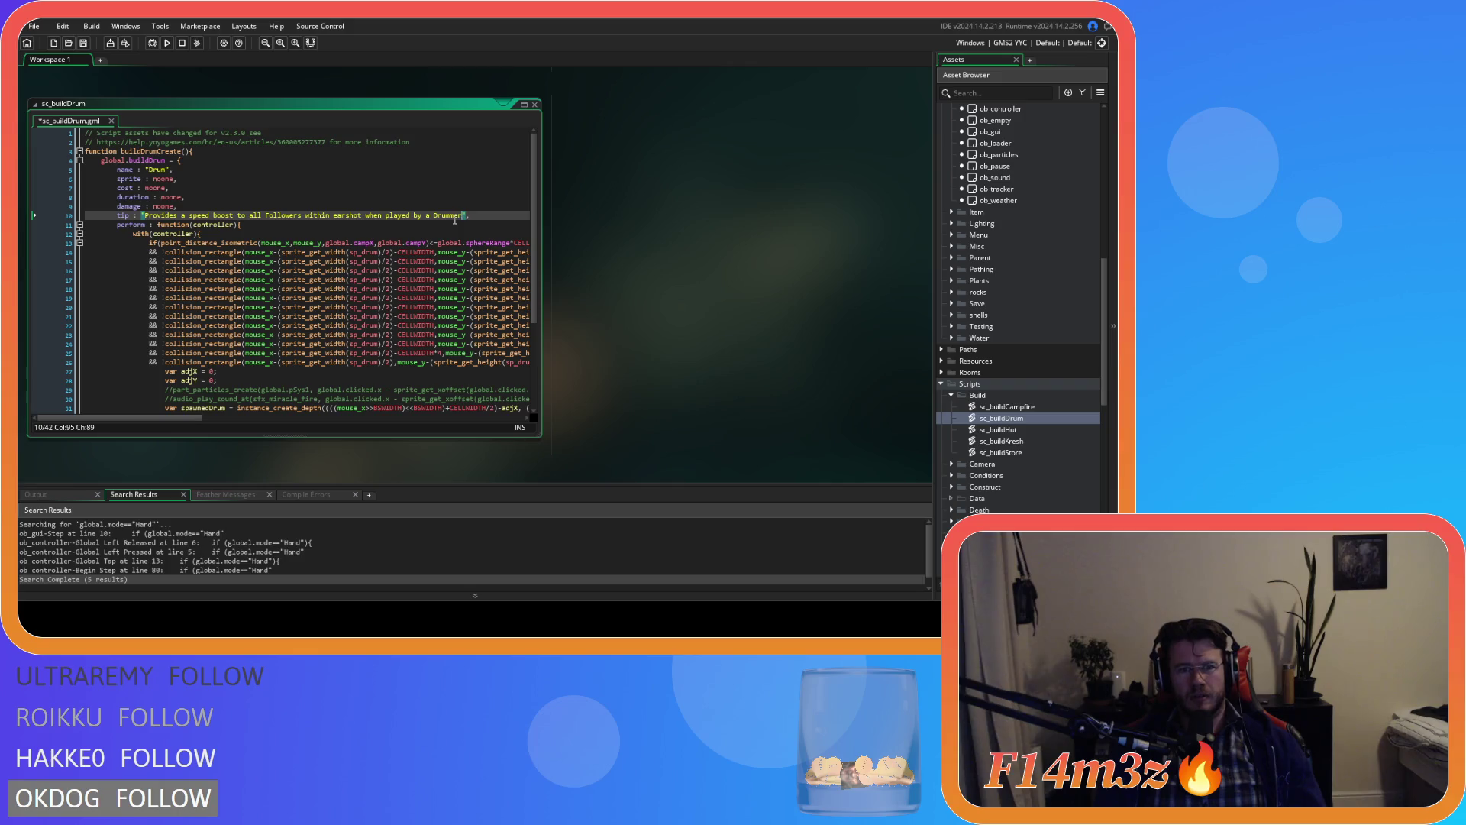
type(".")
key("ctrl+s")
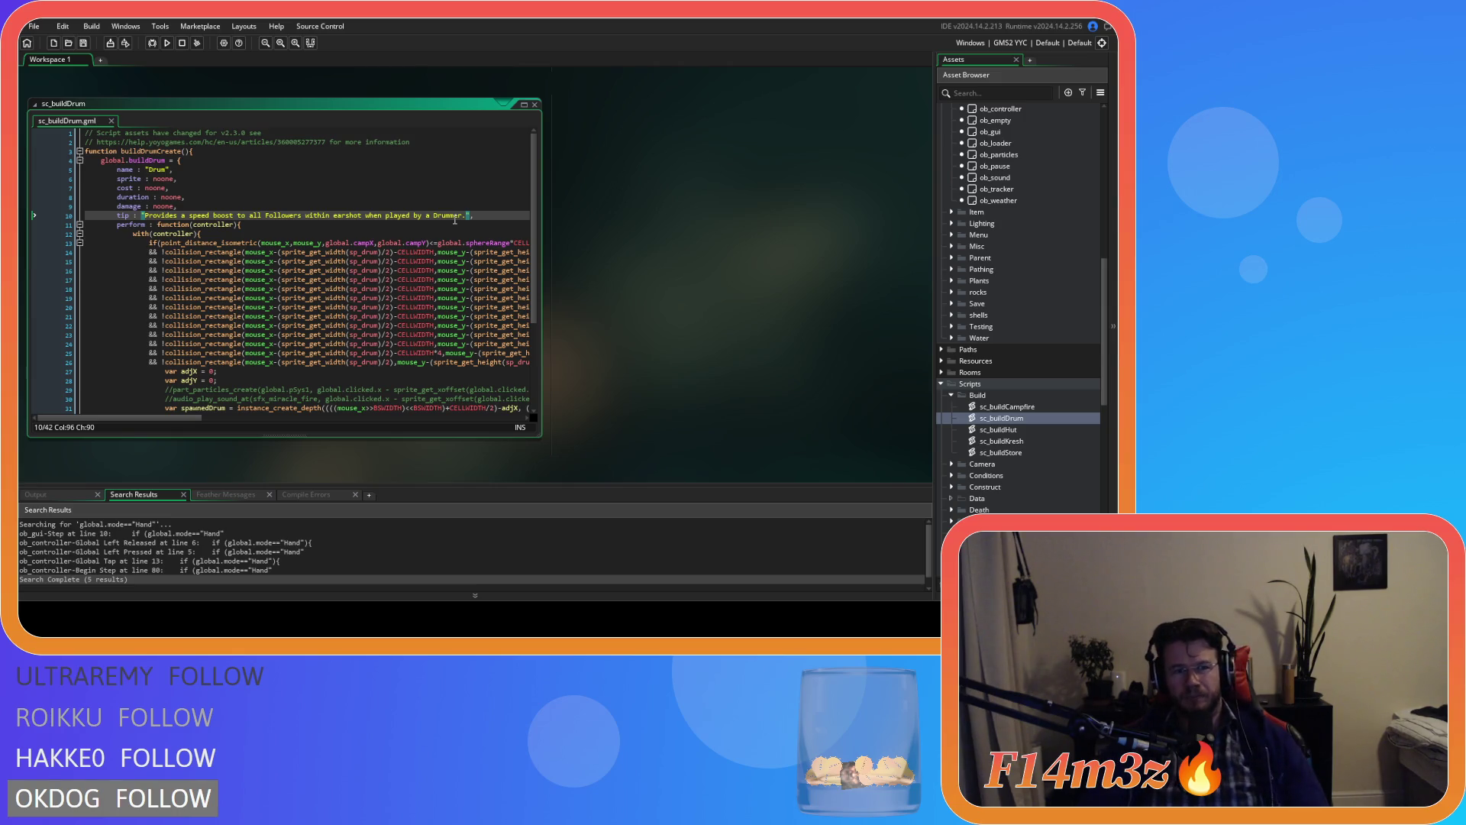
left_click(318, 207)
left_click(429, 234)
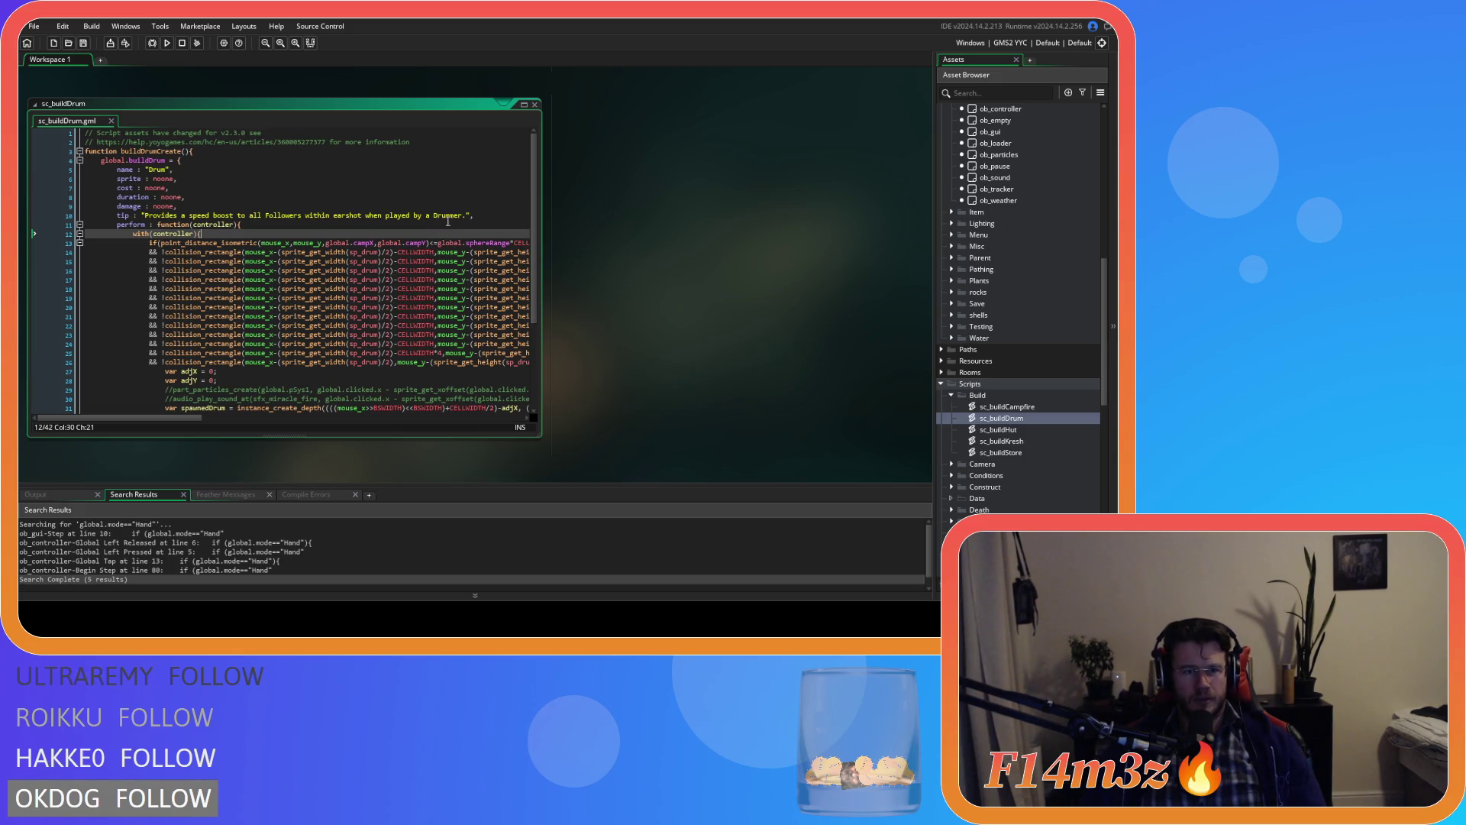
left_click_drag(255, 221, 19, 150)
key("ctrl+c")
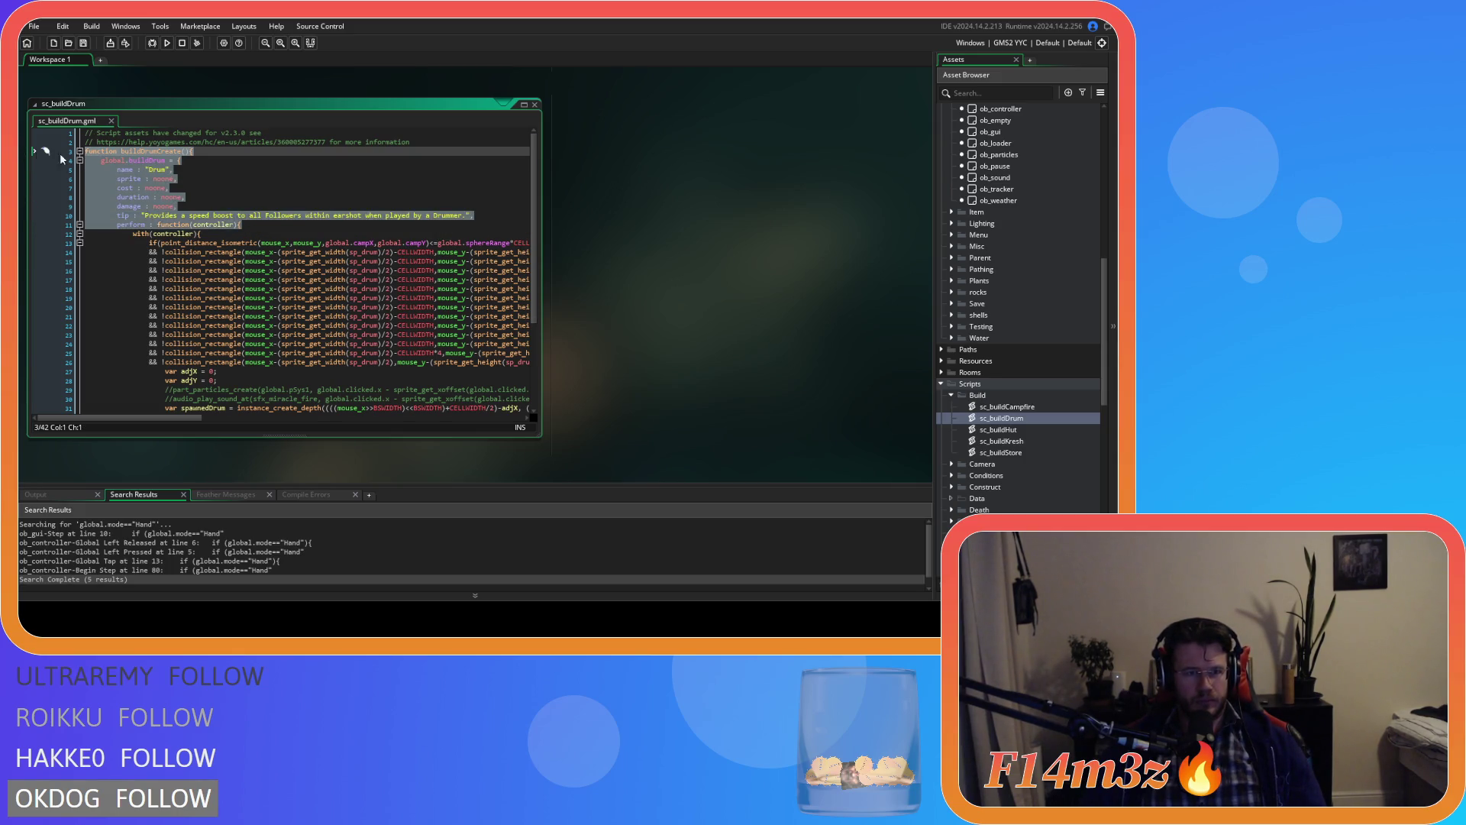
Step: Open the sc_buildHut script and paste the Drum struct code over its function header
double_click(1052, 430)
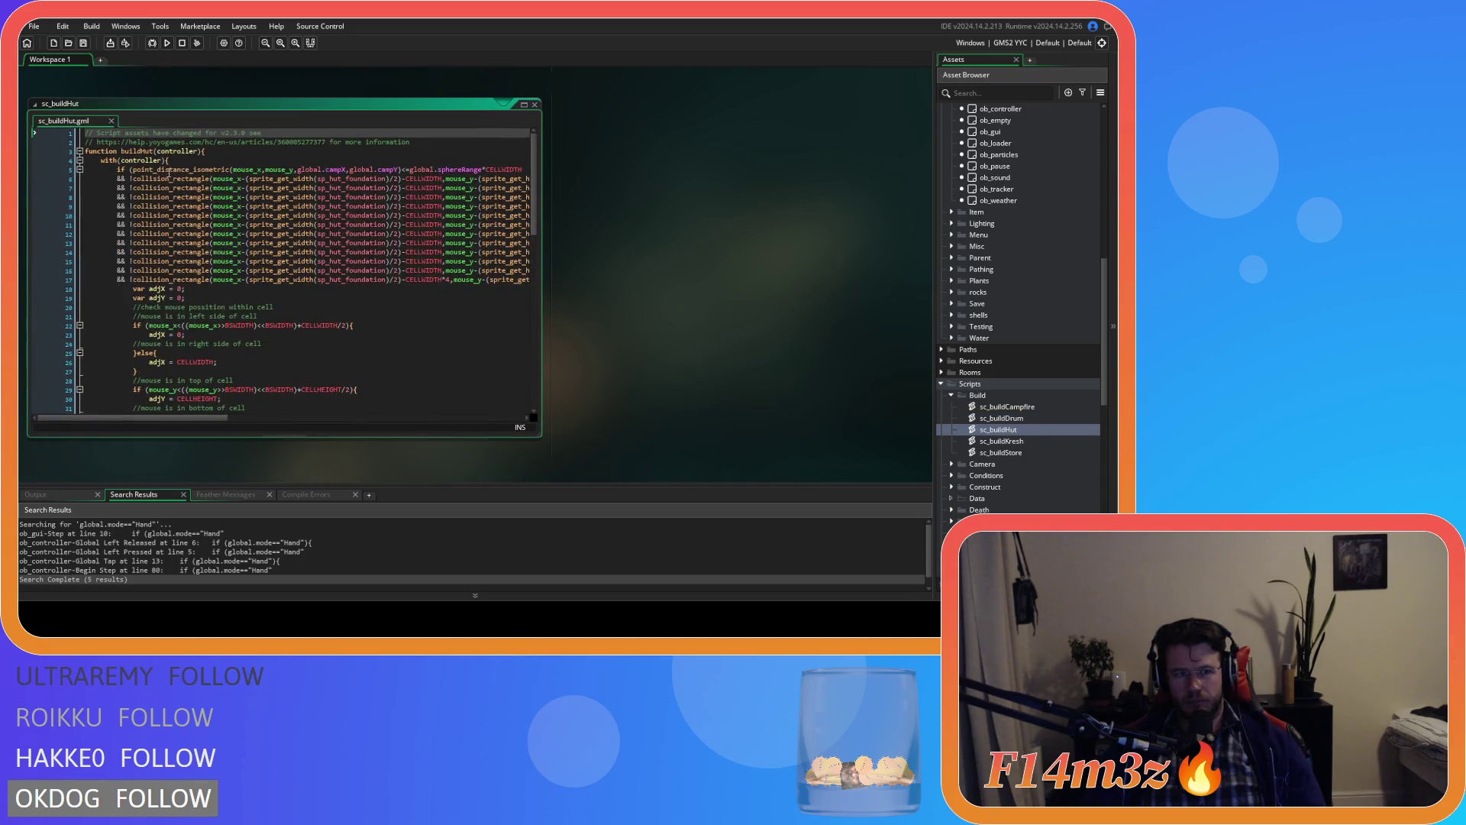
left_click_drag(218, 150, 30, 150)
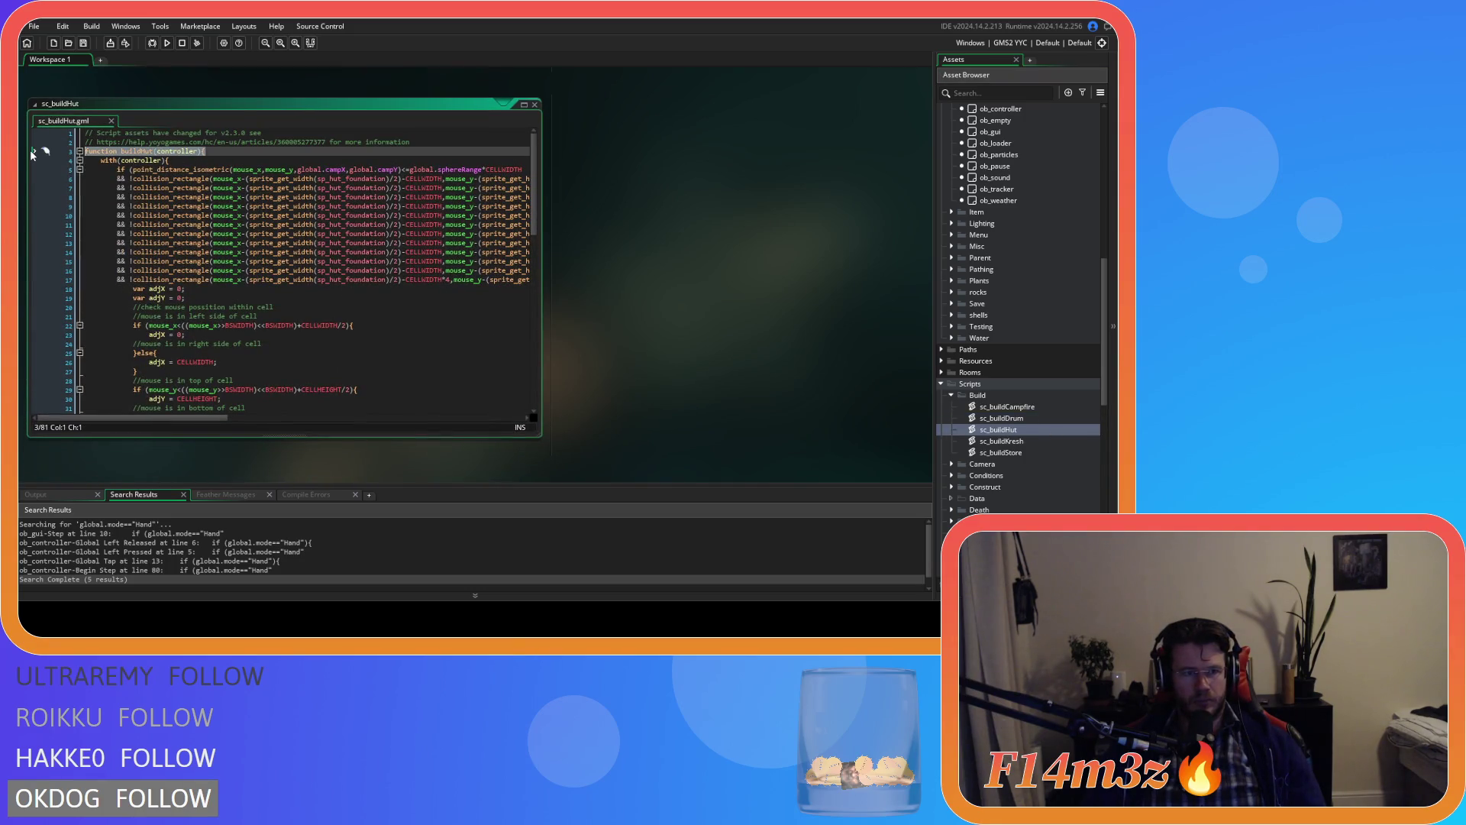
key("ctrl+v")
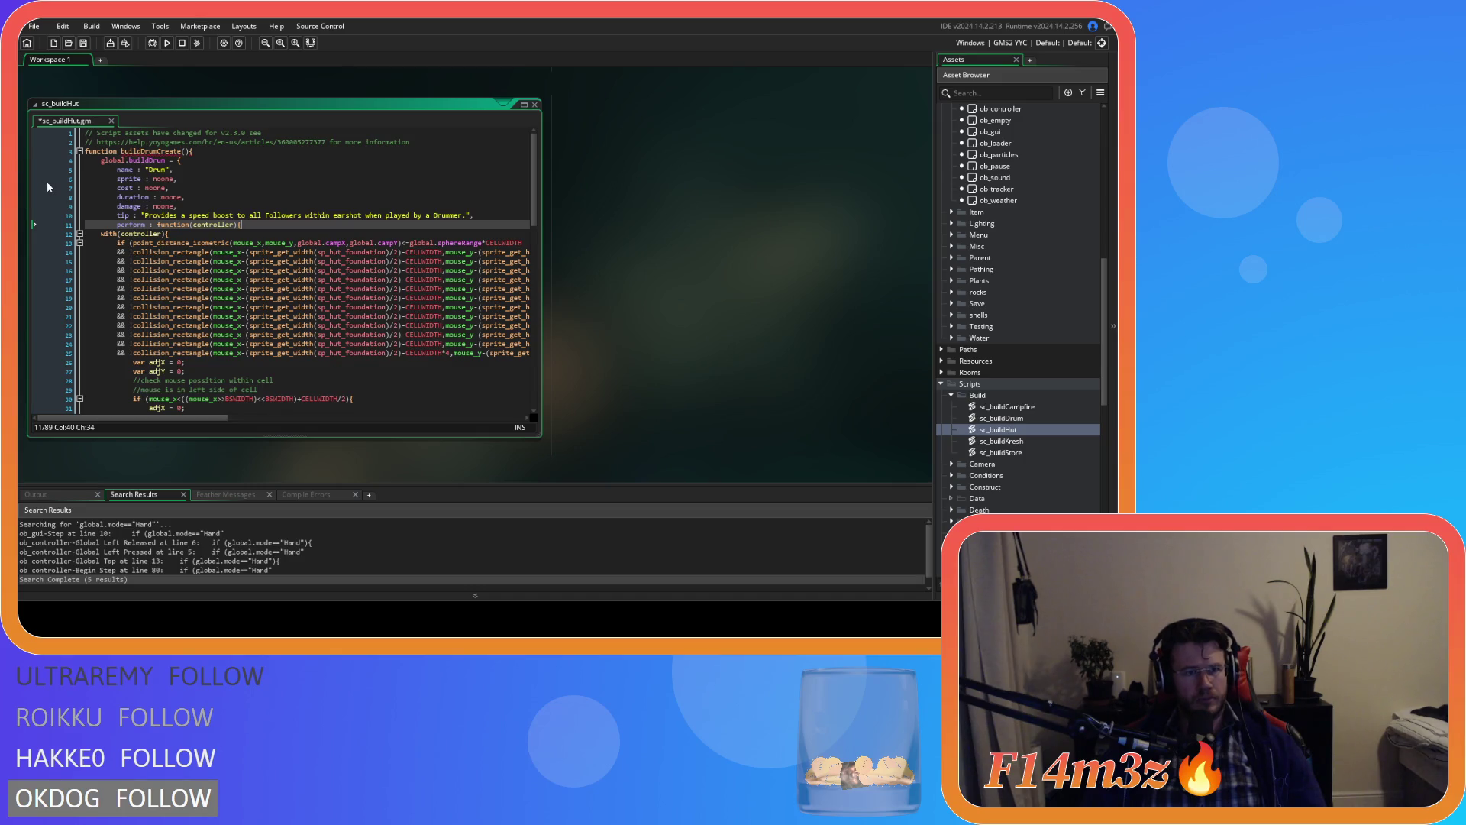
Step: Change Drum to Hut in buildHutCreate, global.buildHut and the name string
left_click(162, 151)
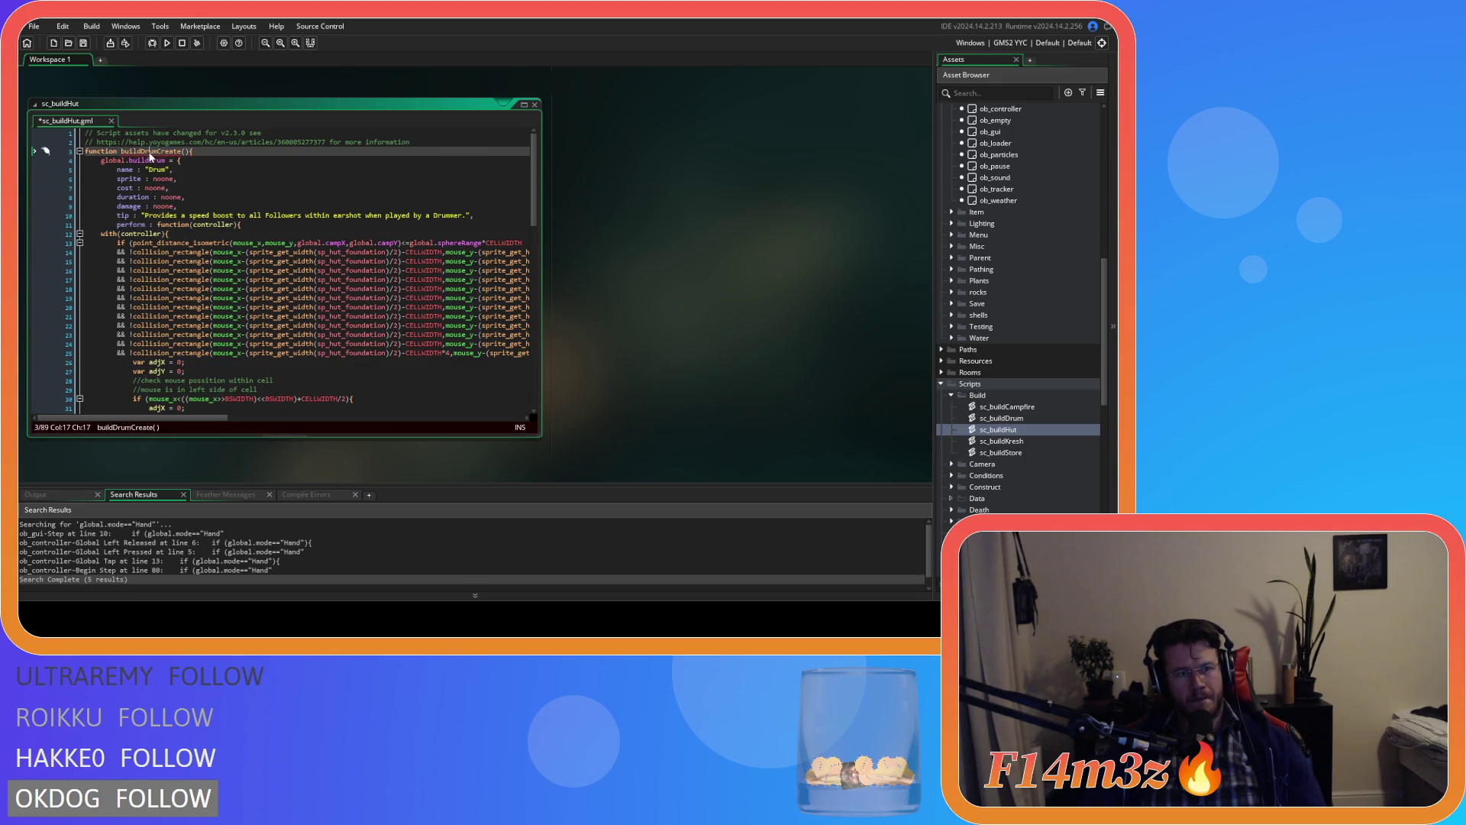
left_click_drag(158, 152, 140, 155)
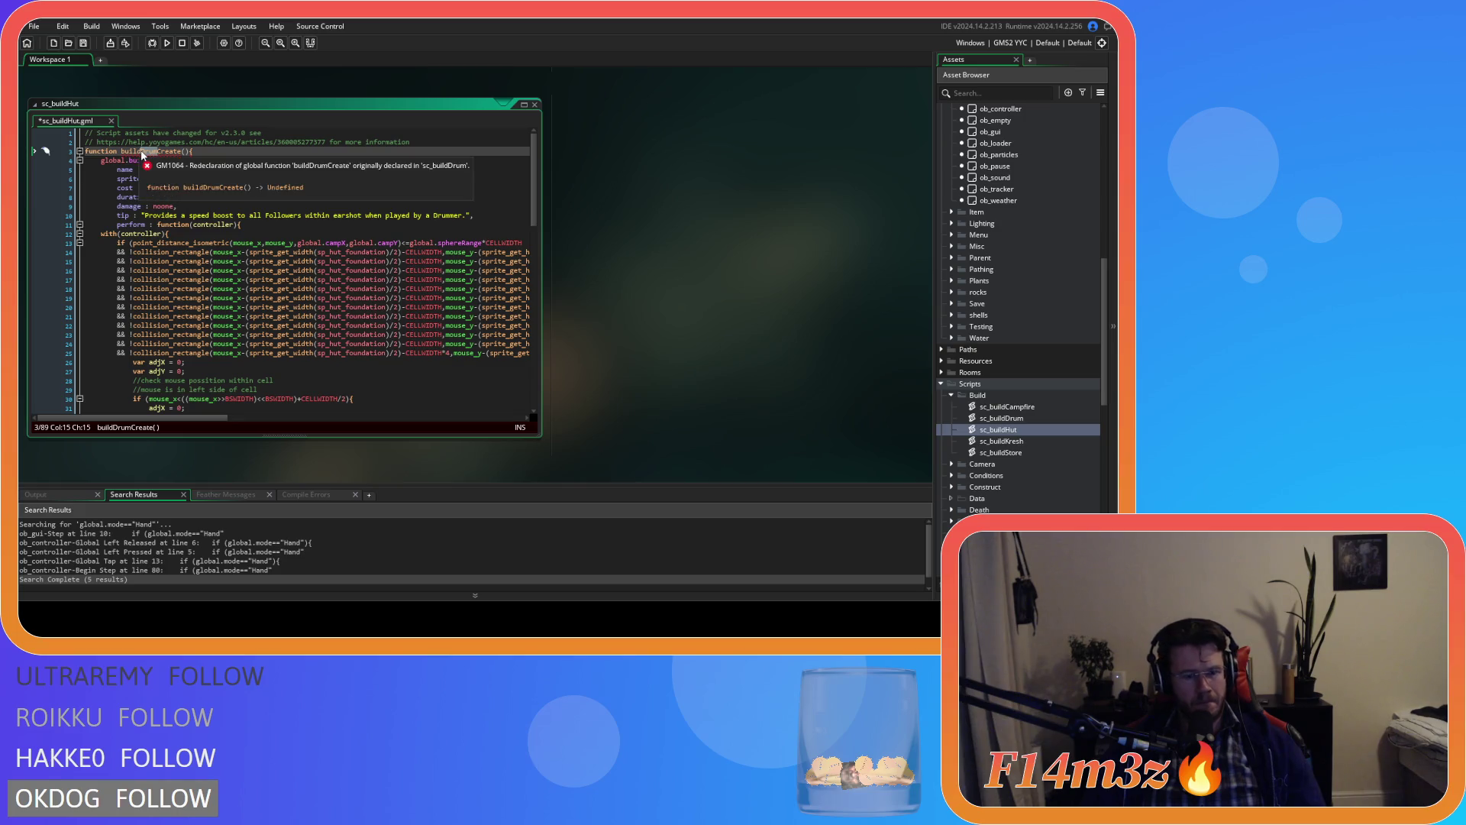
type("Hut")
key("shift+Left")
key("shift+Left")
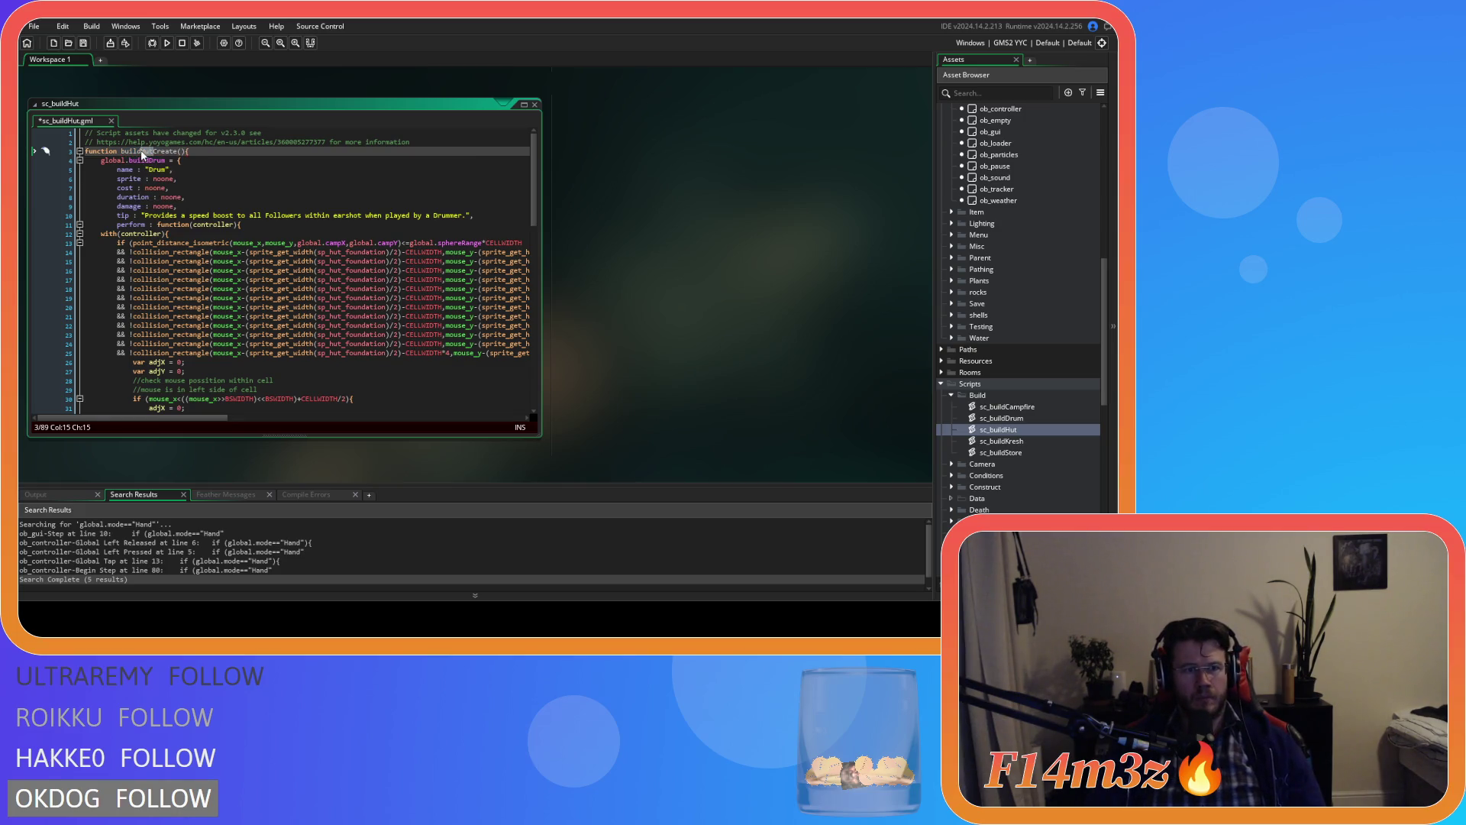
left_click_drag(149, 161, 165, 161)
type("Hut")
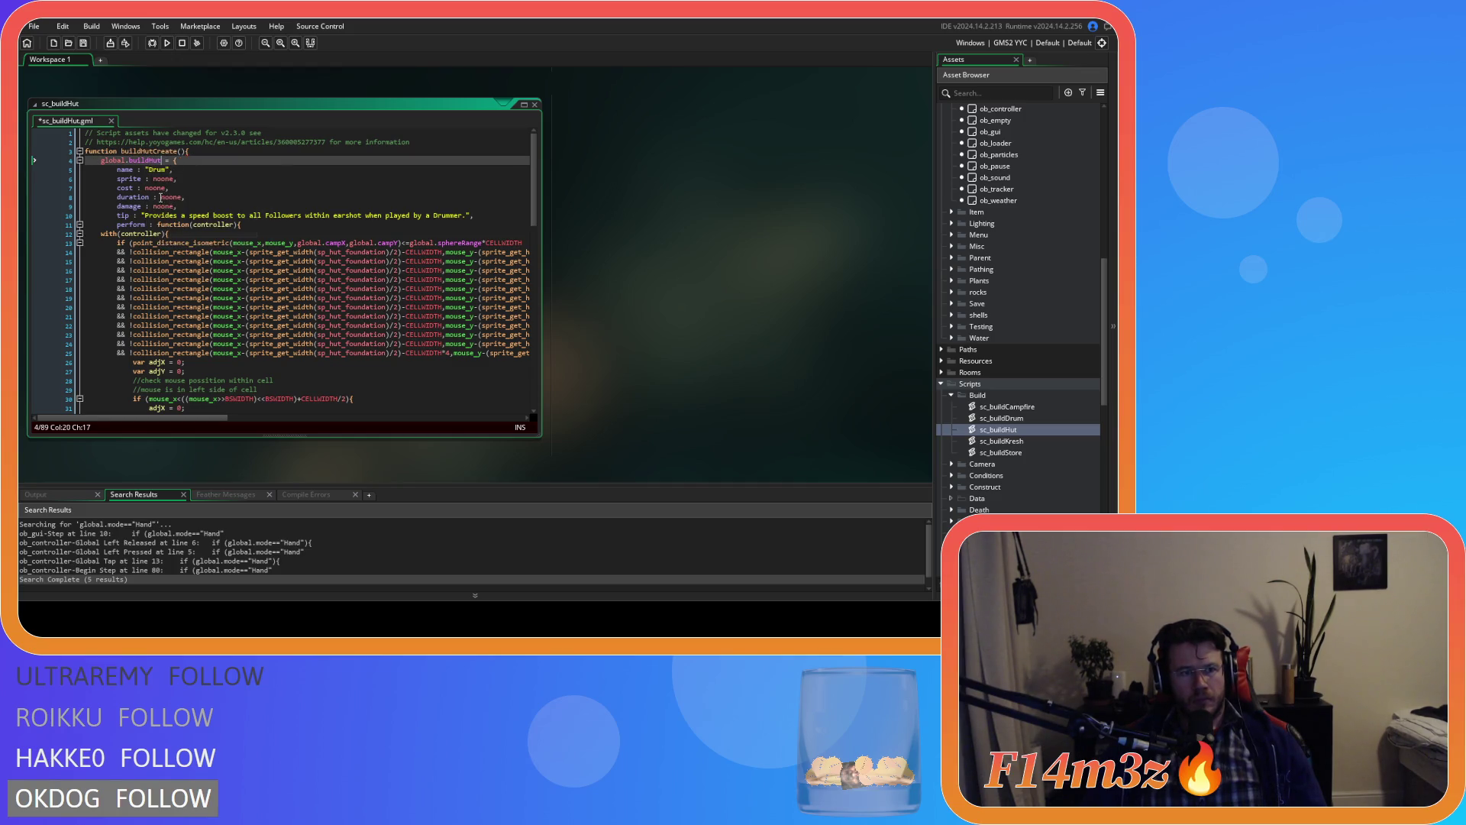
key("Down")
type("Hut")
left_click(260, 198)
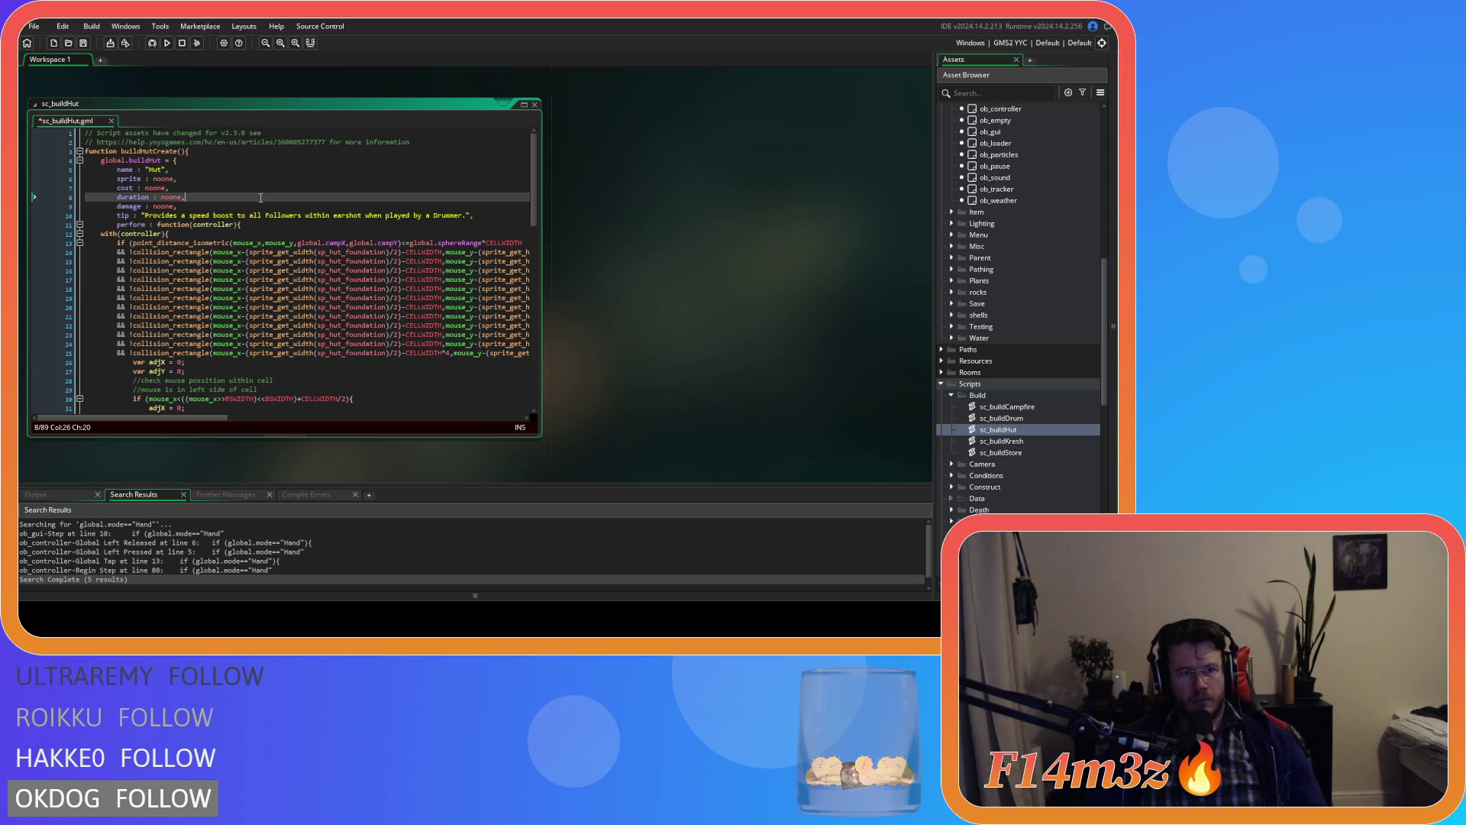
left_click_drag(144, 216, 468, 222)
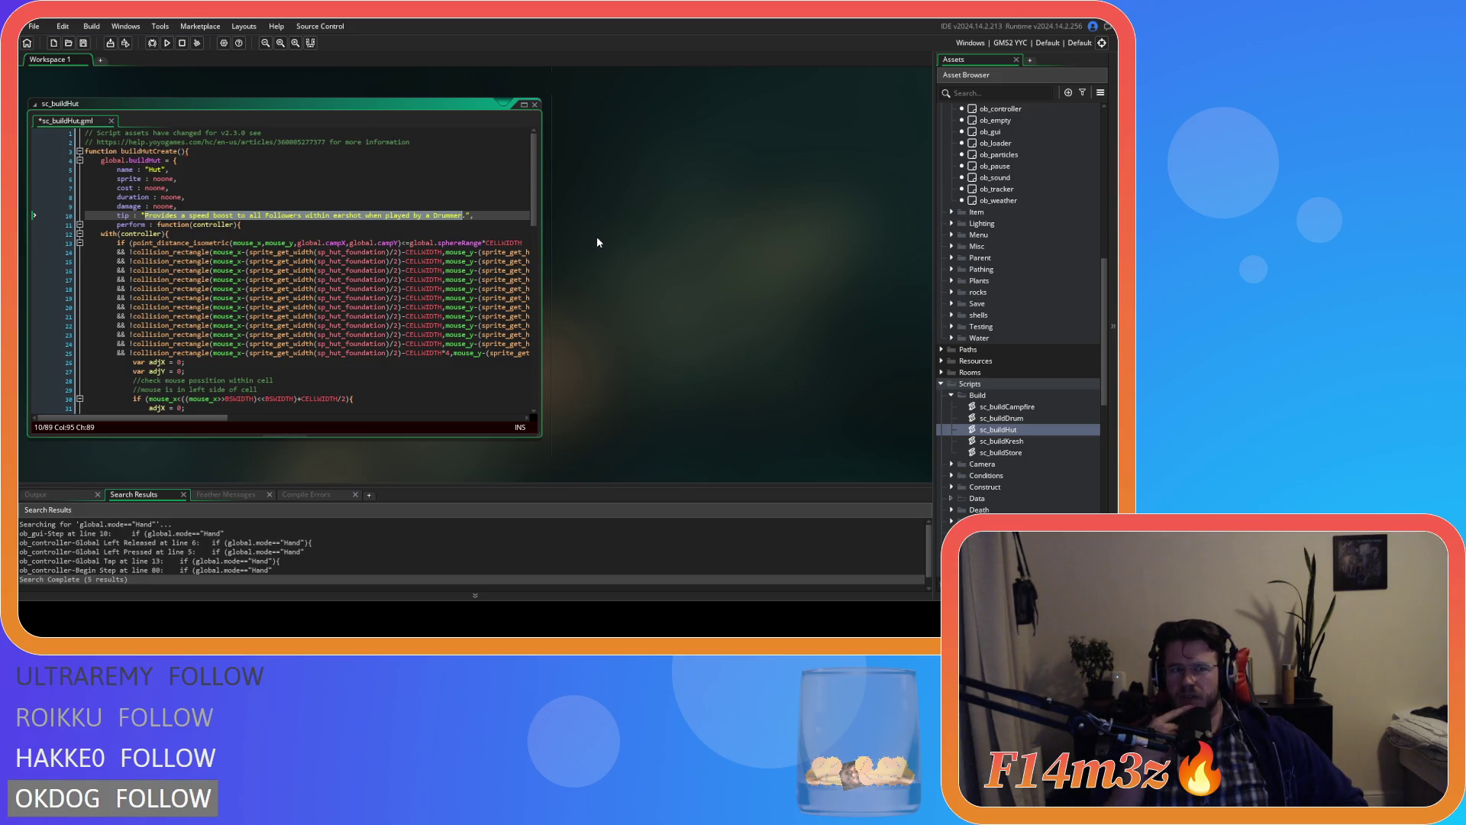
left_click(241, 216)
Step: Delete the duration and damage fields and turn cost into lumber : 5
mouse_move(178, 206)
left_mouse_down()
mouse_move(85, 201)
mouse_move(76, 188)
mouse_move(169, 188)
left_mouse_up()
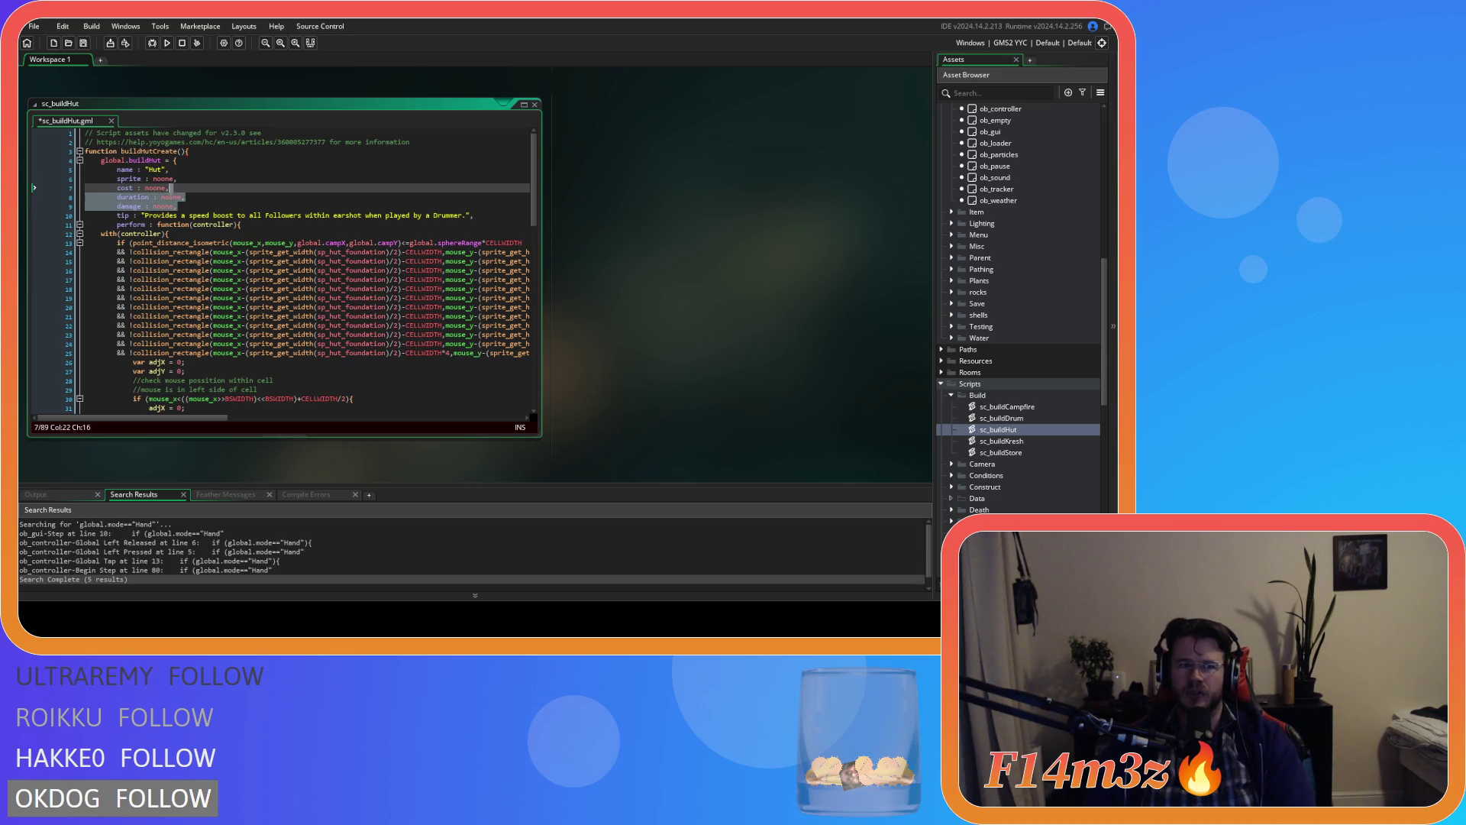
key("Delete")
double_click(125, 188)
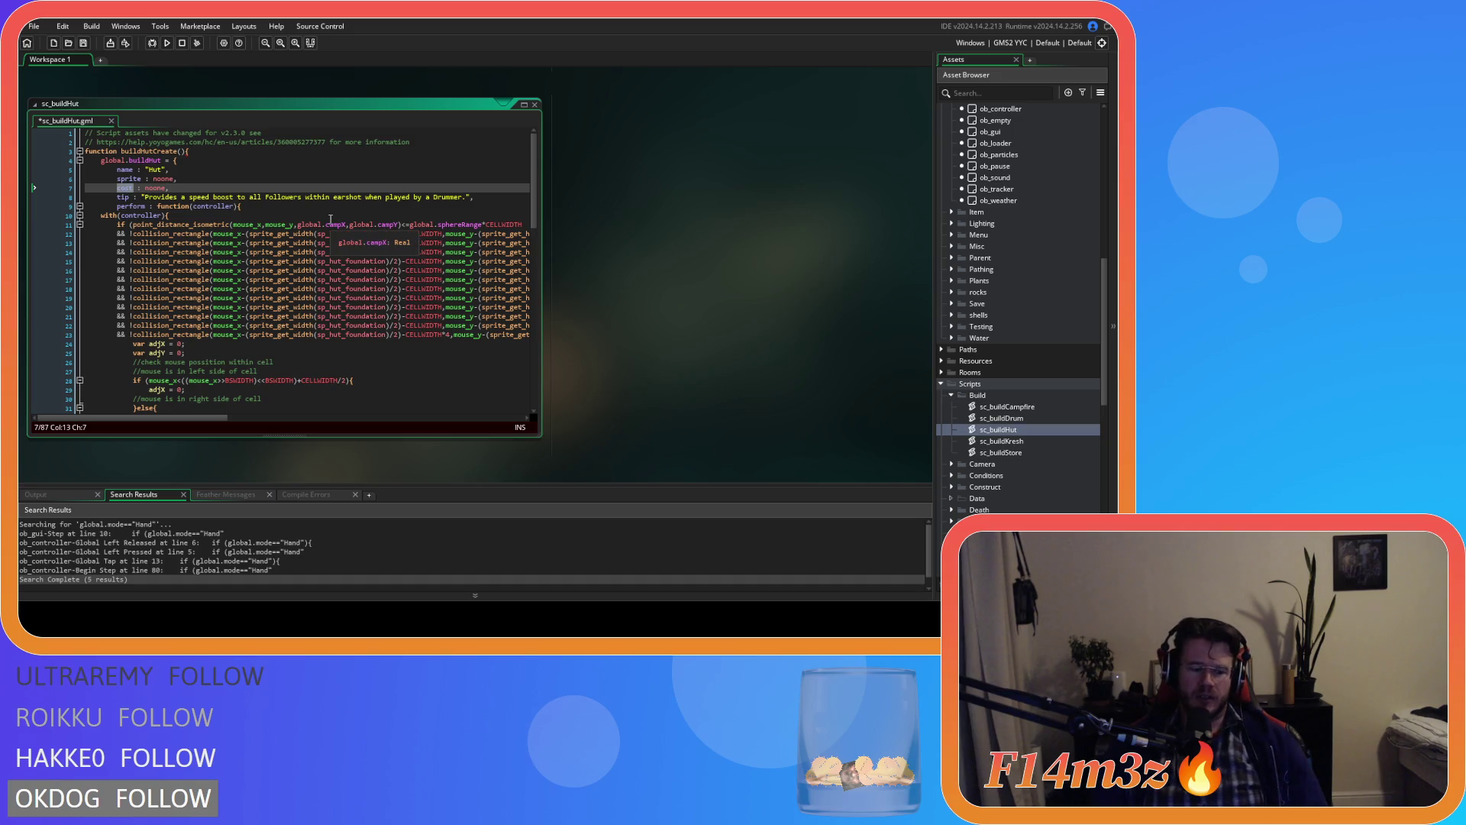
type("lumber")
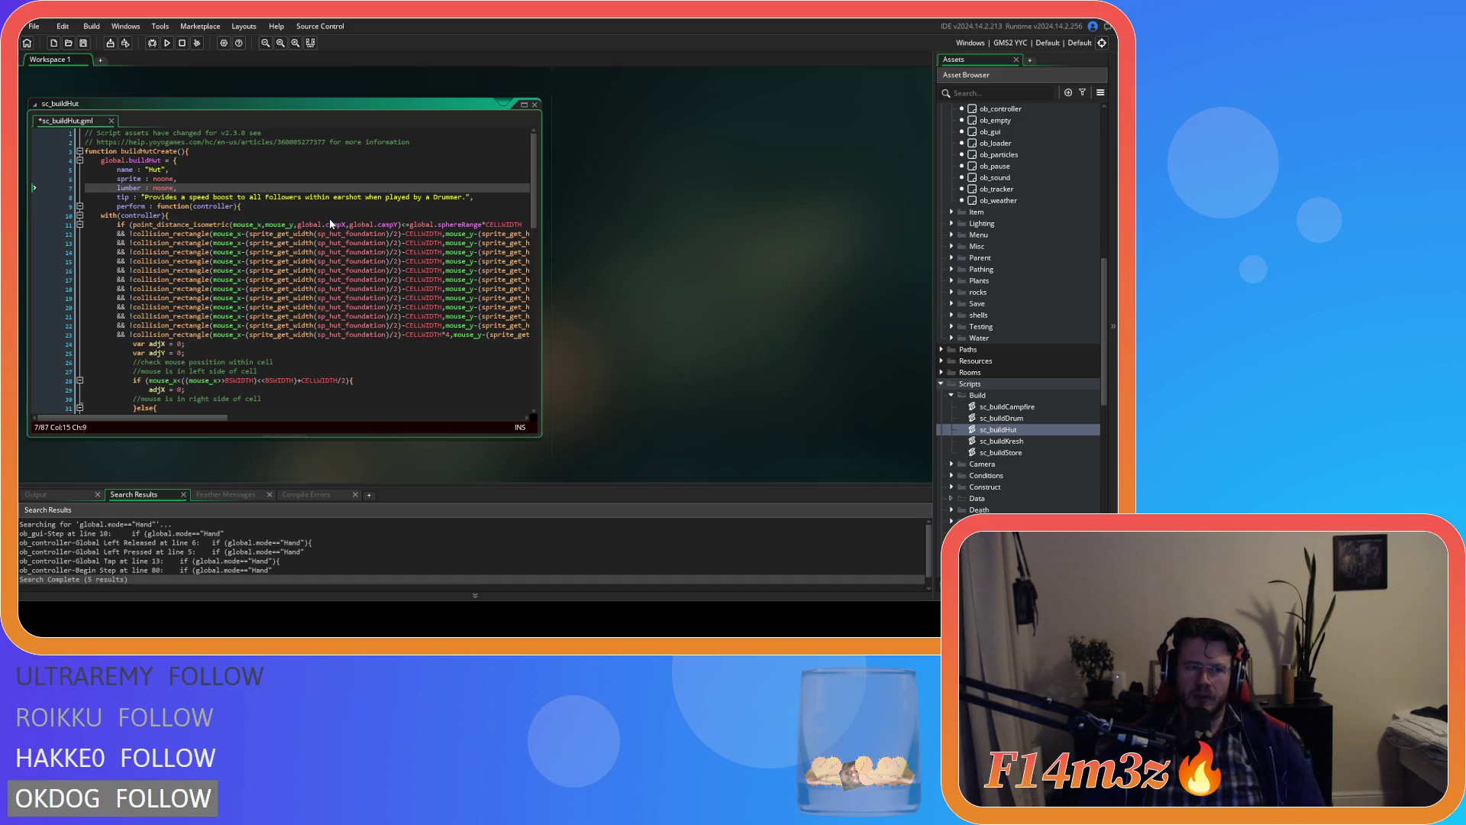
double_click(163, 188)
type("5")
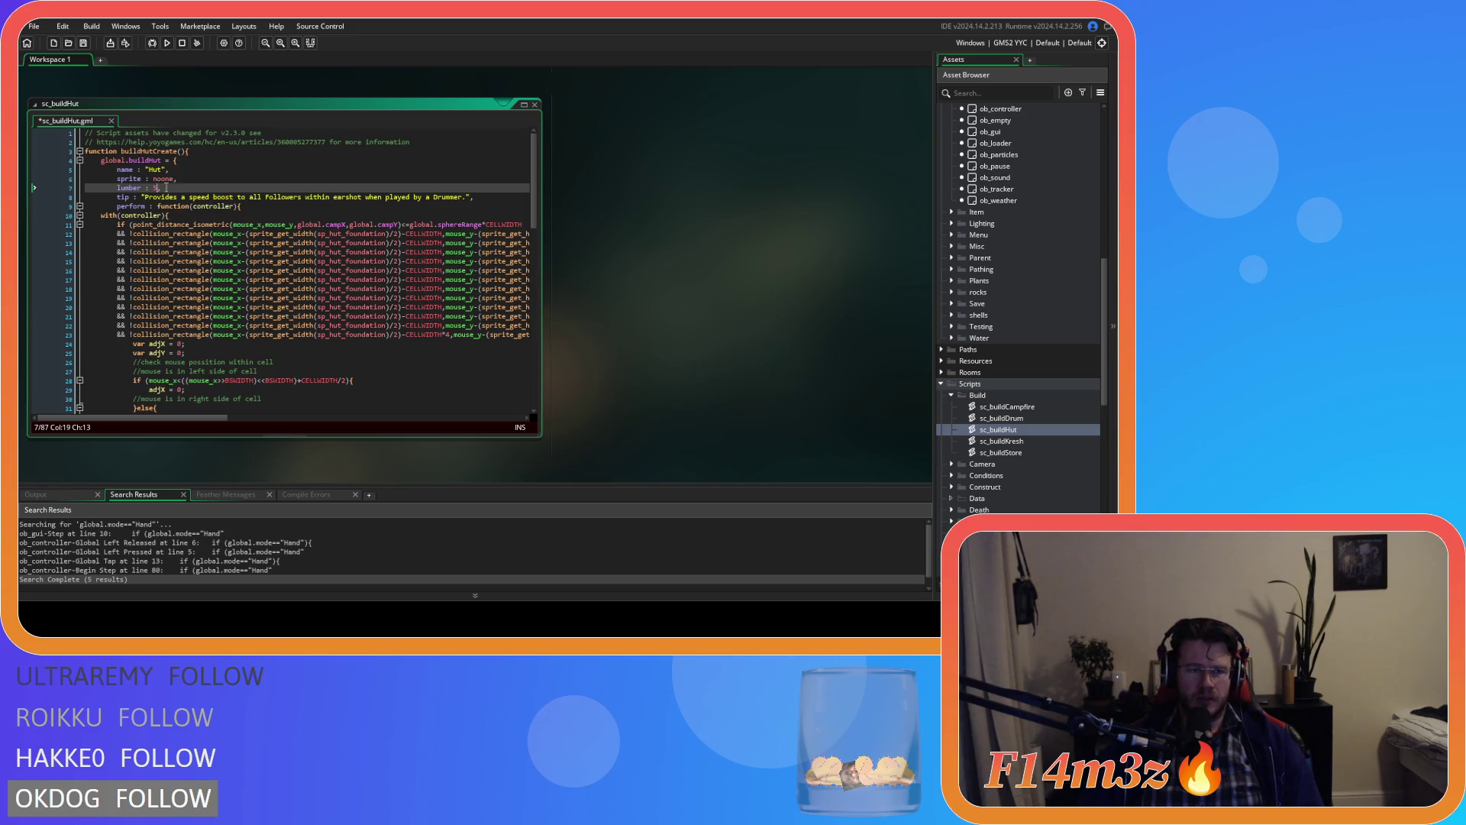
Step: Add fur : 30 and capacity : 5 fields below lumber and save the hut script
key("ctrl+d")
key("Home")
key("ctrl+shift+Right")
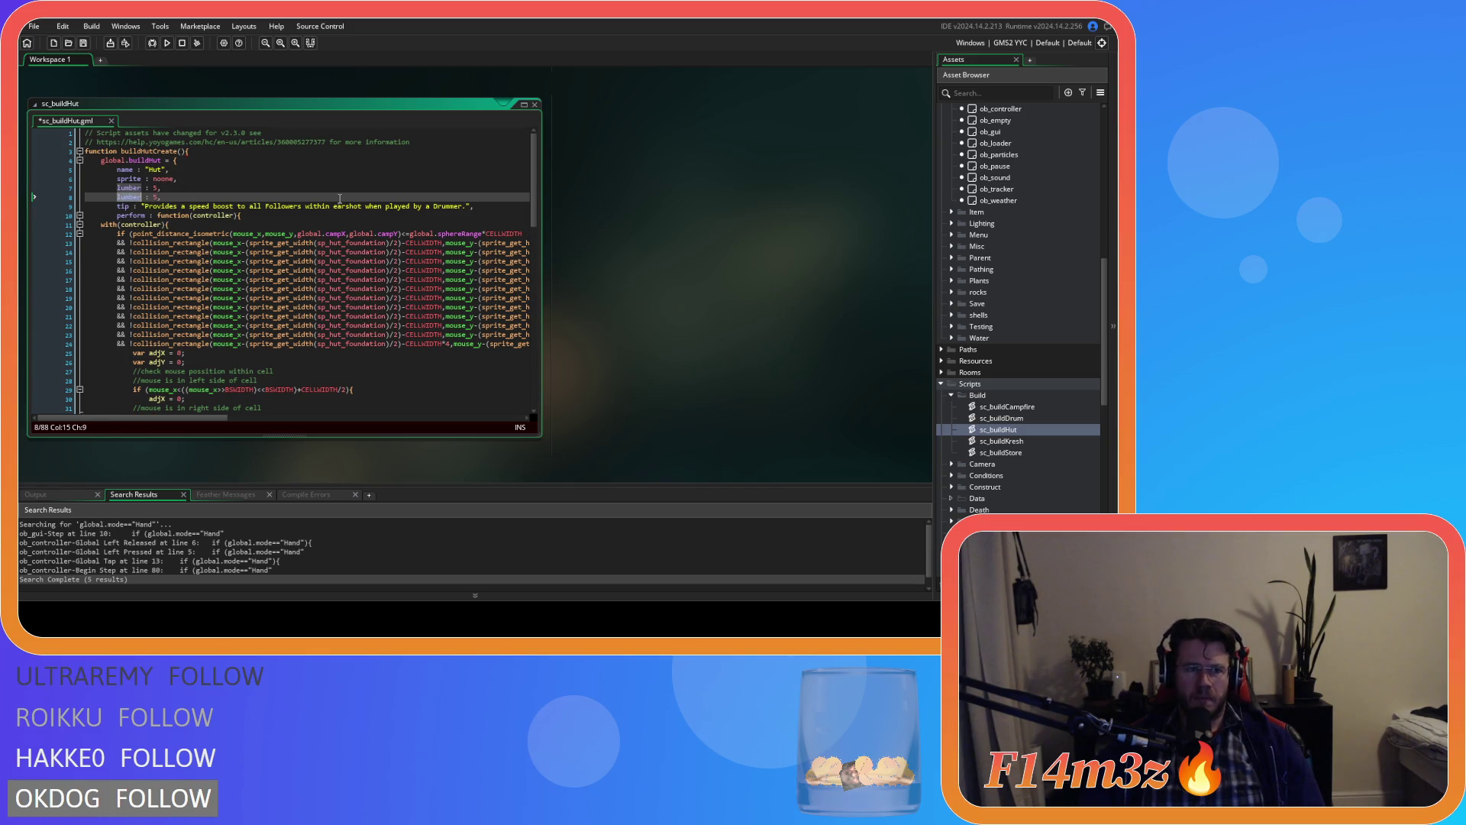
type("fur")
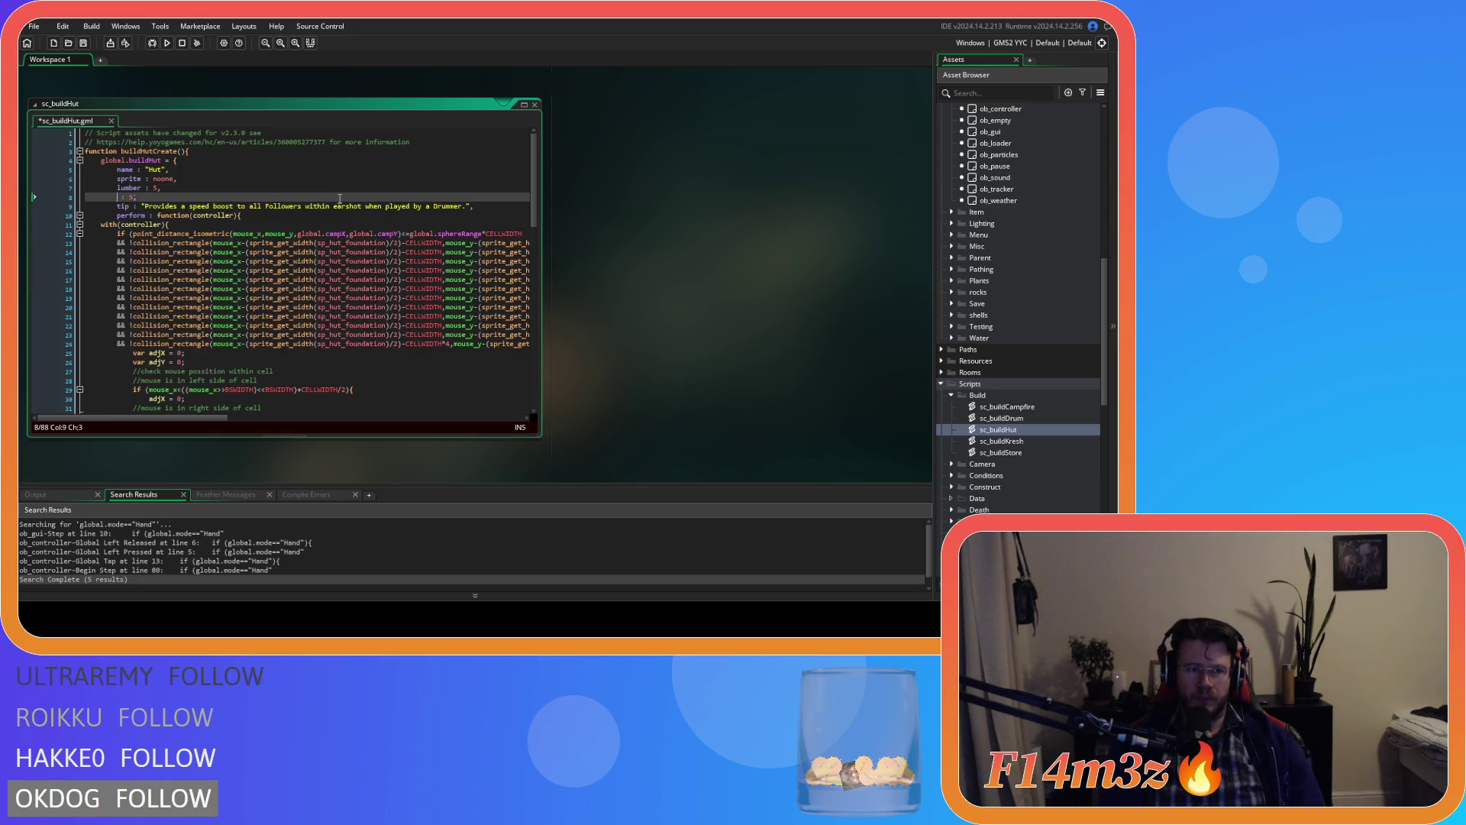
key("Right")
key("Right")
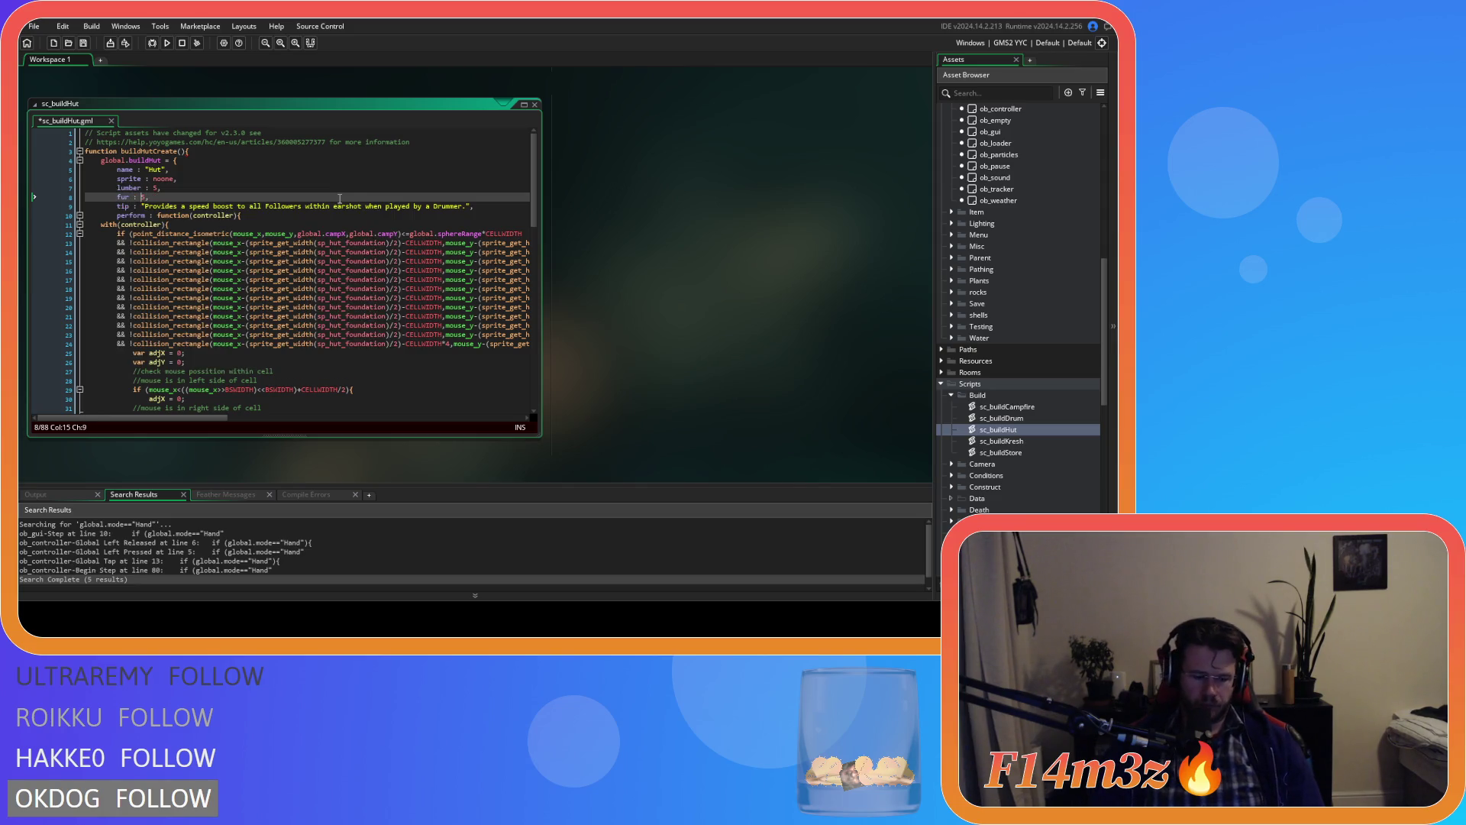
type("30")
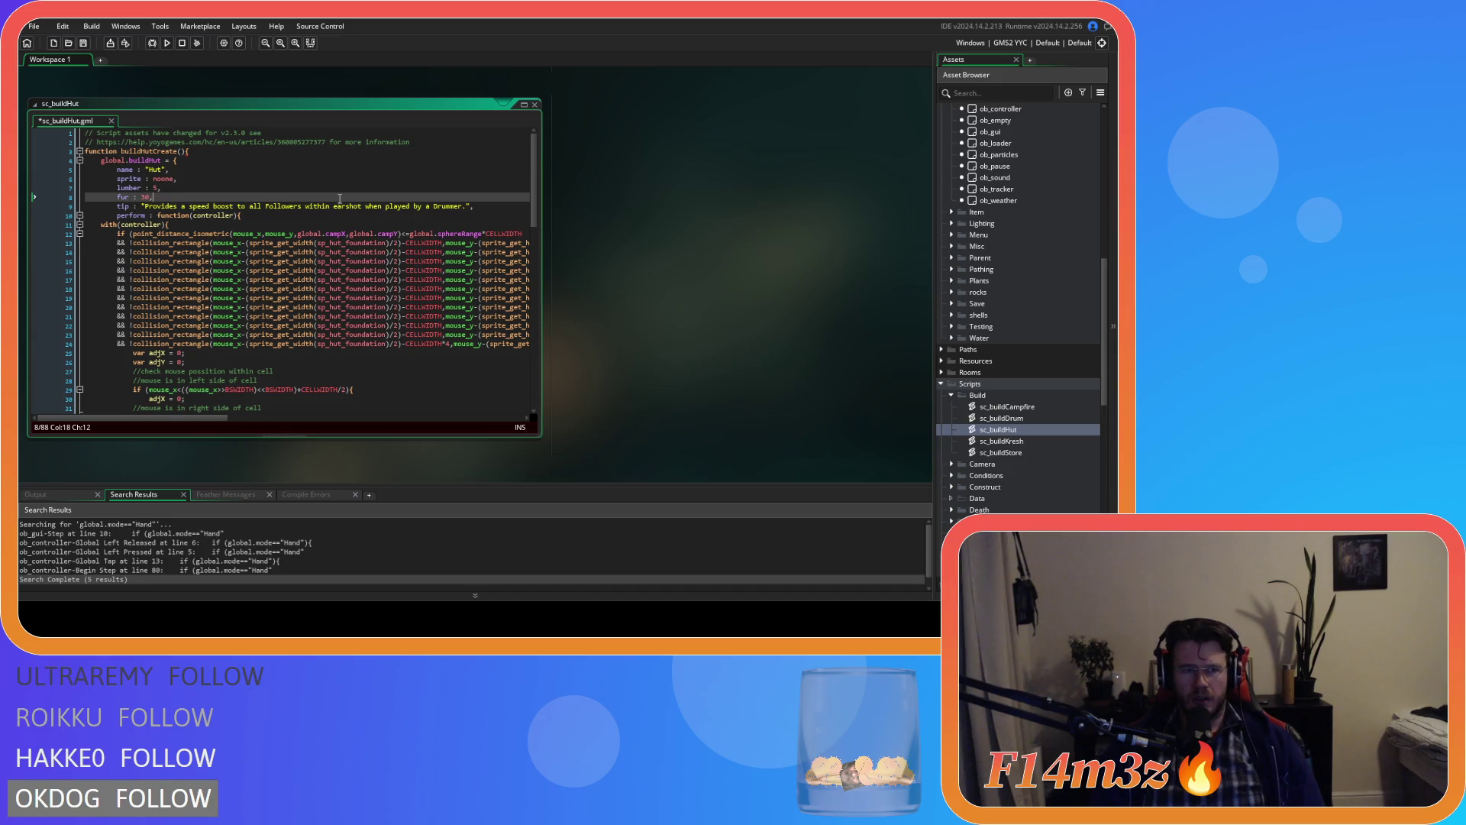
key("ctrl+d")
double_click(123, 205)
type("capacity")
key("Right")
key("Right")
key("Delete")
key("Delete")
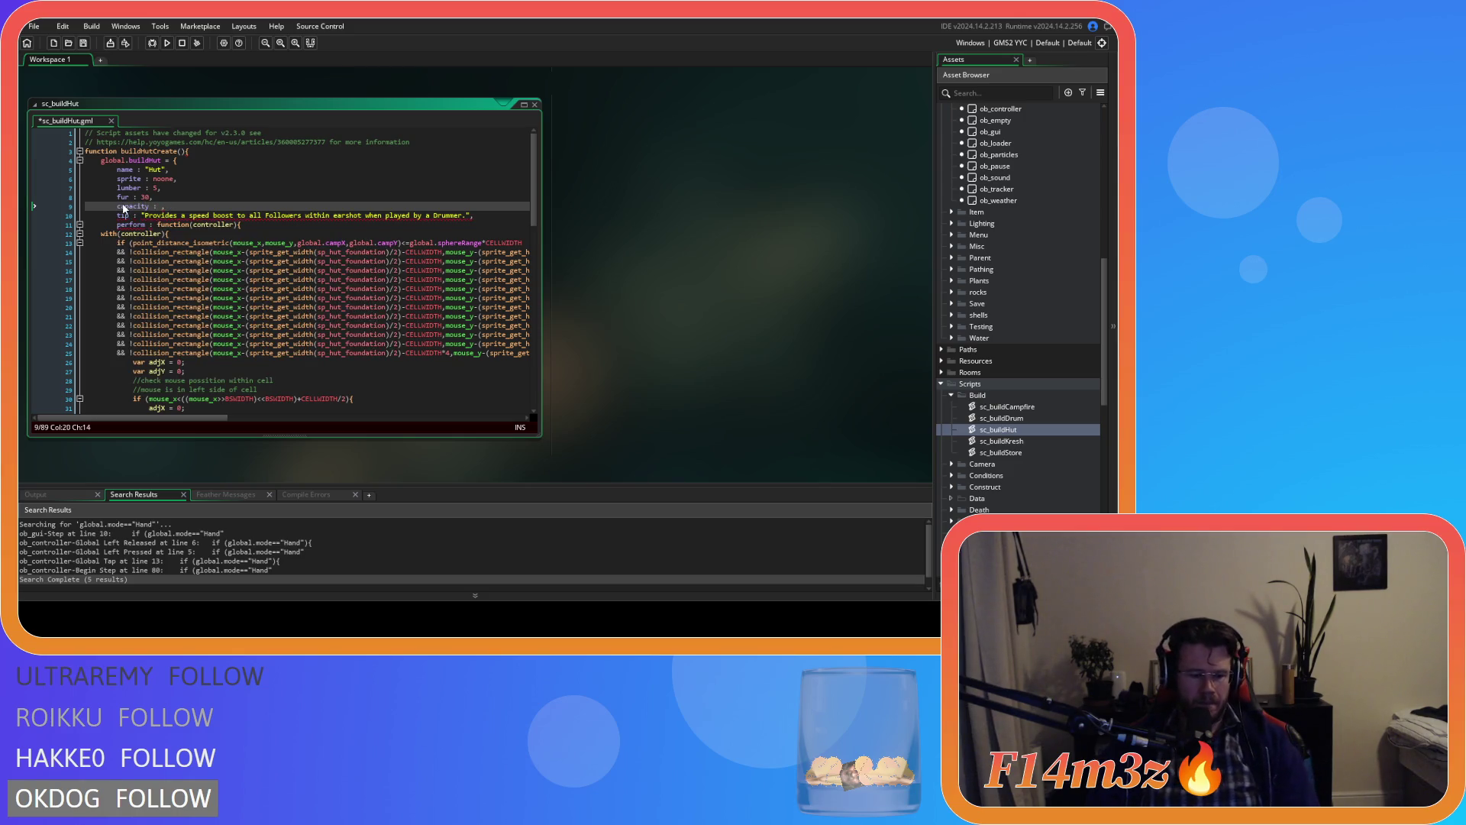
type("5")
key("ctrl+s")
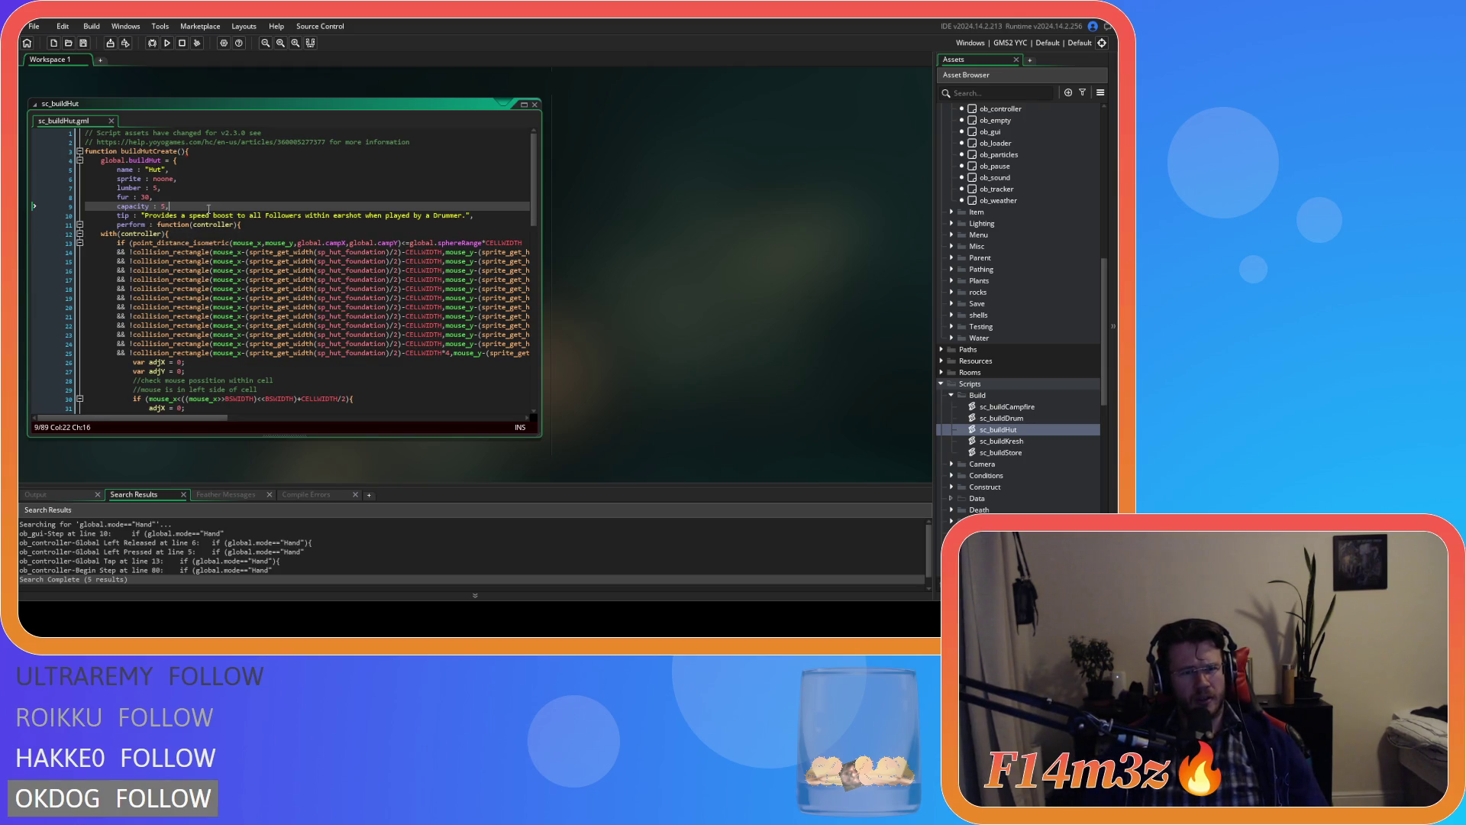
Step: Replace the drum's tip with 'Provides Followers shelter and a place to sleep/procreate.' and save
left_click(384, 241)
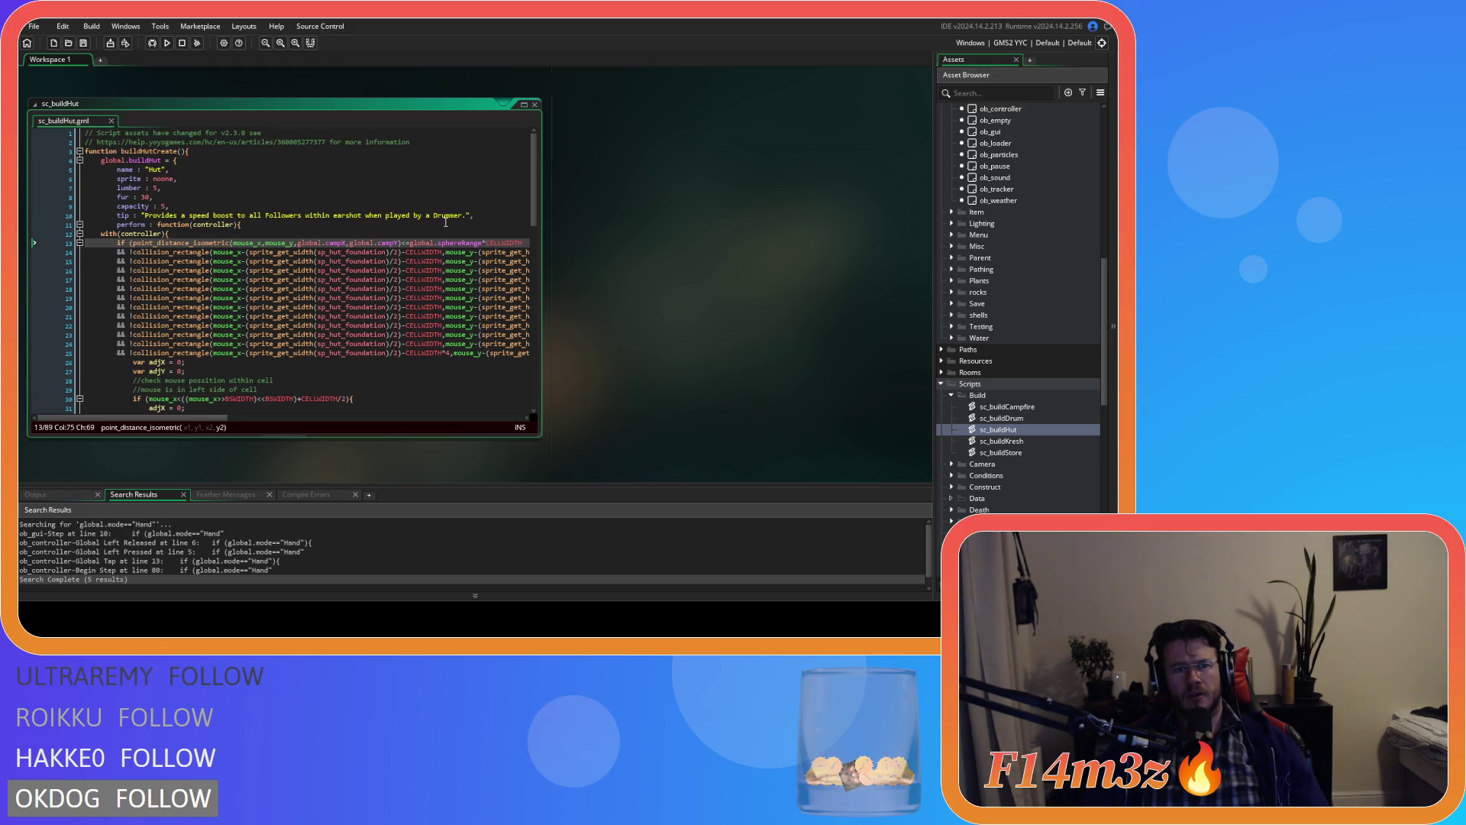
left_click_drag(463, 217, 145, 217)
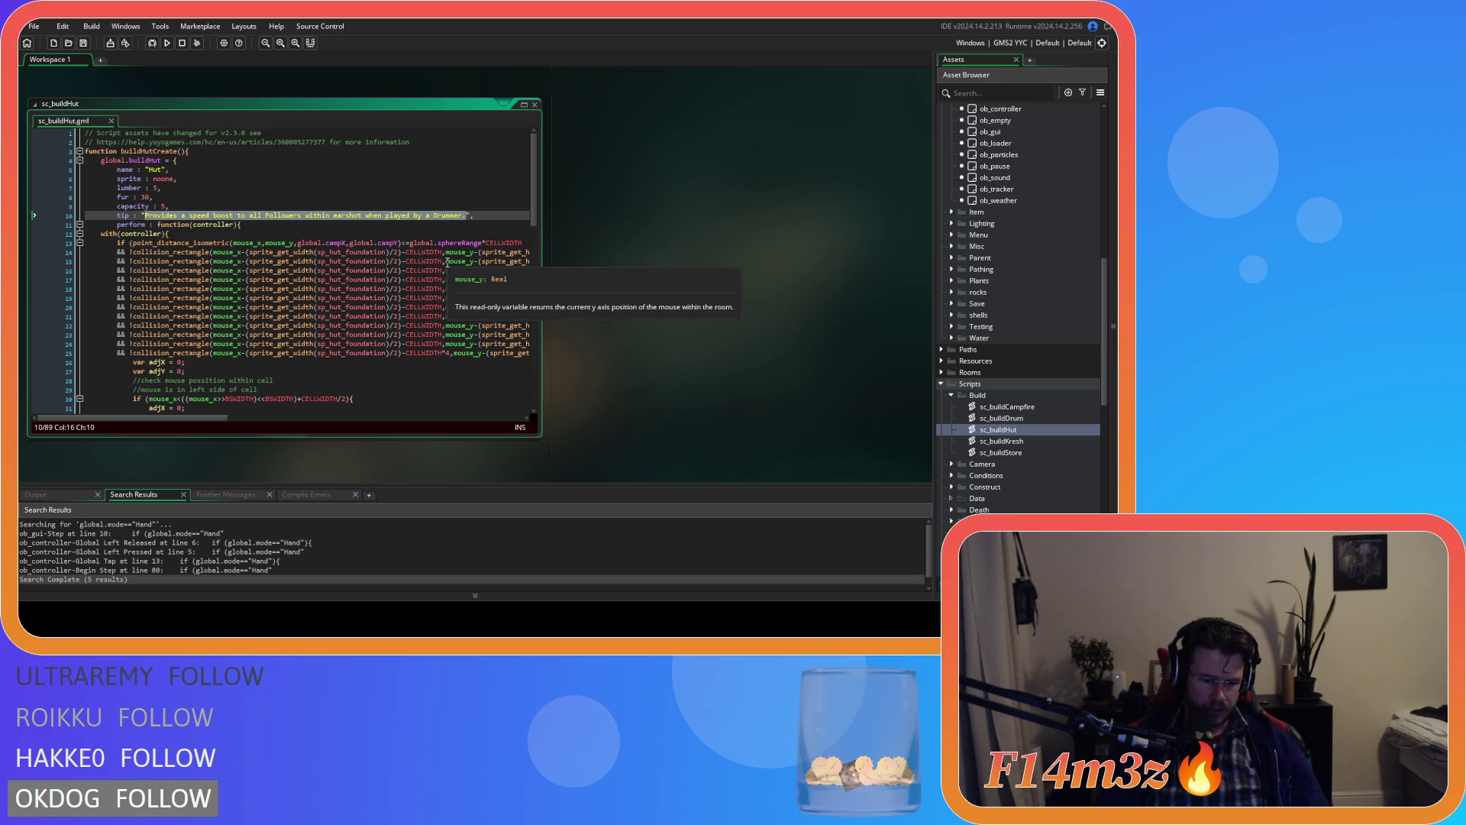
type("Pr")
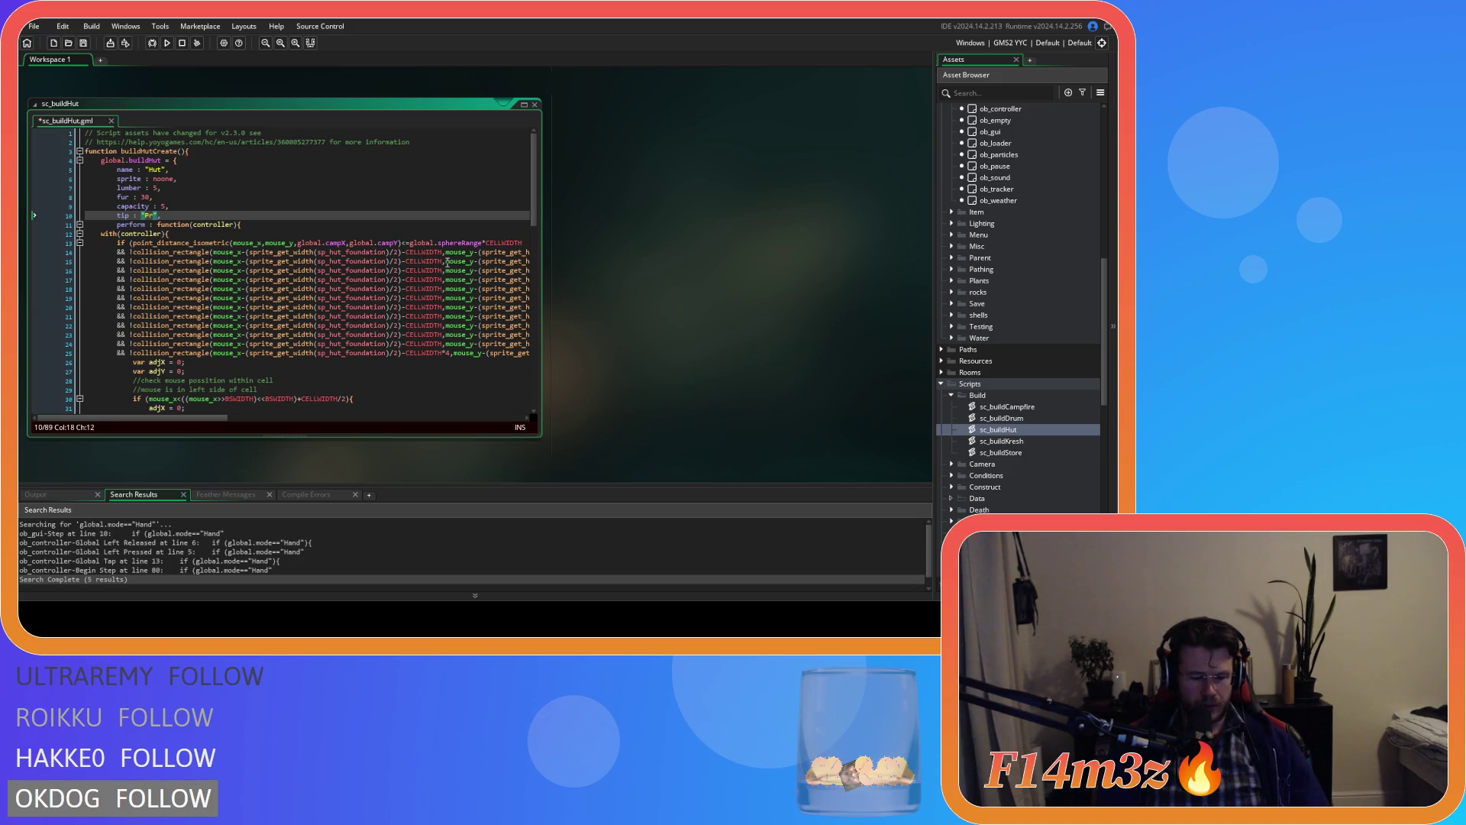
type("ovides ")
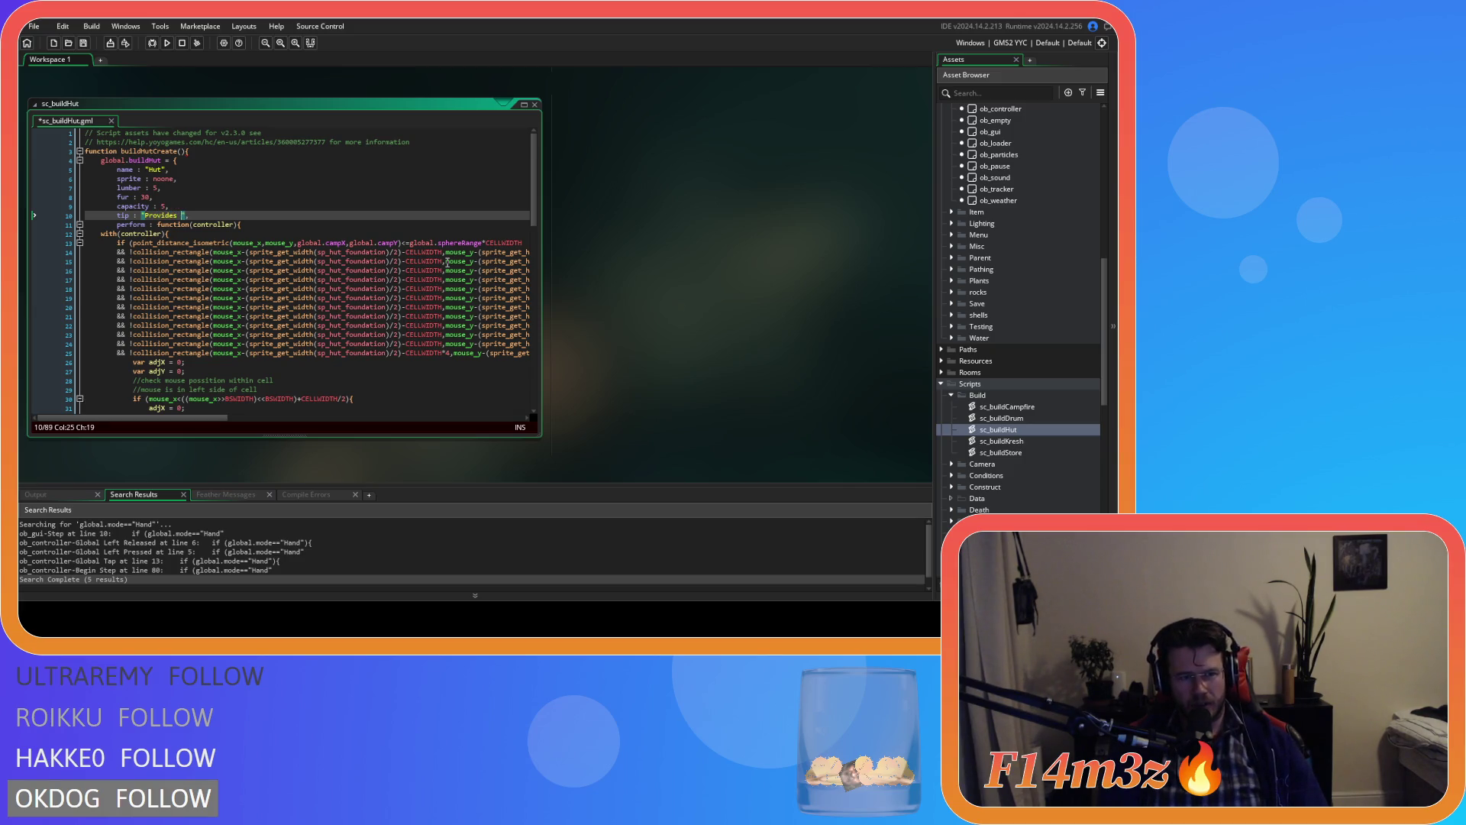
type("Follow")
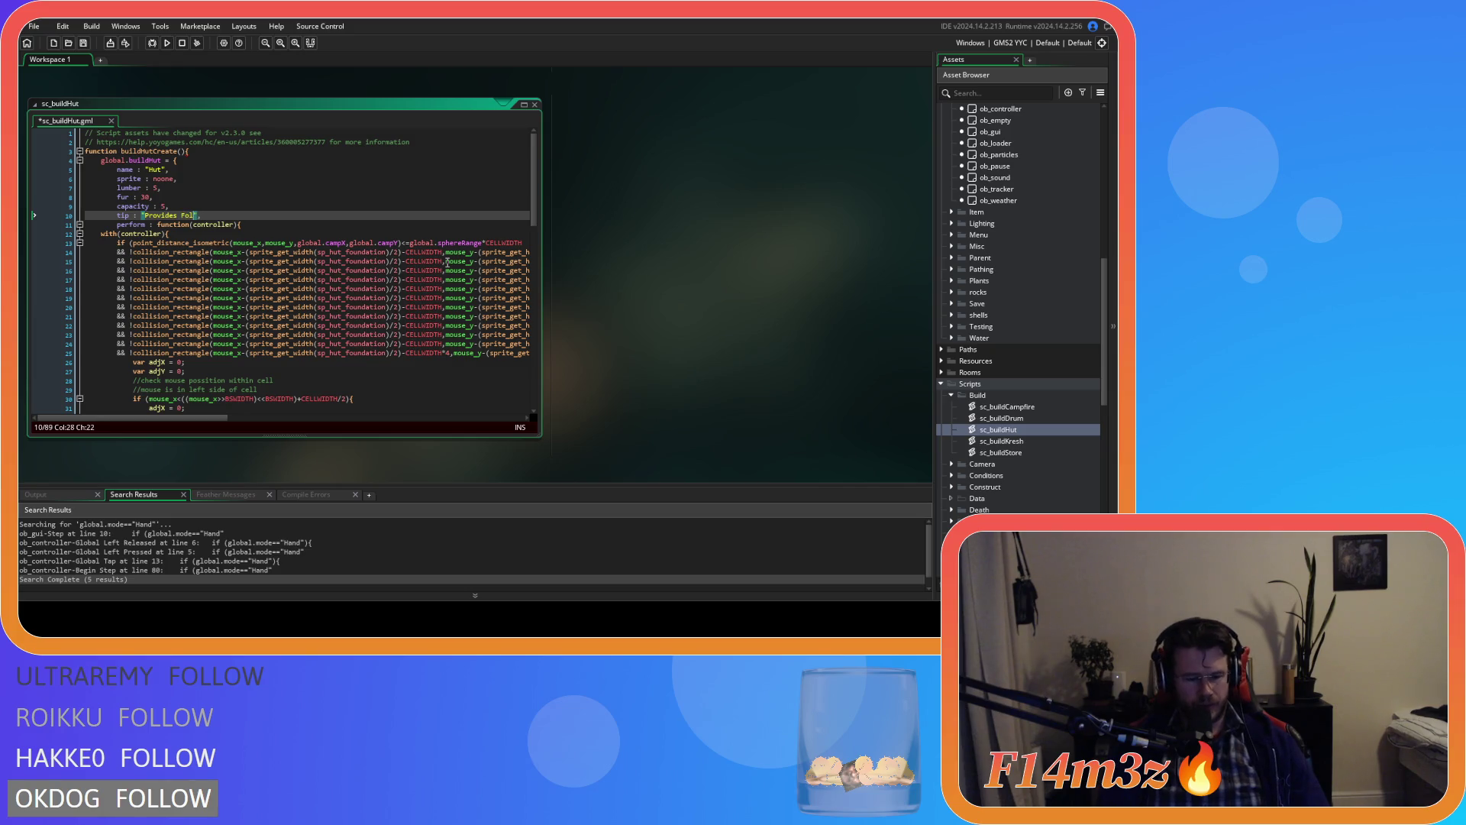
type("ers shelter and a place to sleep.")
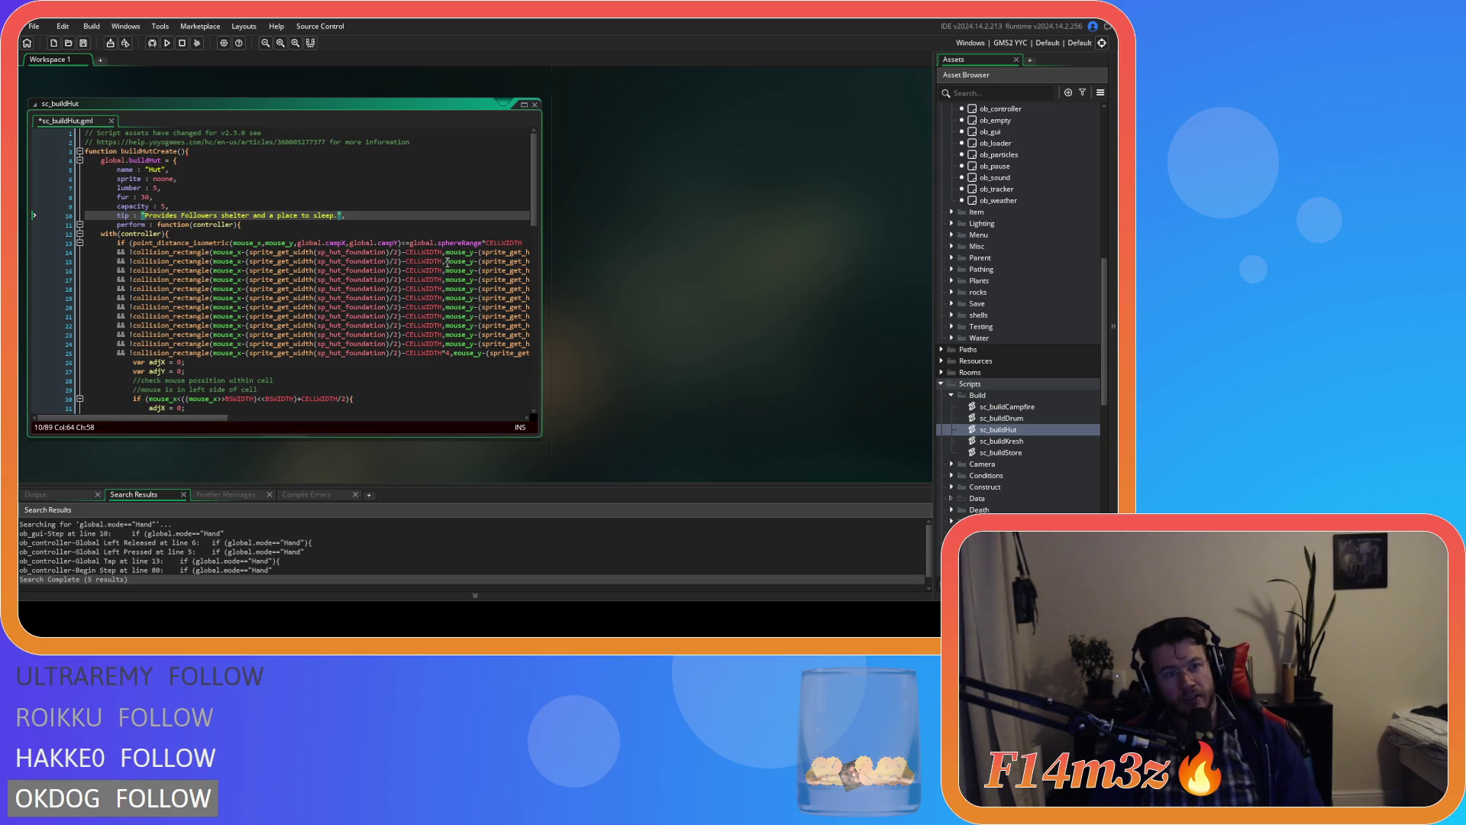
key("Left")
key("Left")
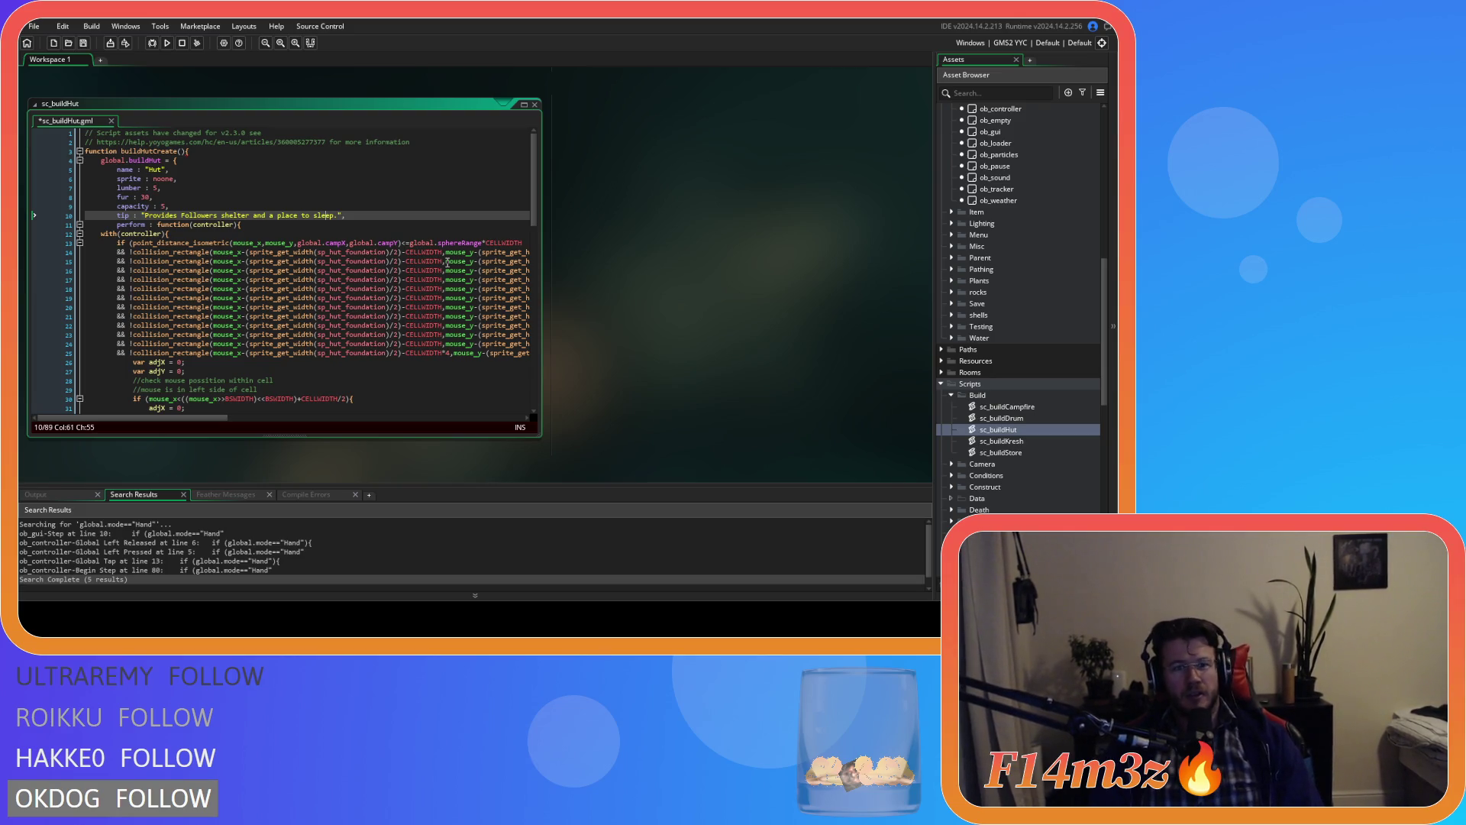
key("Home")
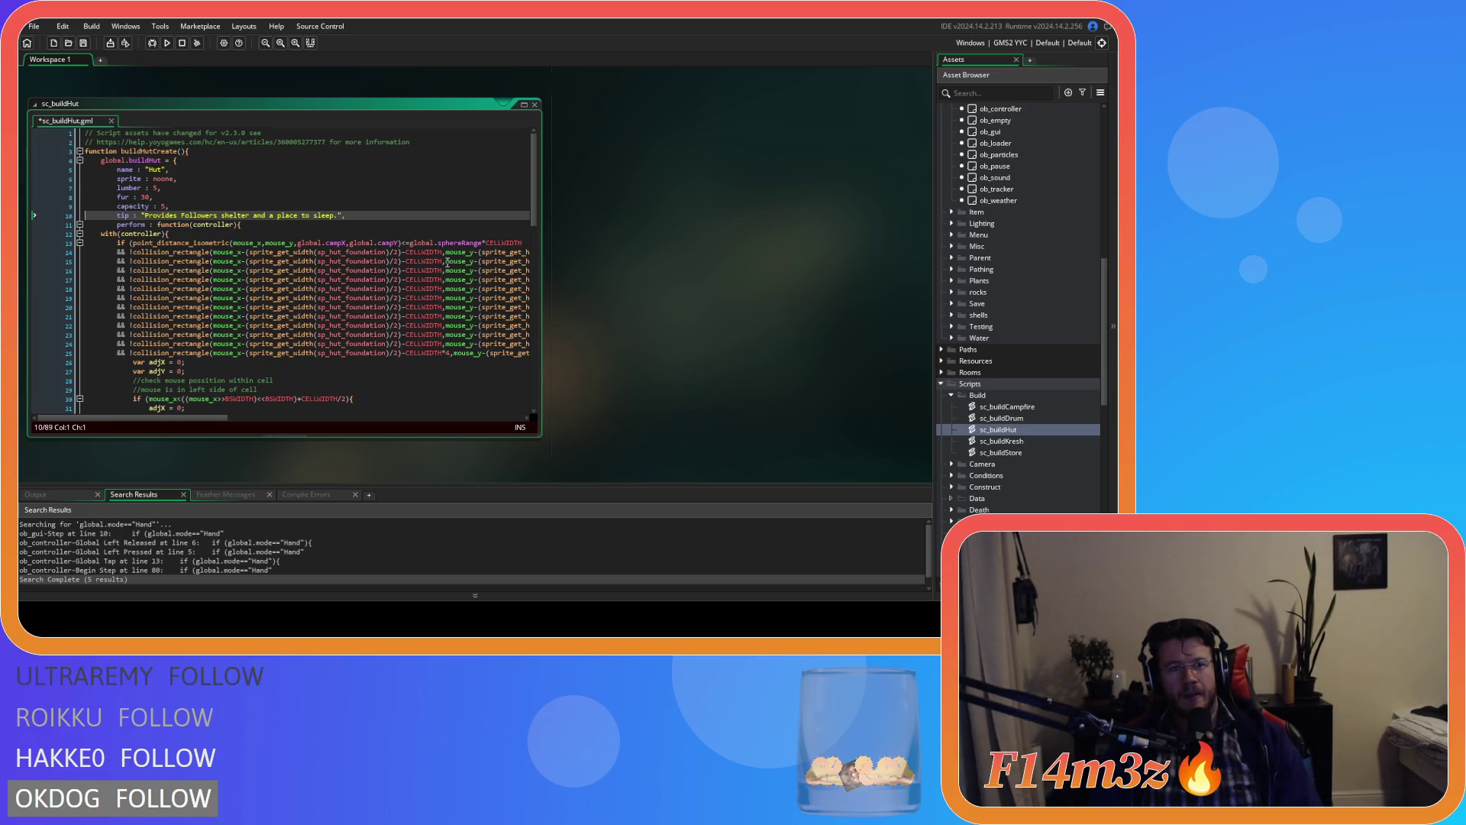
key("ctrl+Right")
key("ctrl+Right")
key("ctrl+Right")
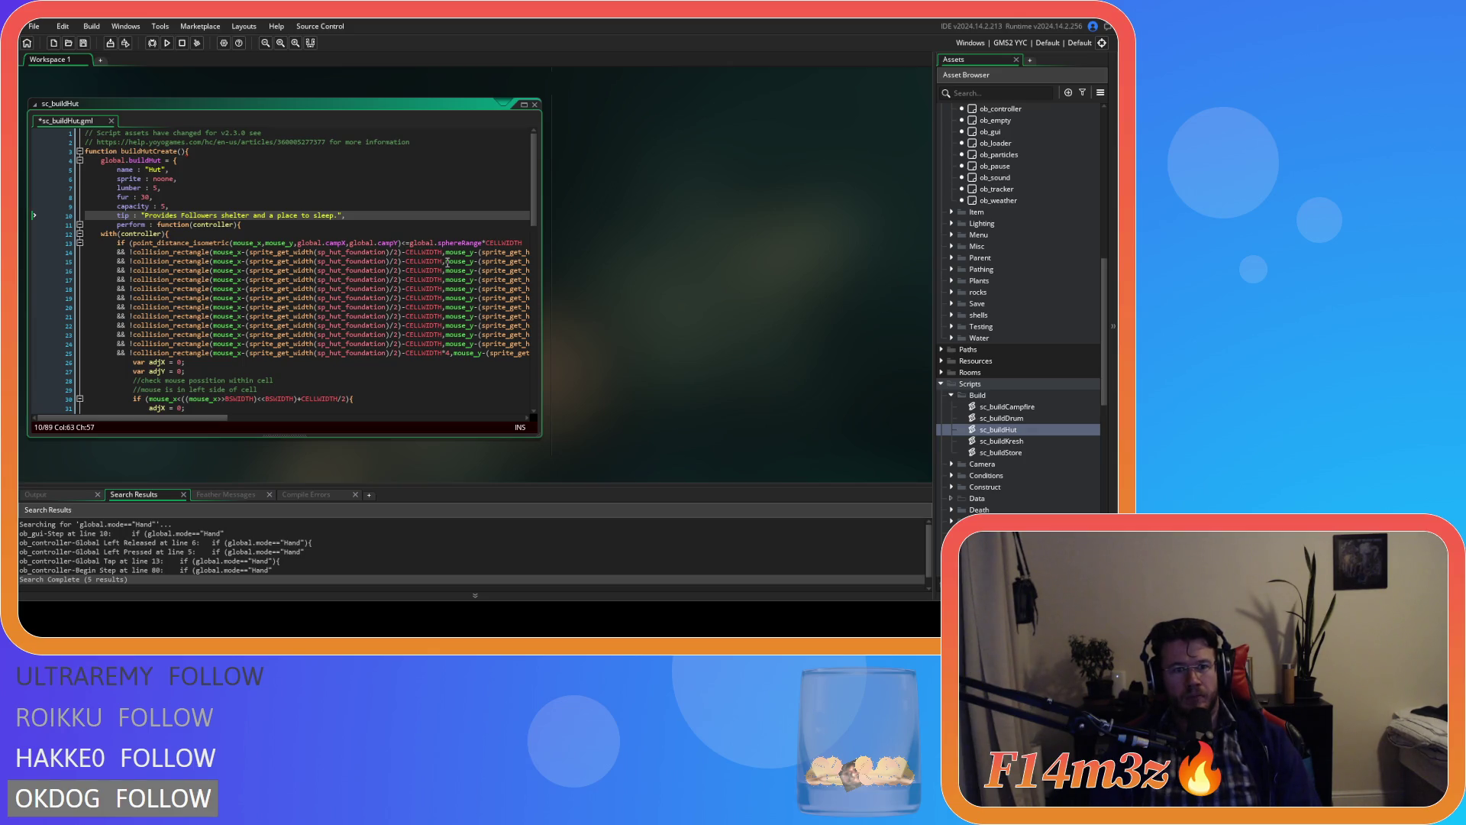
type("/procreate")
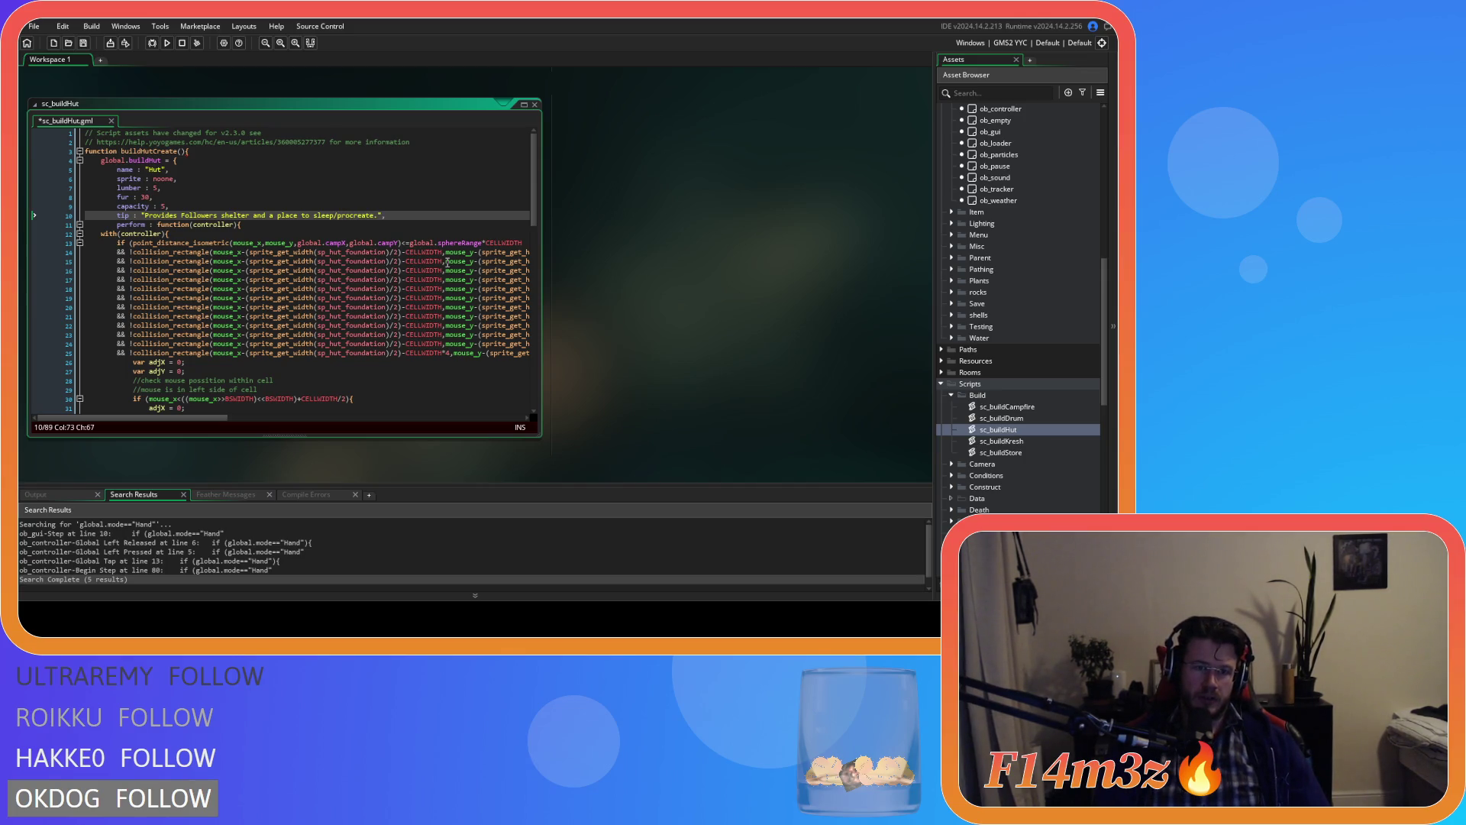
key("End")
key("ctrl+s")
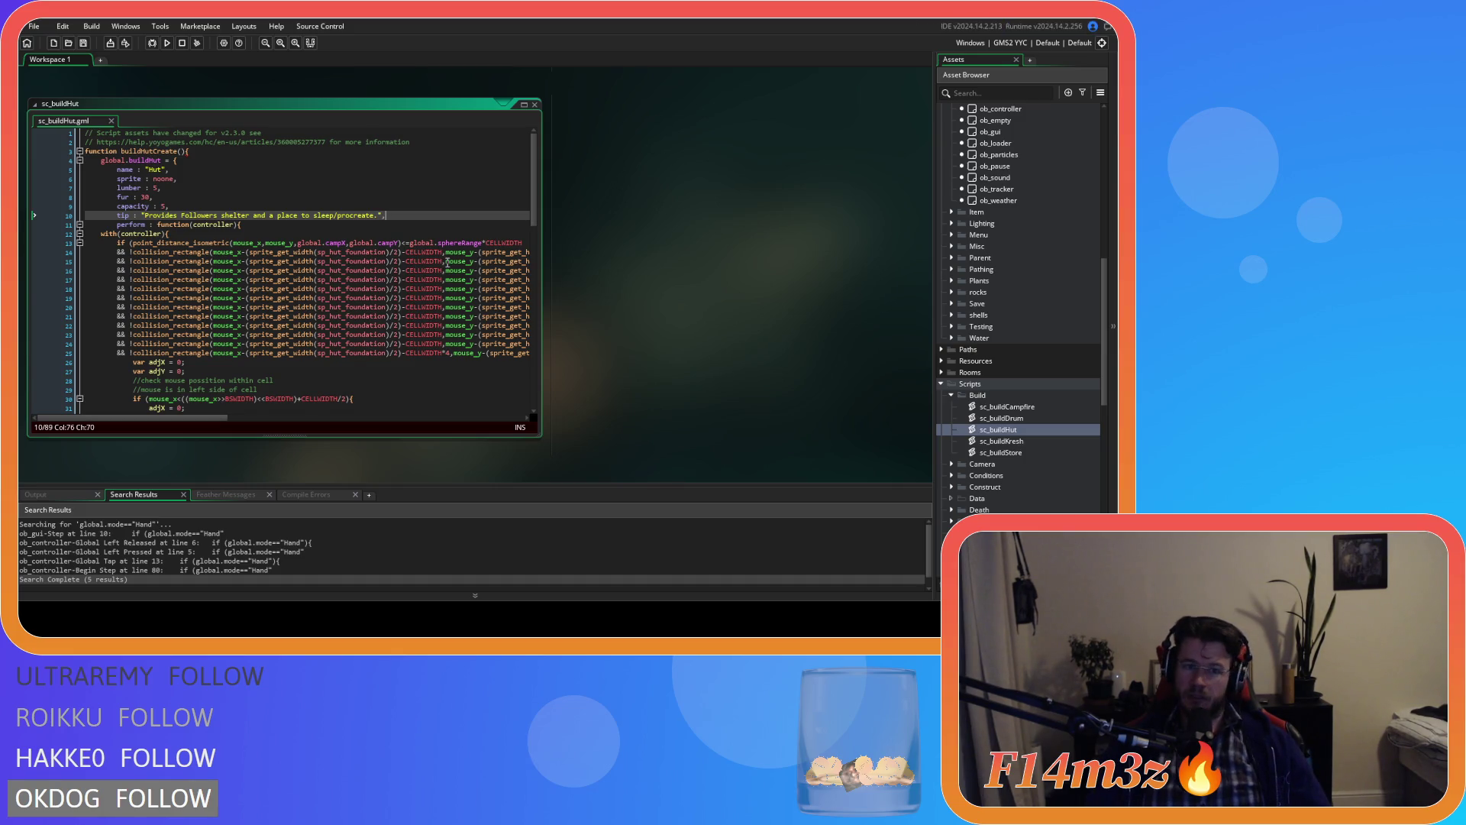
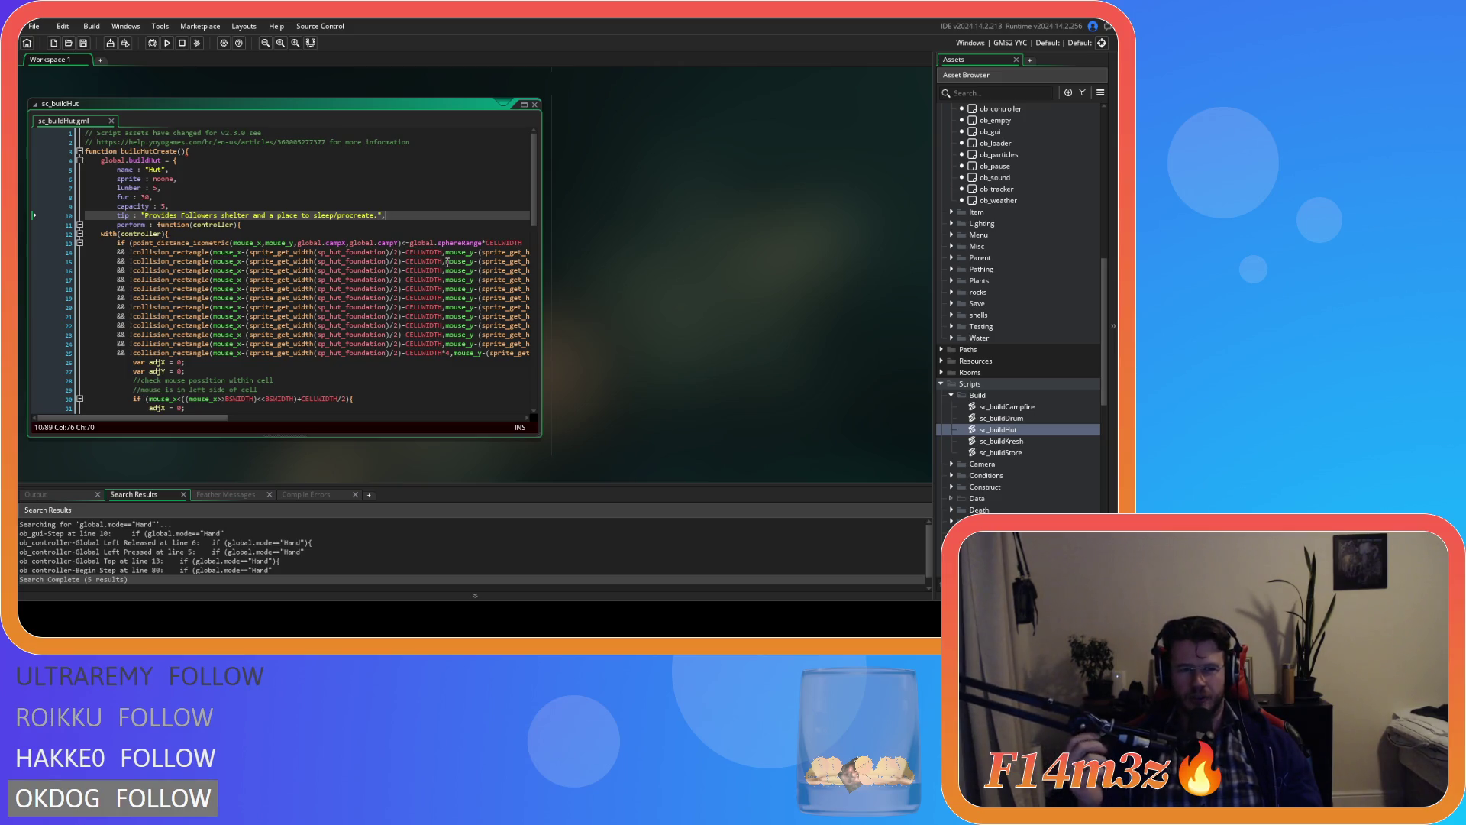
Step: Save sc_buildHut with its tip 'Provides followers shelter and a place to sleep/procreate.' intact
left_click(437, 225)
left_click(411, 214)
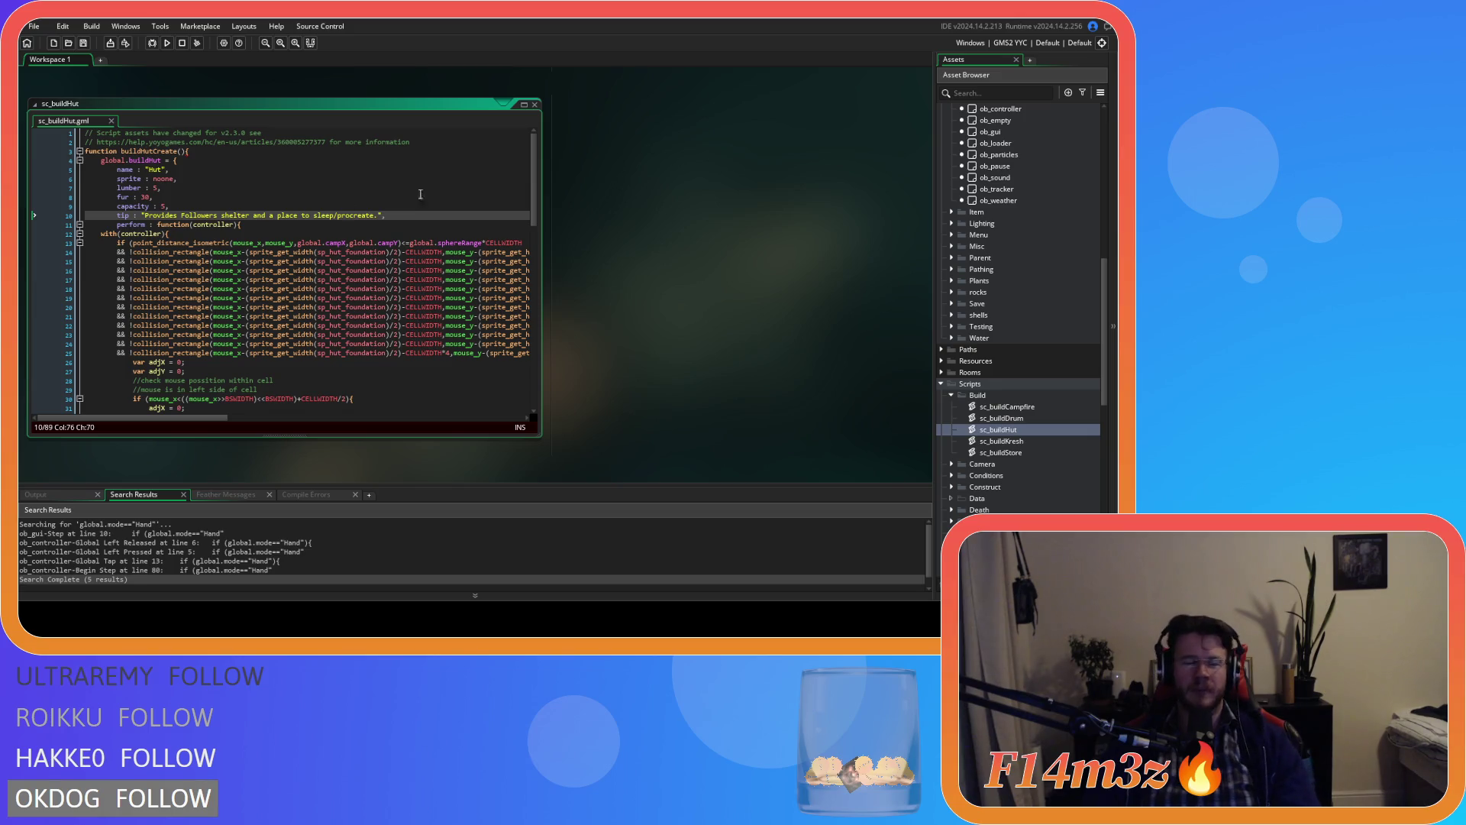
left_click(403, 231)
left_click(176, 215)
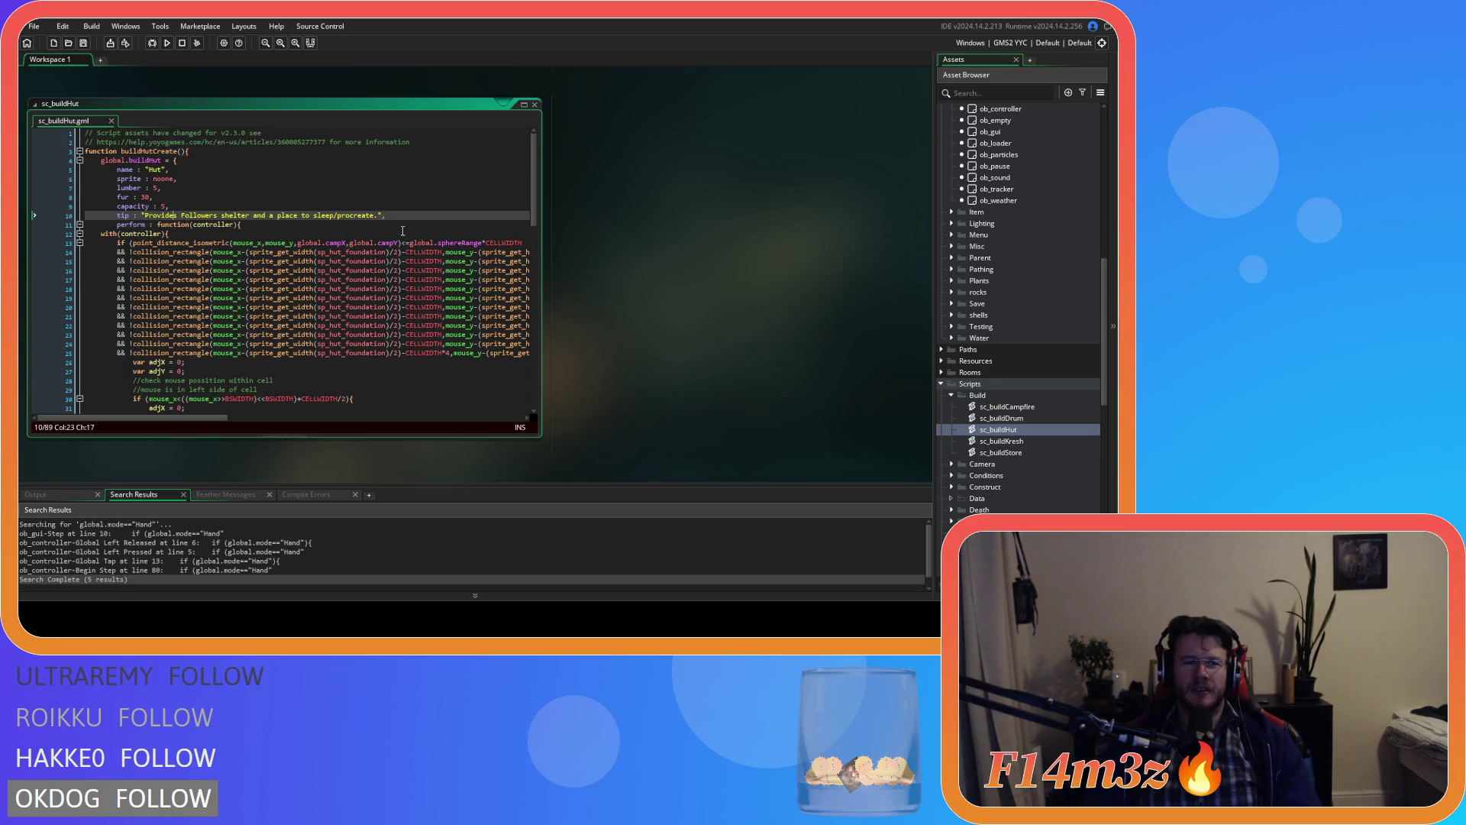
type("f")
left_click(415, 217)
key("ctrl+s")
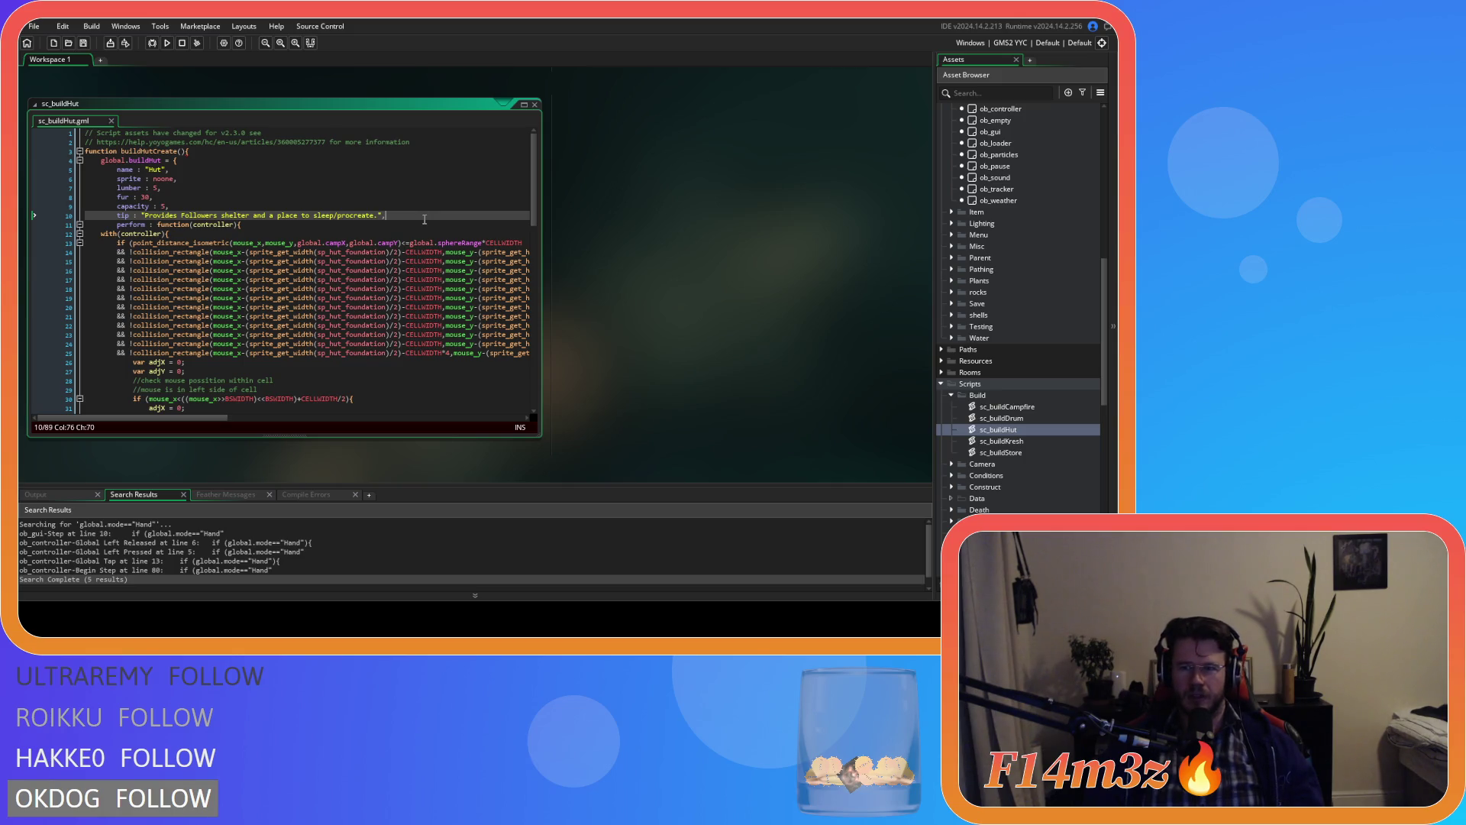
left_click(1034, 412)
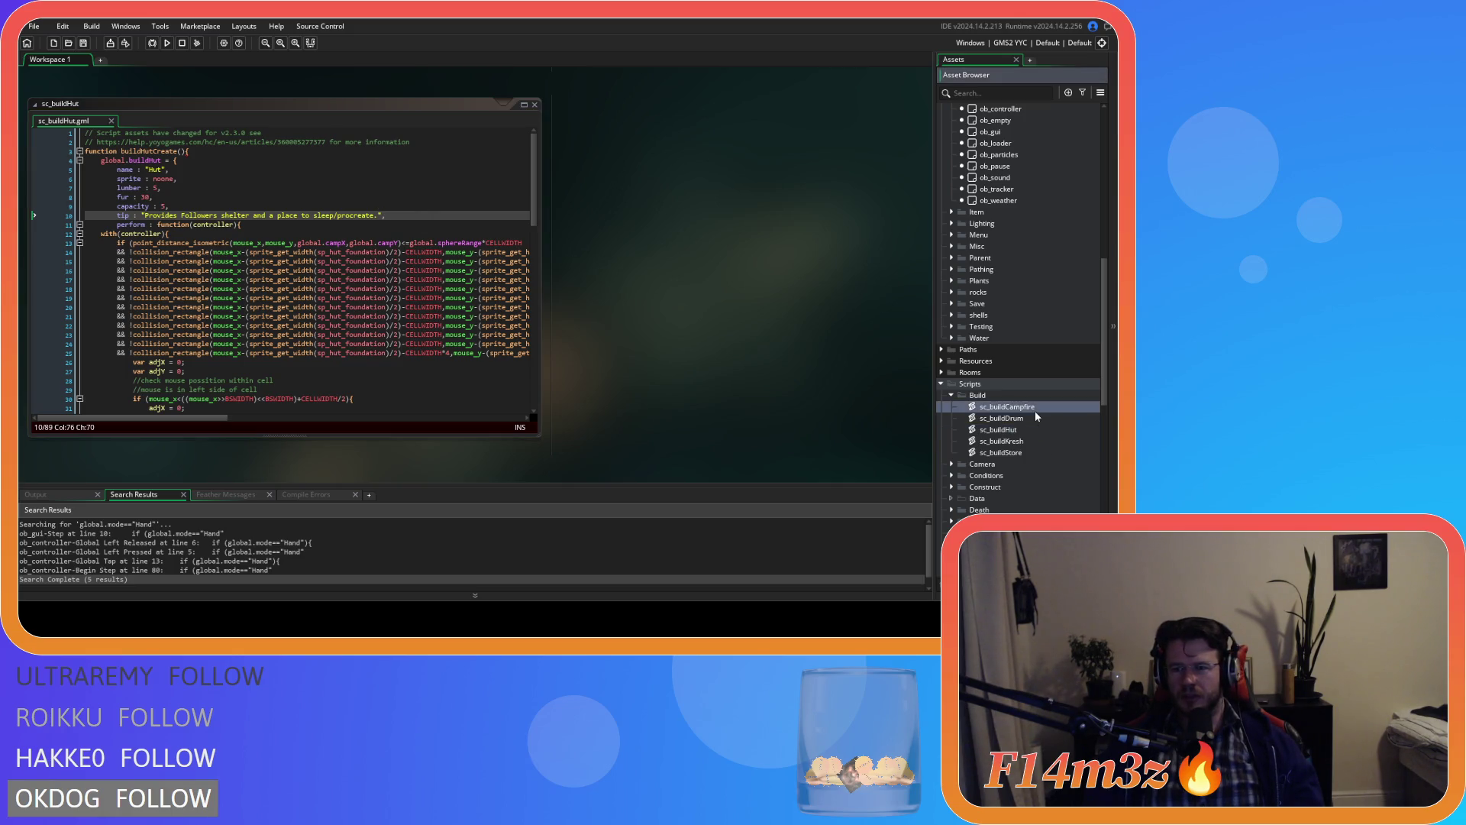
Step: In sc_buildHut, select the name-through-capacity fields, rename perform to build on line 11, and save
double_click(1023, 419)
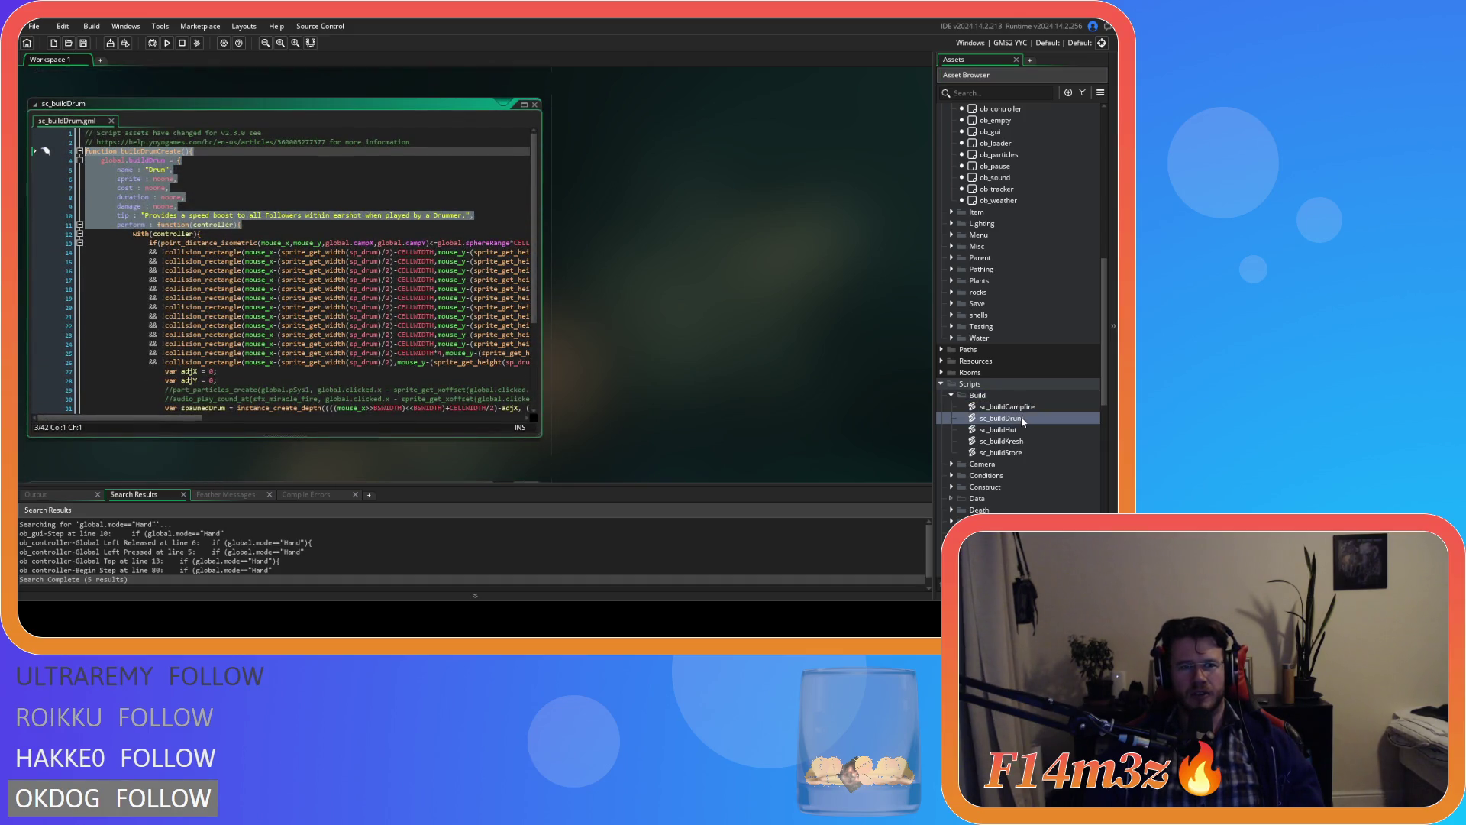
double_click(1022, 430)
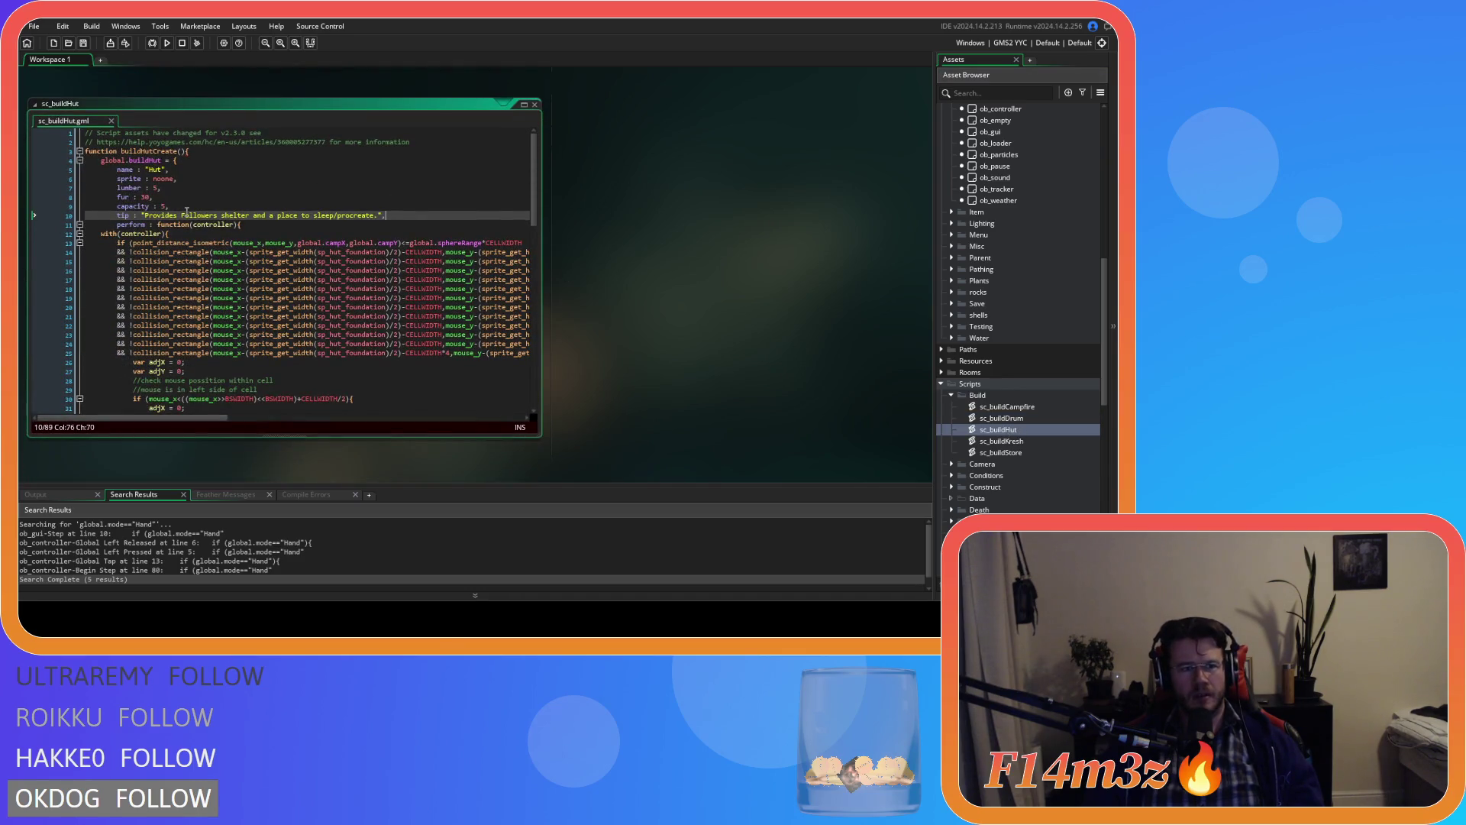
left_click(162, 205)
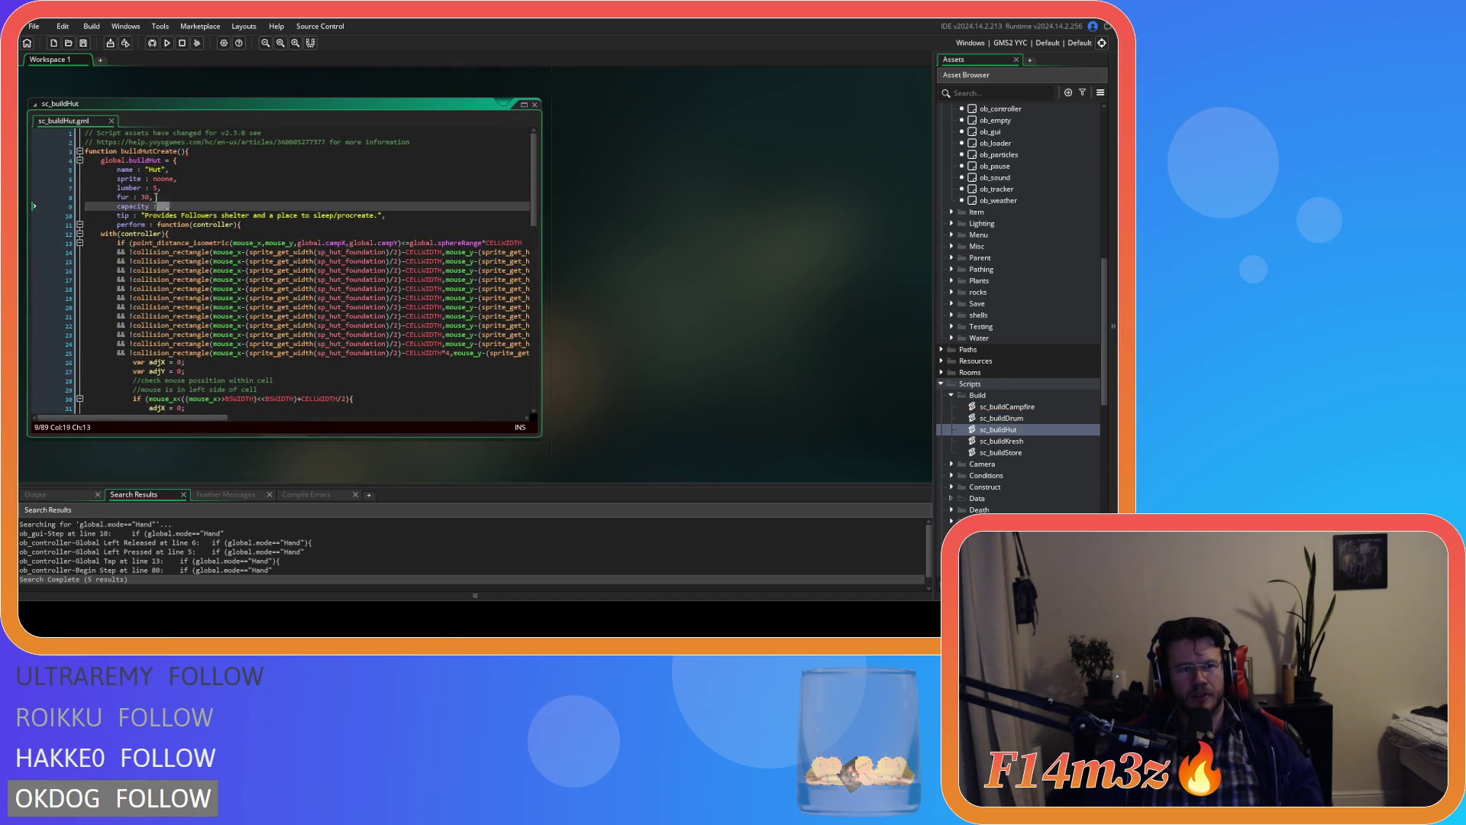
key("shift+Up")
key("shift+Up")
key("shift+Up")
key("shift+Home")
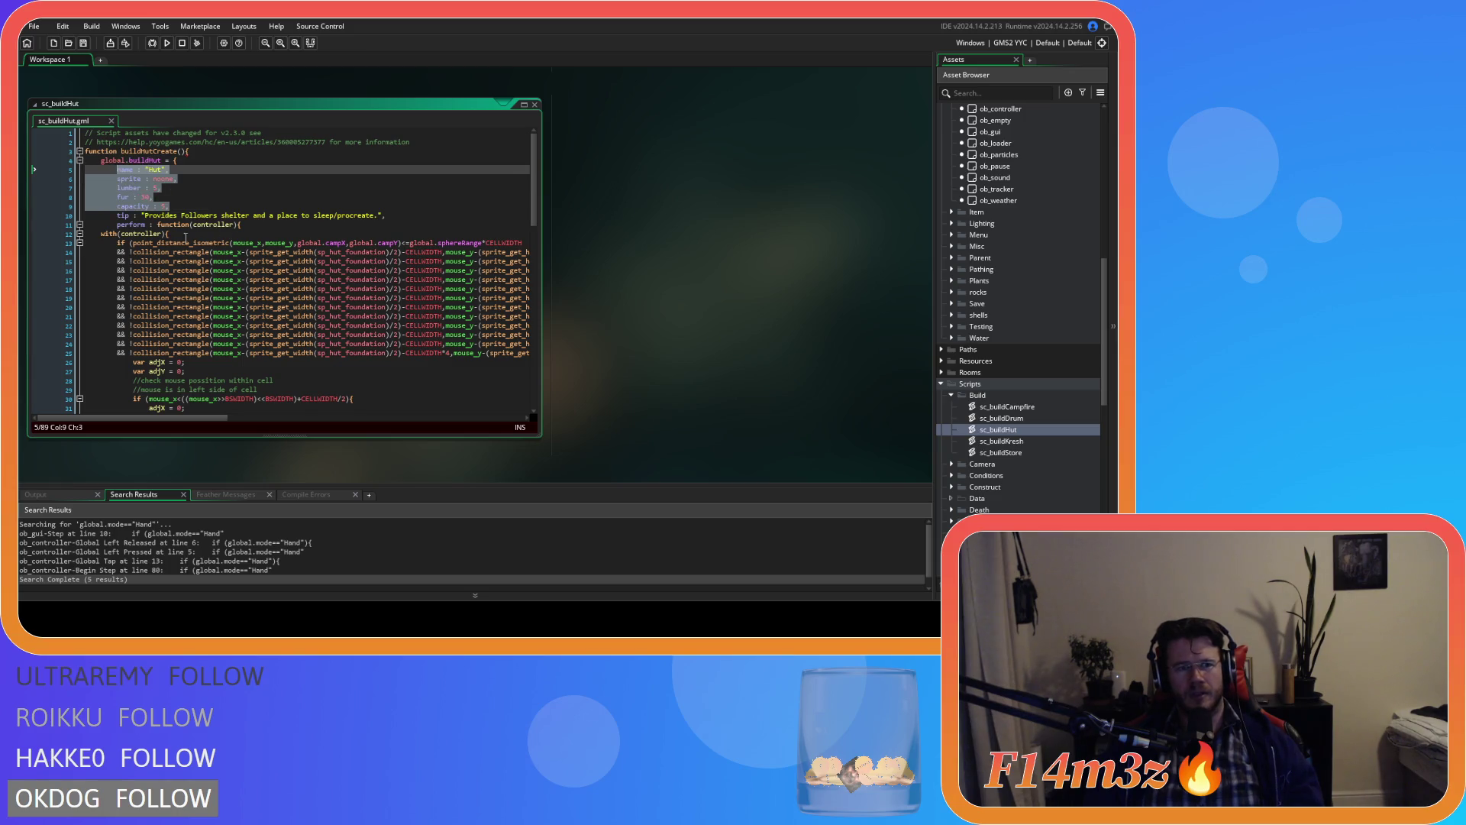
double_click(125, 225)
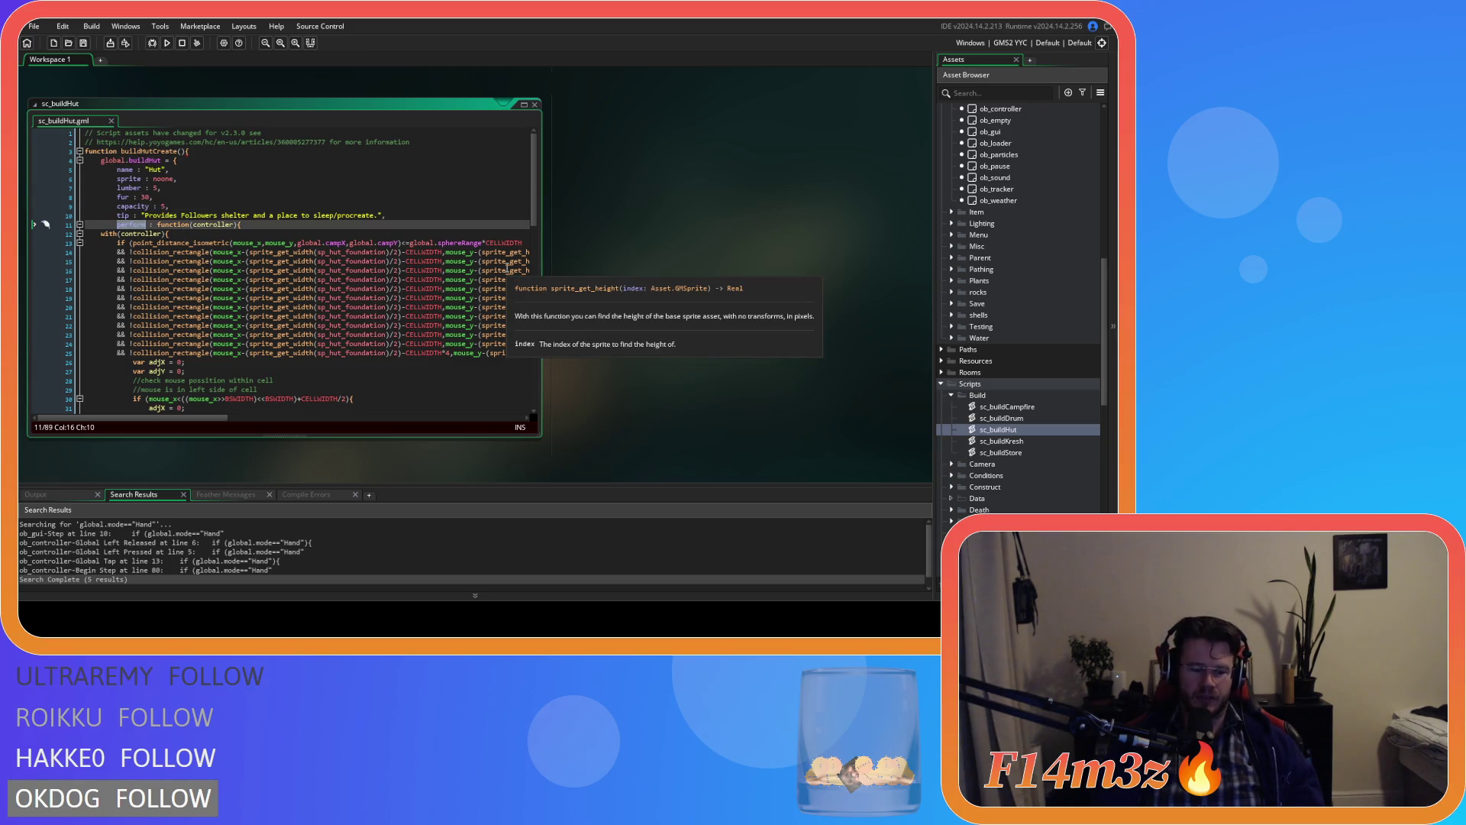
type("bauild")
key("BackSpace")
key("BackSpace")
key("BackSpace")
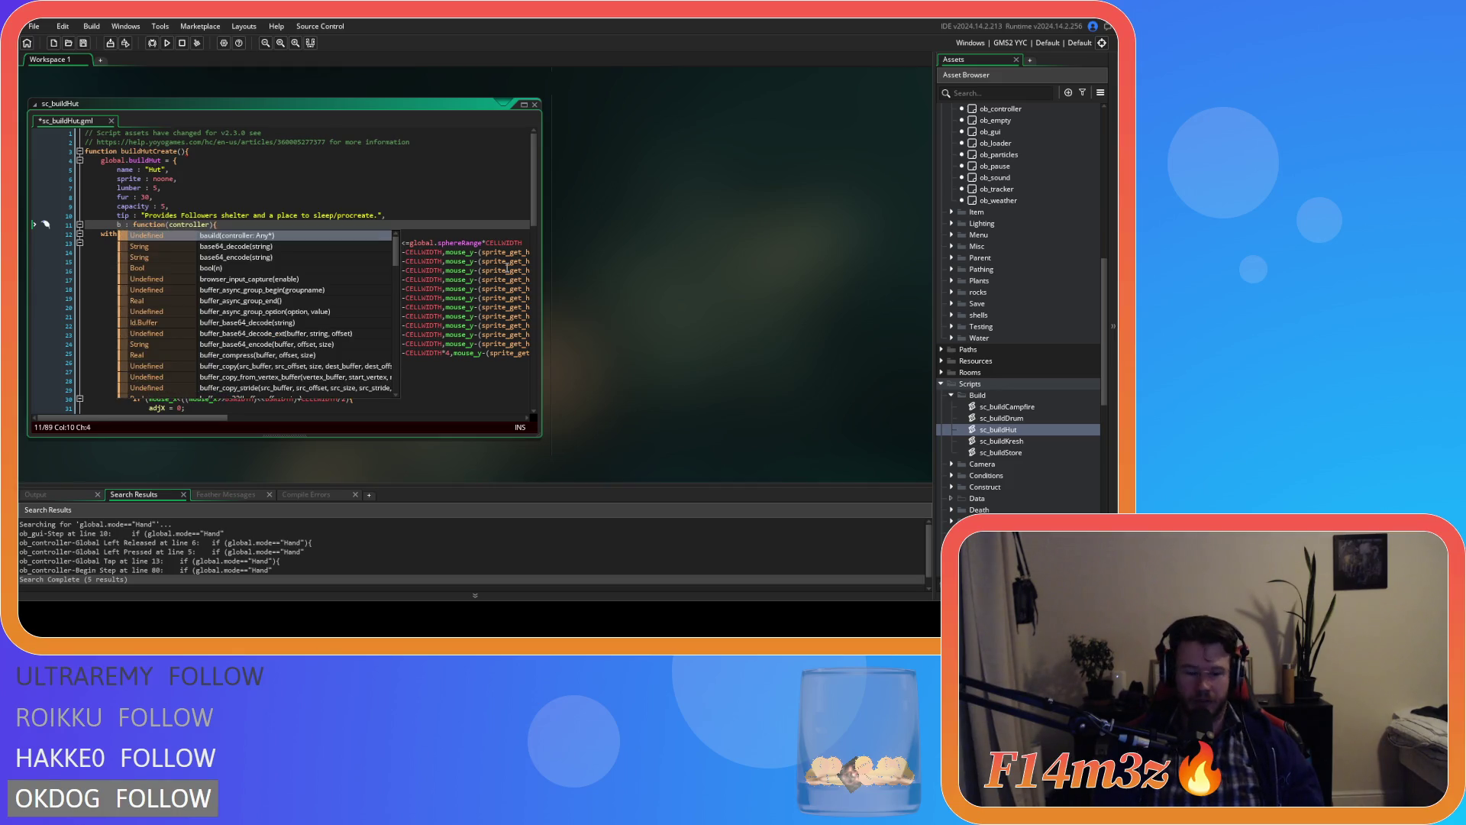
type("uild")
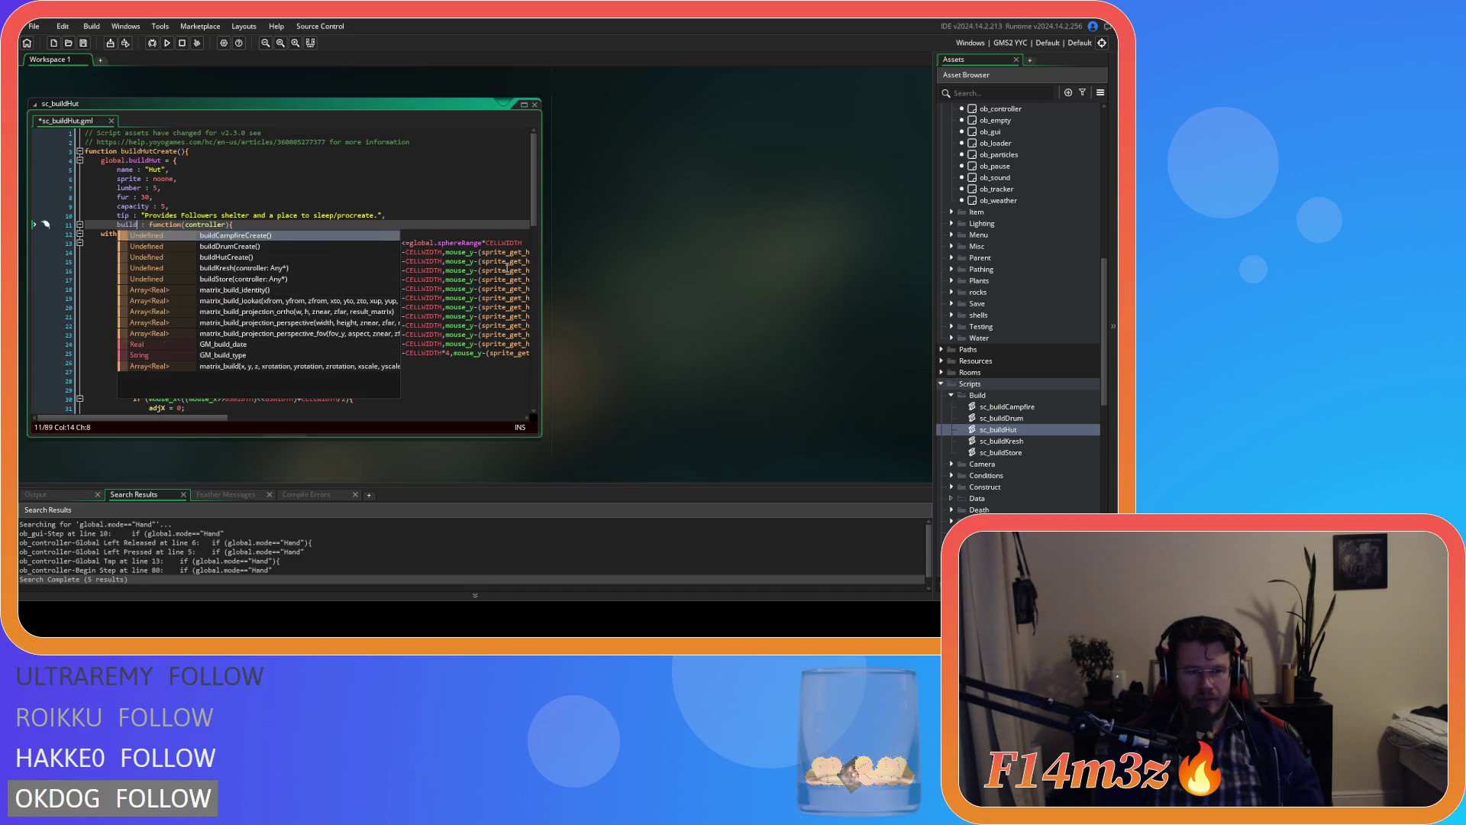
left_click(260, 224)
key("ctrl+s")
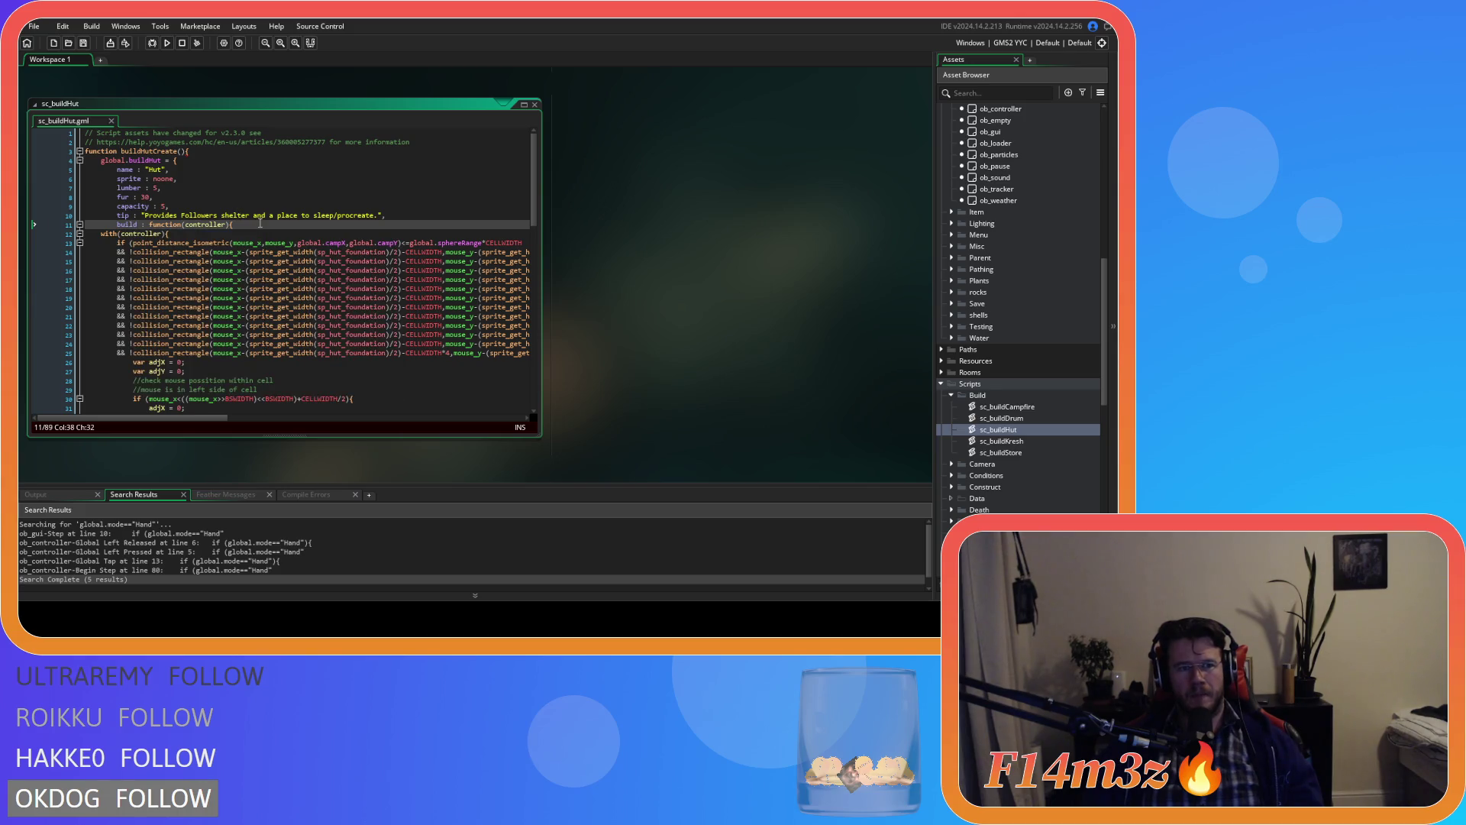
Step: Rename perform to build on line 11 of sc_buildDrum
double_click(1004, 419)
left_click(140, 225)
double_click(123, 225)
type("build")
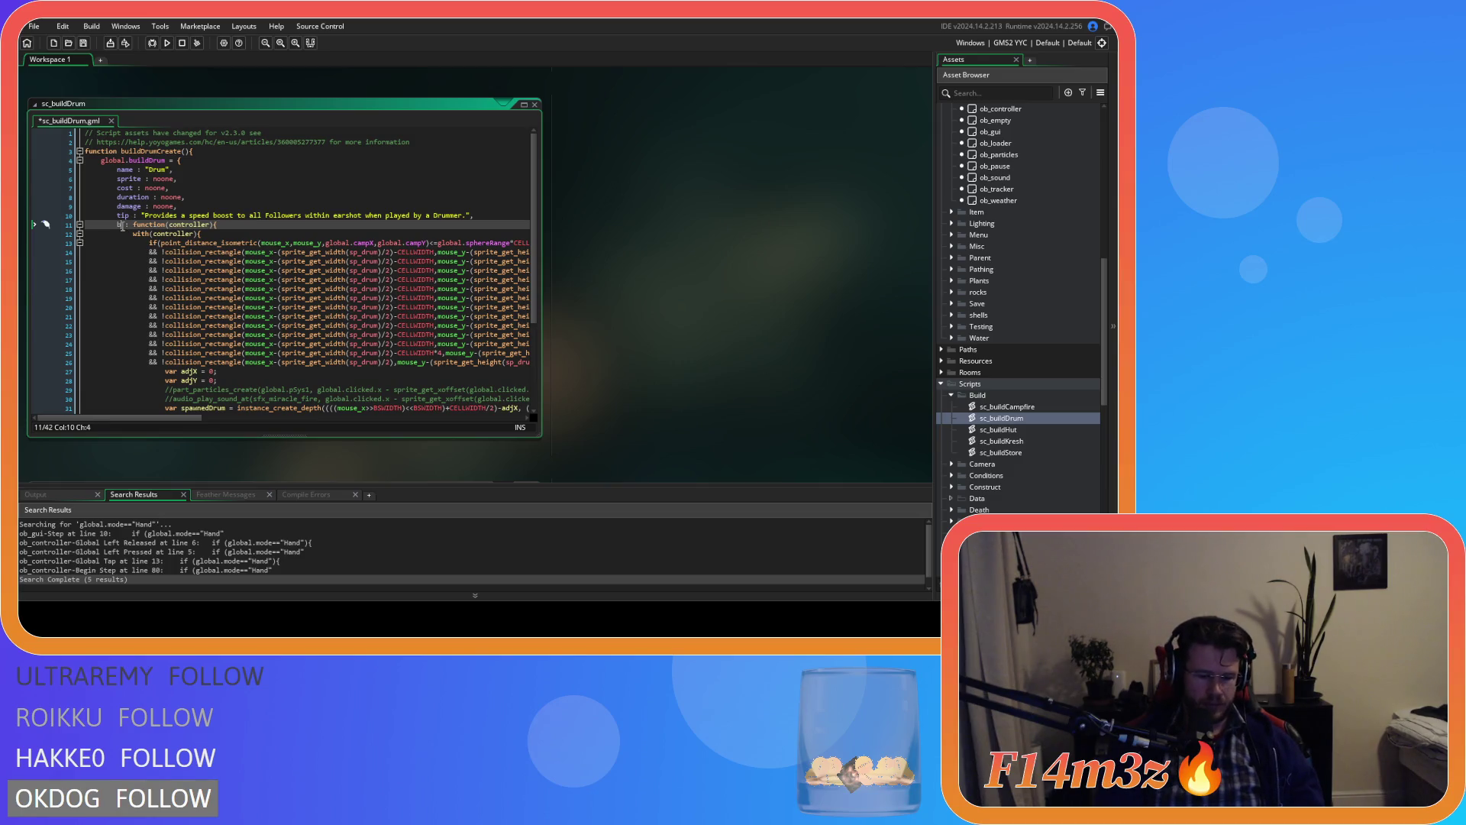
key("Escape")
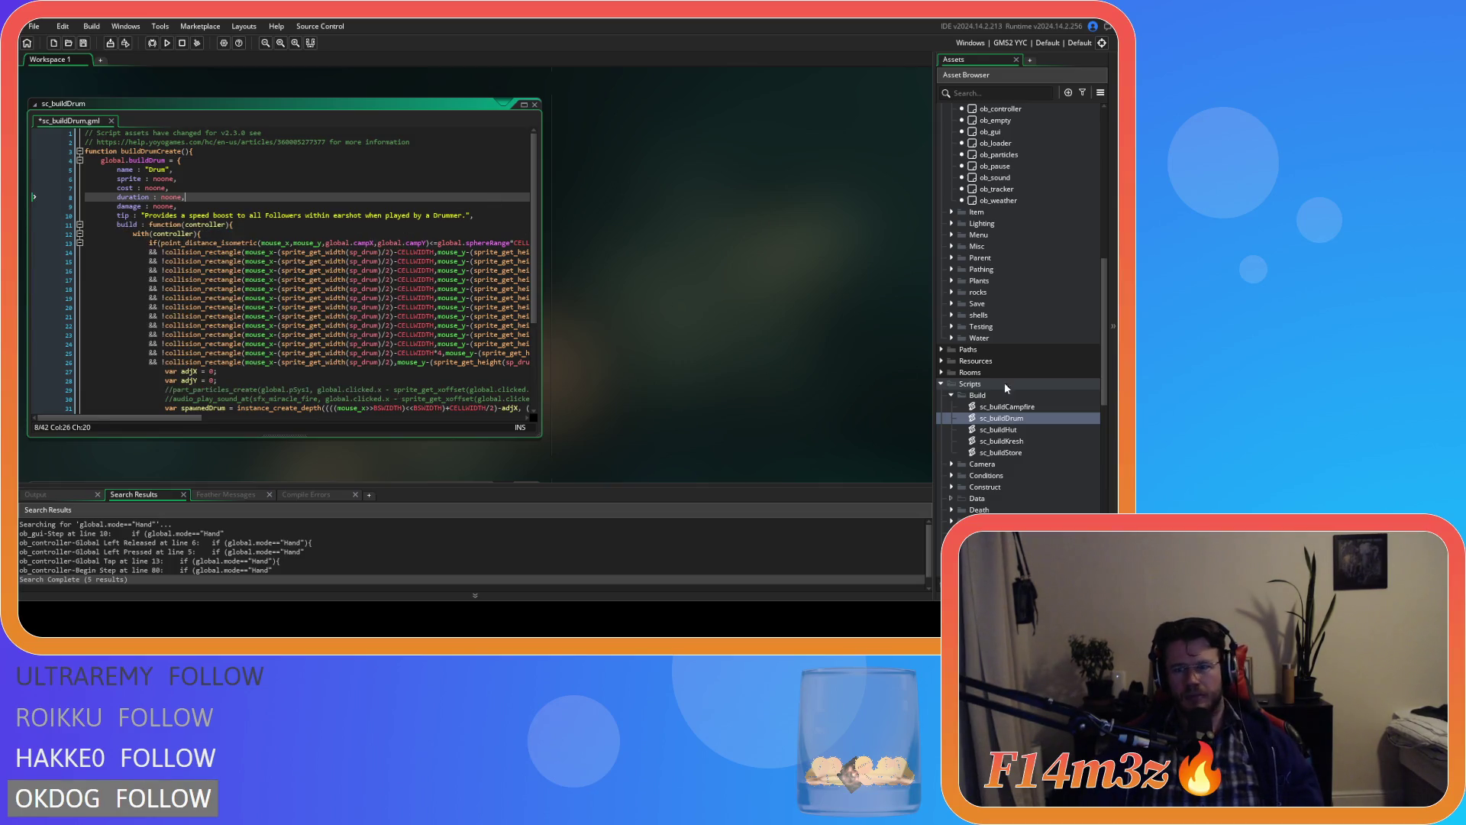
middle_click(183, 201)
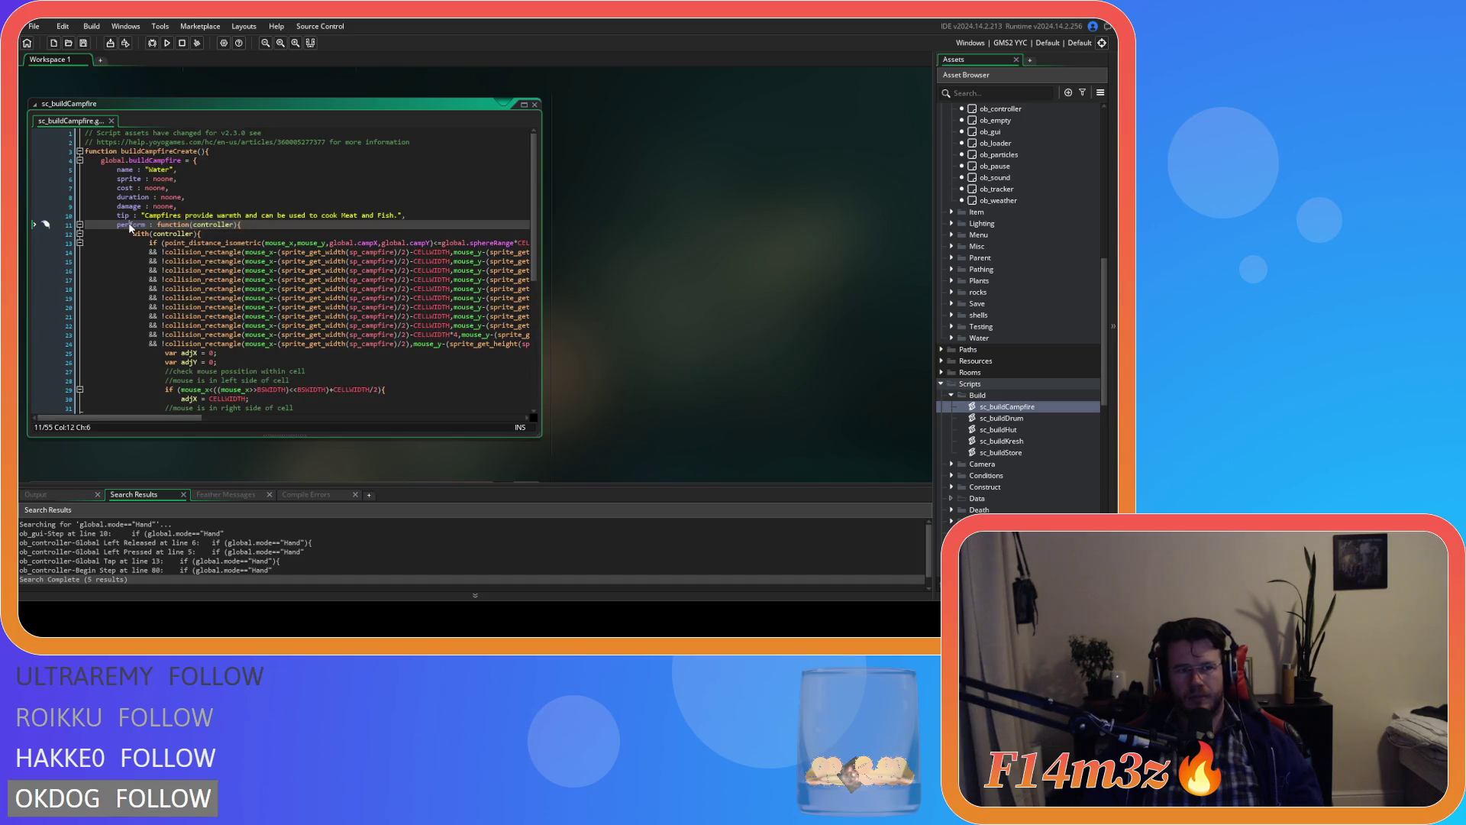
Step: Rename perform to build in sc_buildCampfire and save it
double_click(128, 225)
type("build")
key("ctrl+s")
left_click(279, 227)
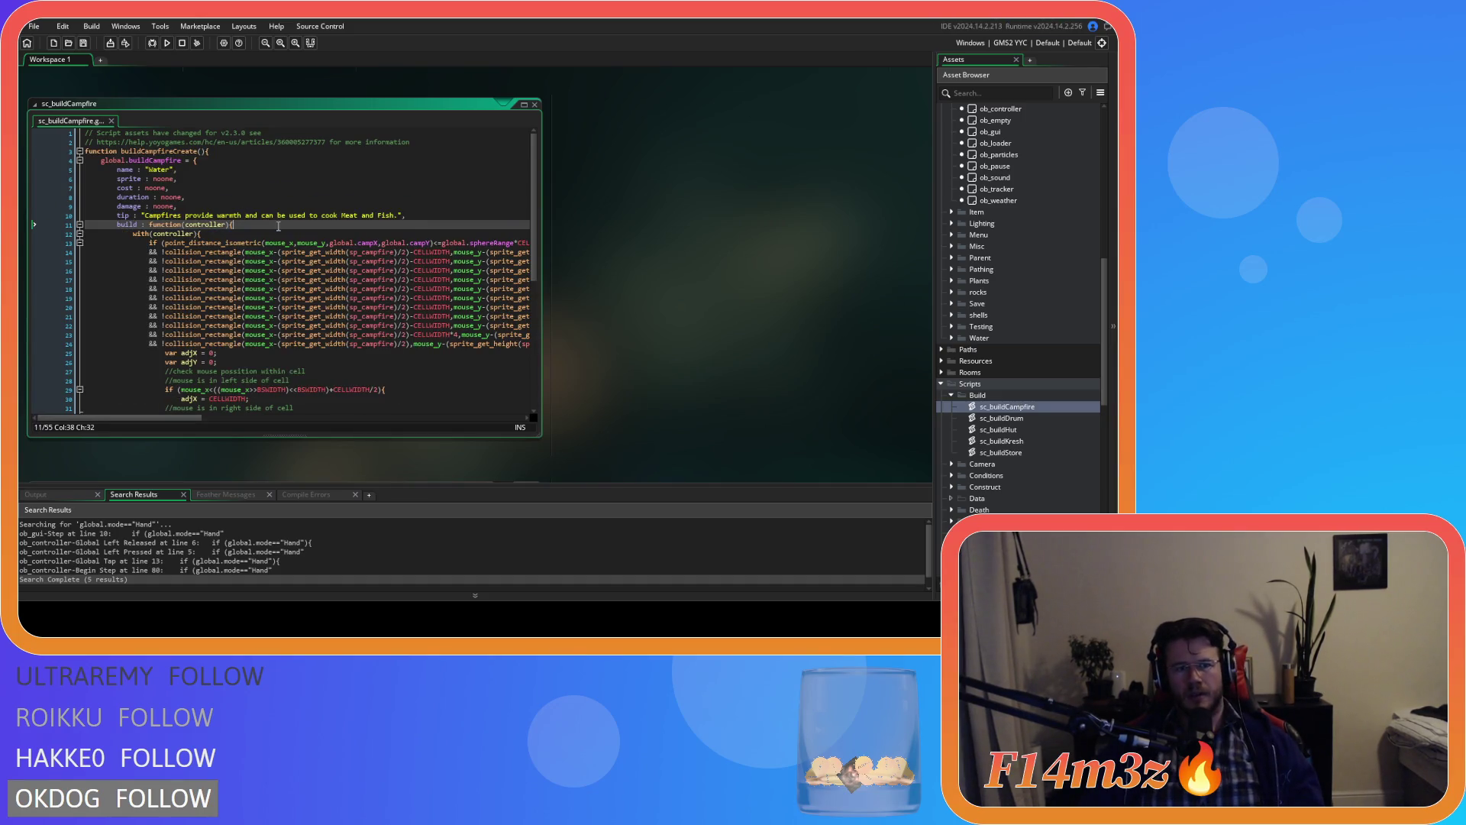
Step: Replace the name-through-damage fields in sc_buildCampfire and sc_buildDrum with the Hut's pasted fields
double_click(1016, 430)
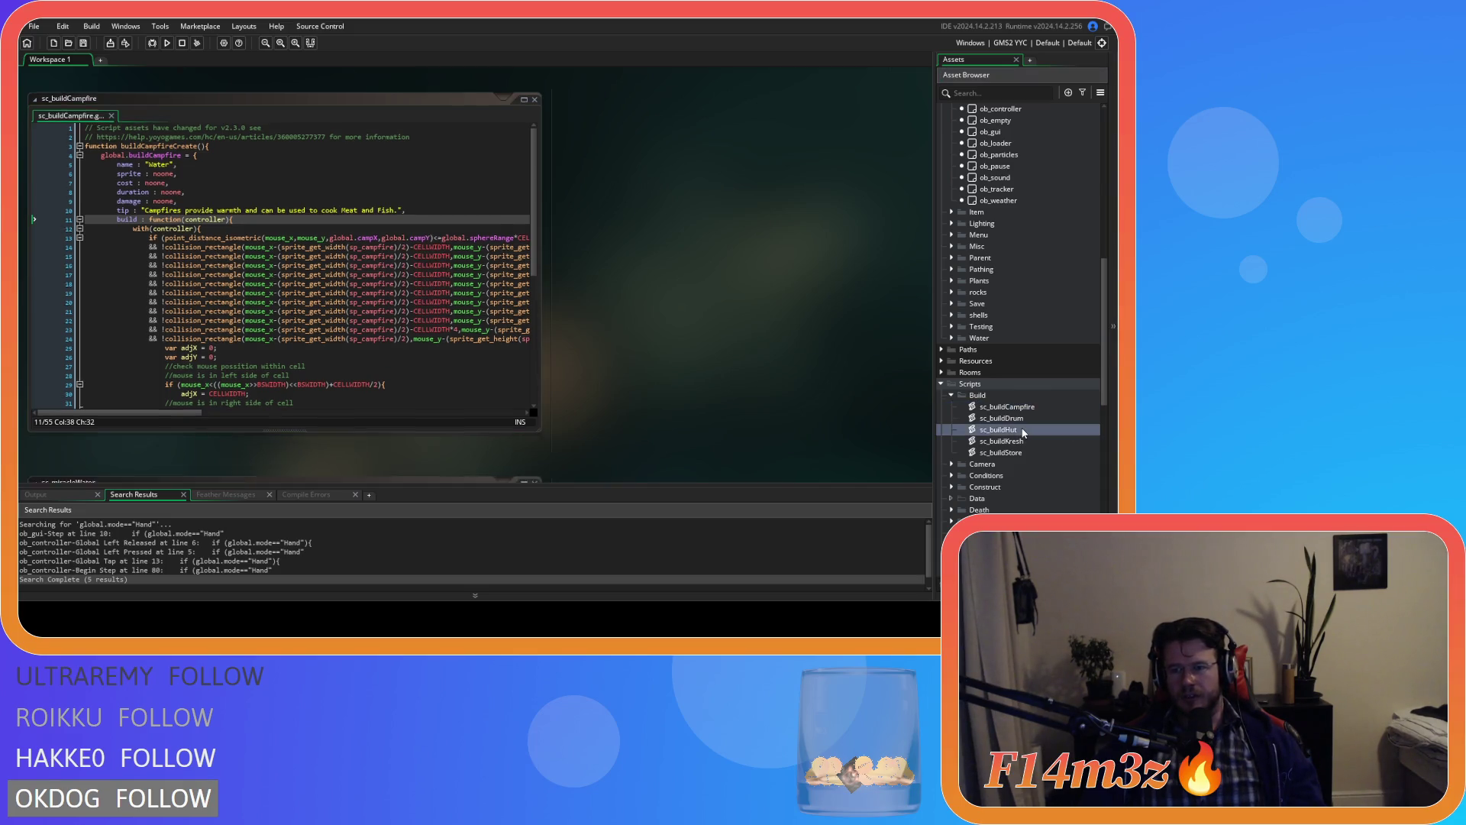
double_click(1022, 410)
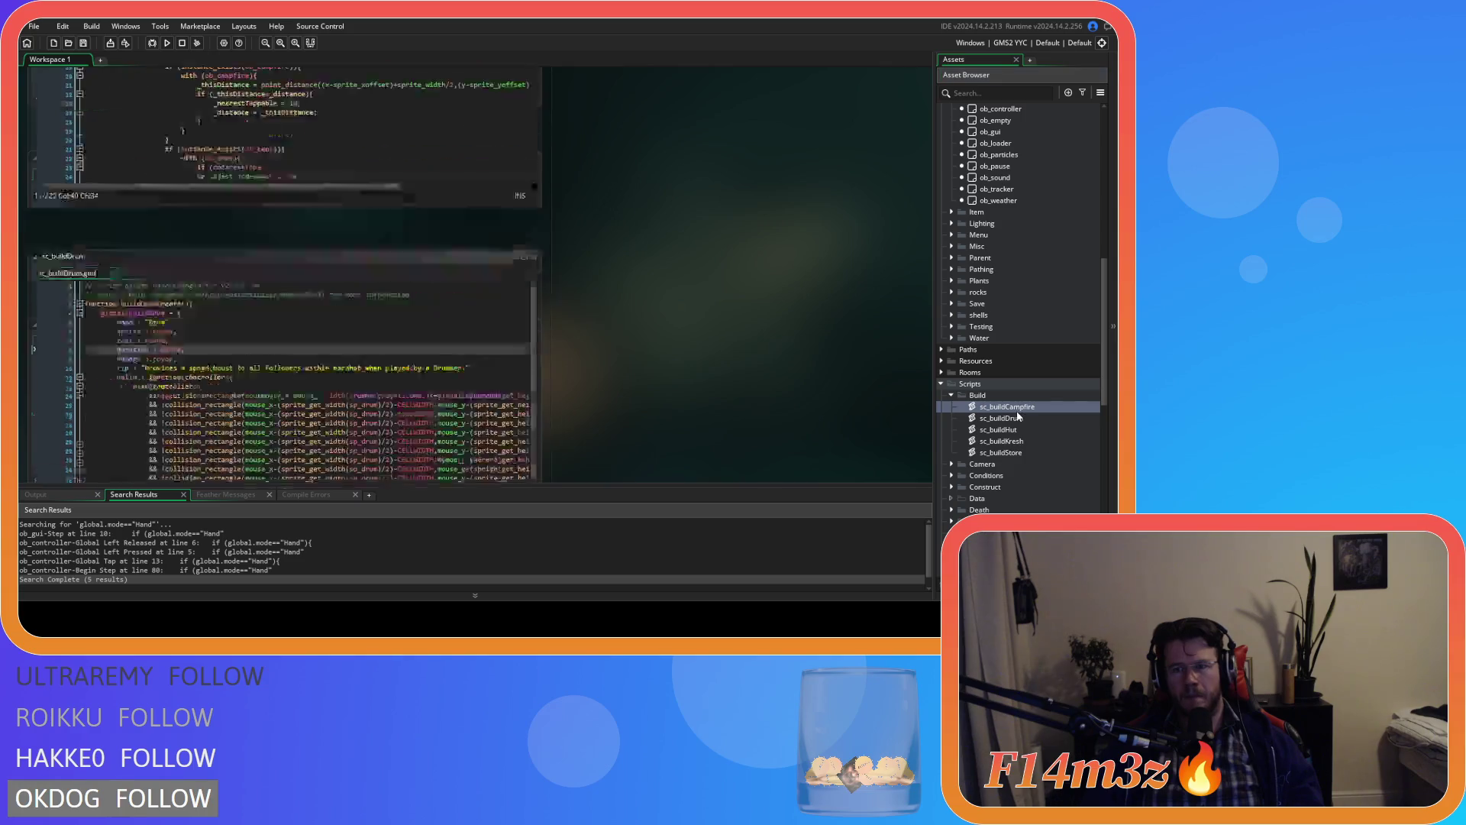
mouse_move(201, 204)
left_mouse_down()
mouse_move(137, 203)
mouse_move(116, 173)
left_mouse_up()
type("name : \"Hut\", \t\tsprite : noone, \t\tlumber : 5, \t\tfur : 30, \t\tcapacity : 5,")
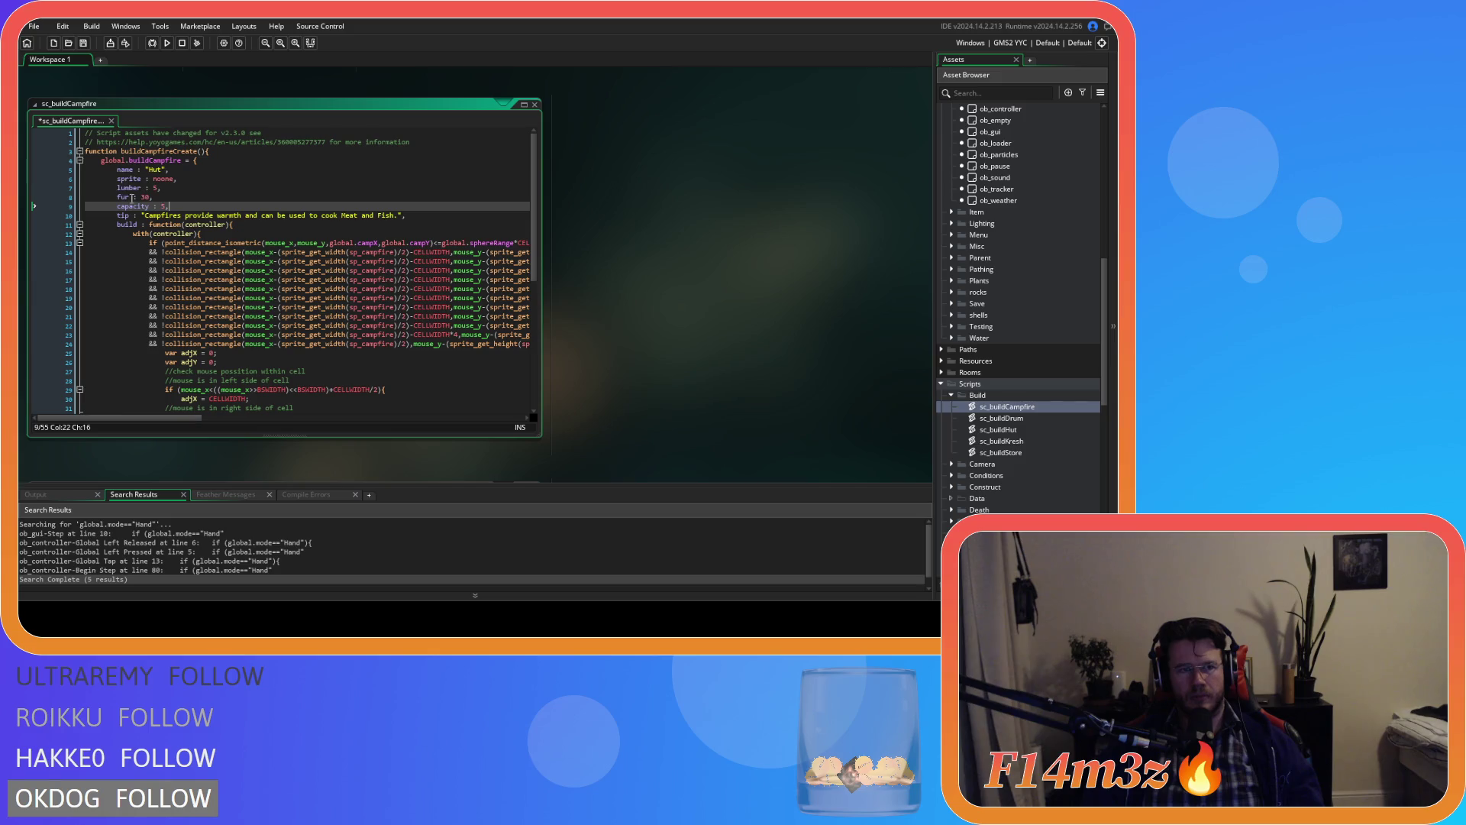
double_click(1007, 417)
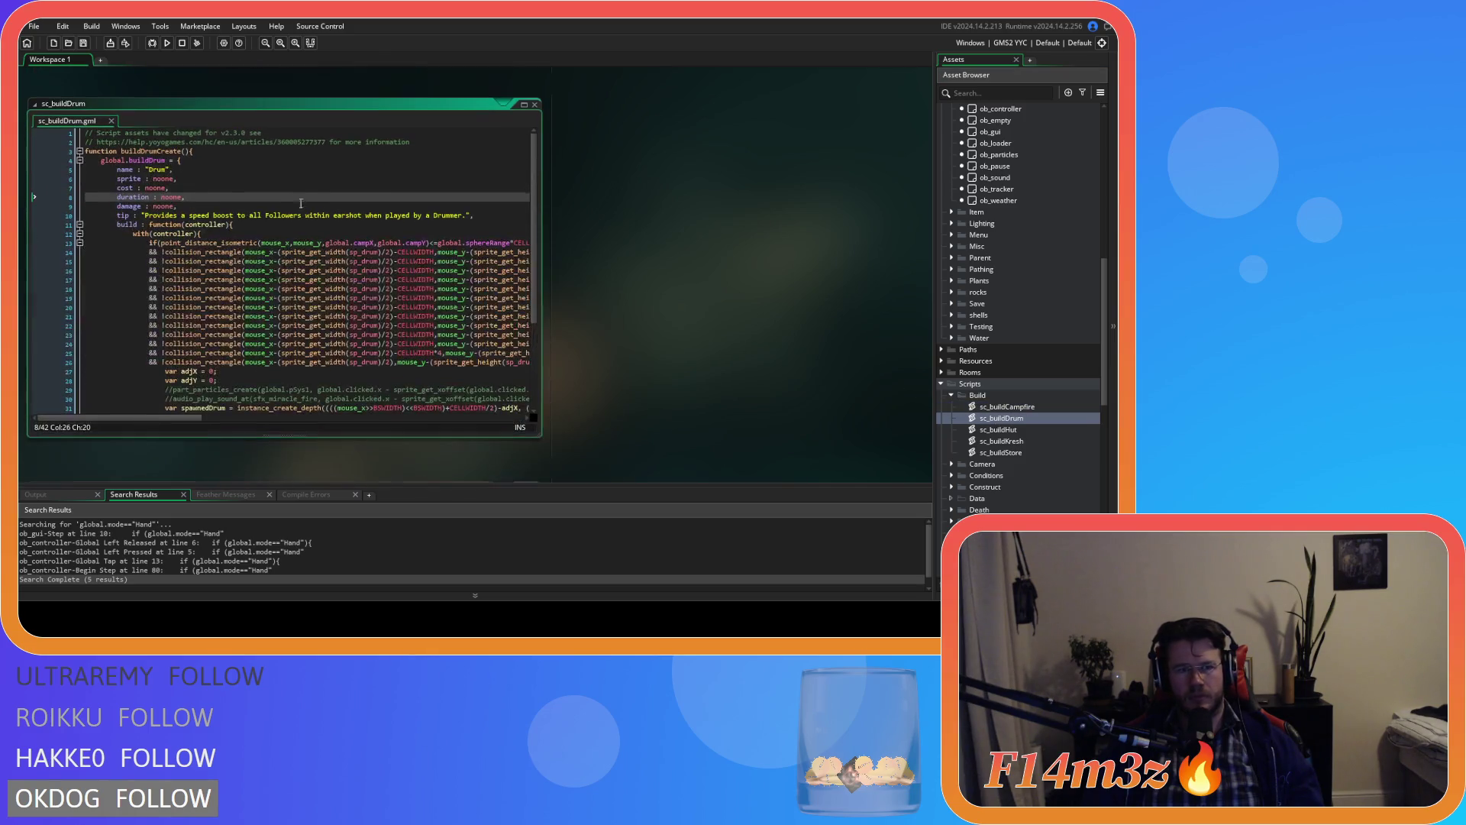
left_click_drag(177, 206, 116, 173)
type("name : \"Hut\", \t\t\tsprite : noone, \t\t\tlumber : 5, \t\t\tfur : 30, \t\t\tcapacity : 5,")
Step: Capitalise 'Followers' in sc_buildHut's tip
double_click(999, 430)
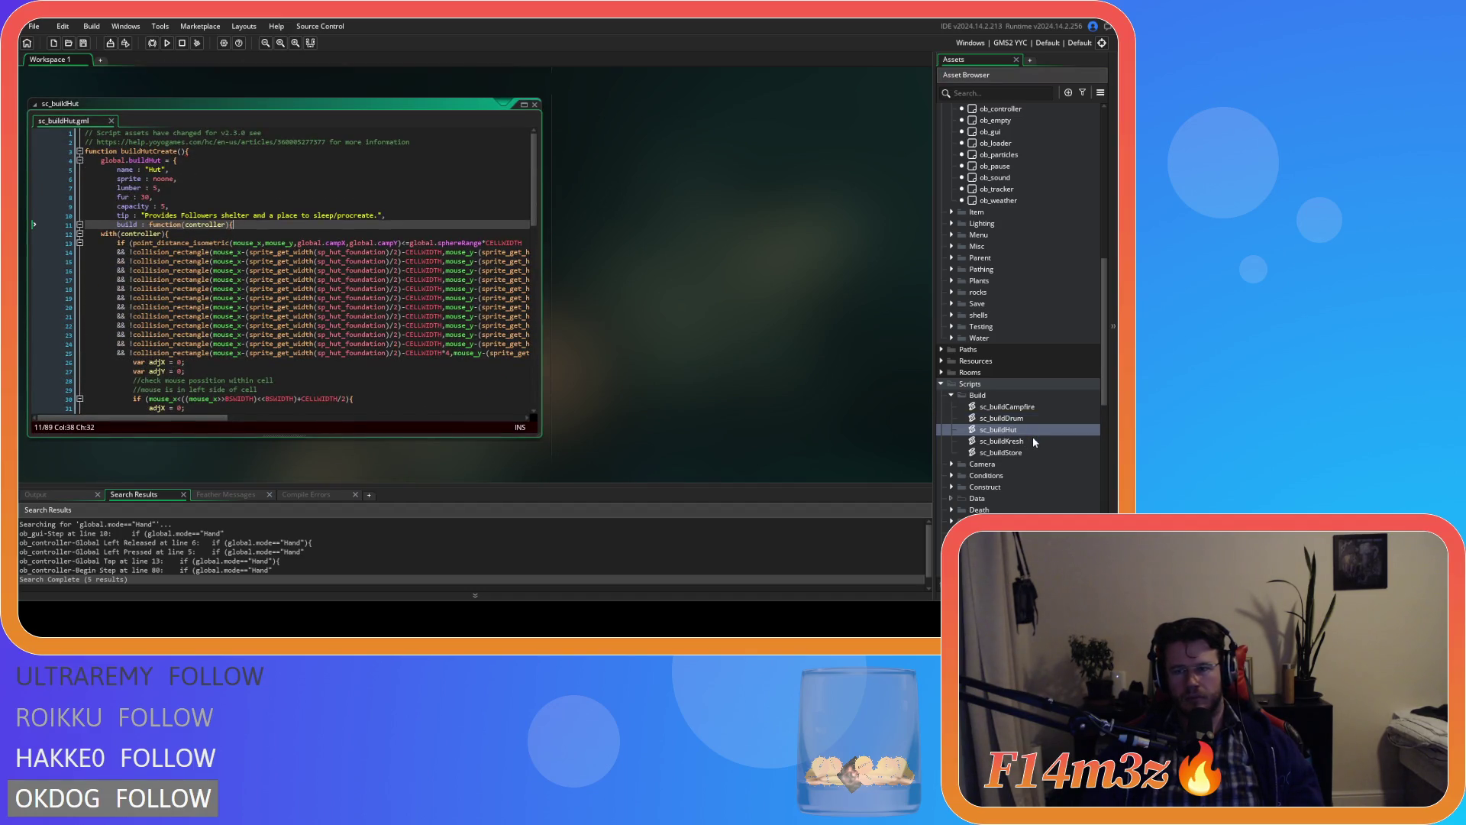
double_click(1033, 440)
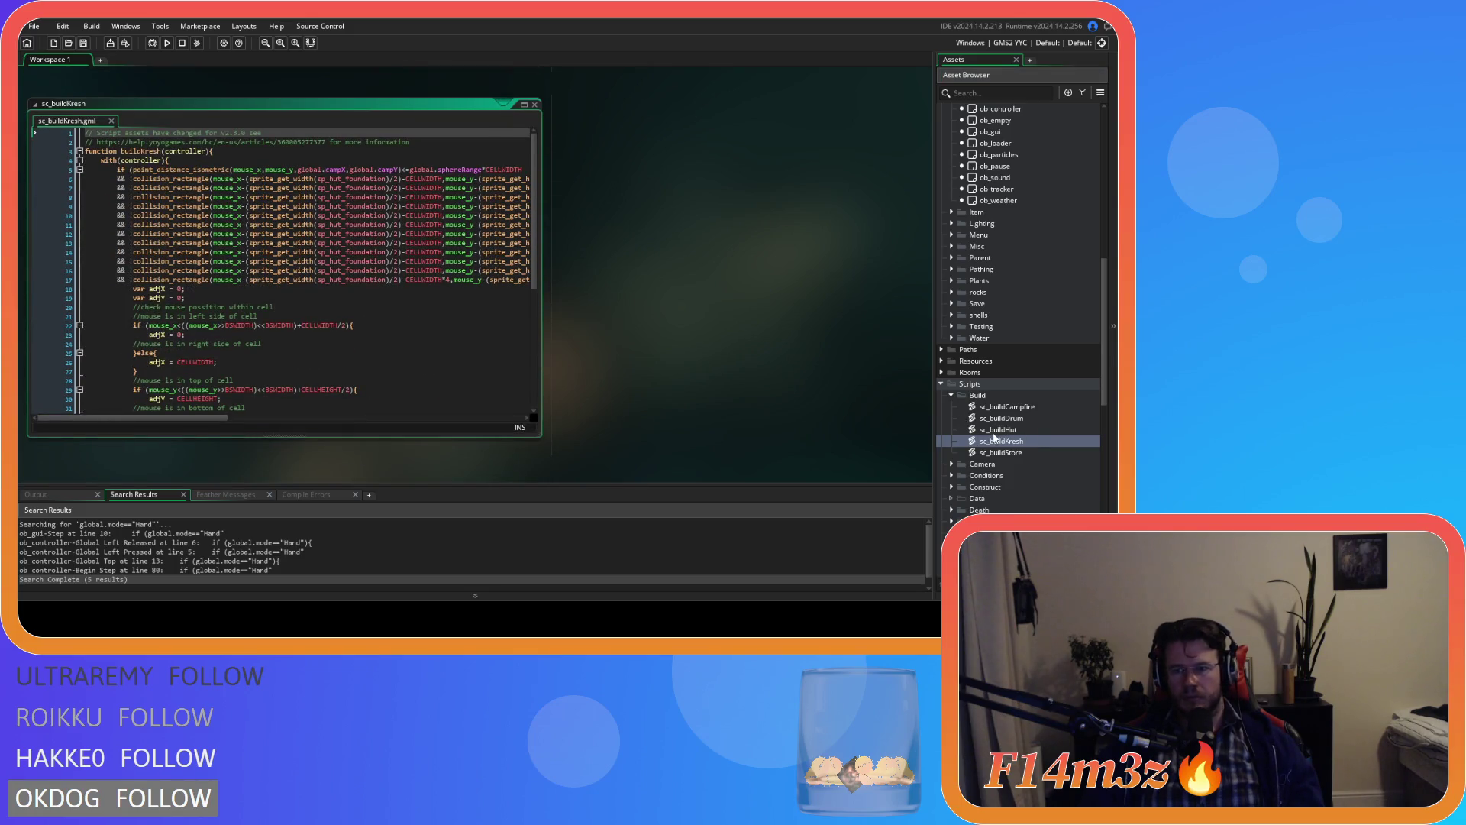
double_click(999, 429)
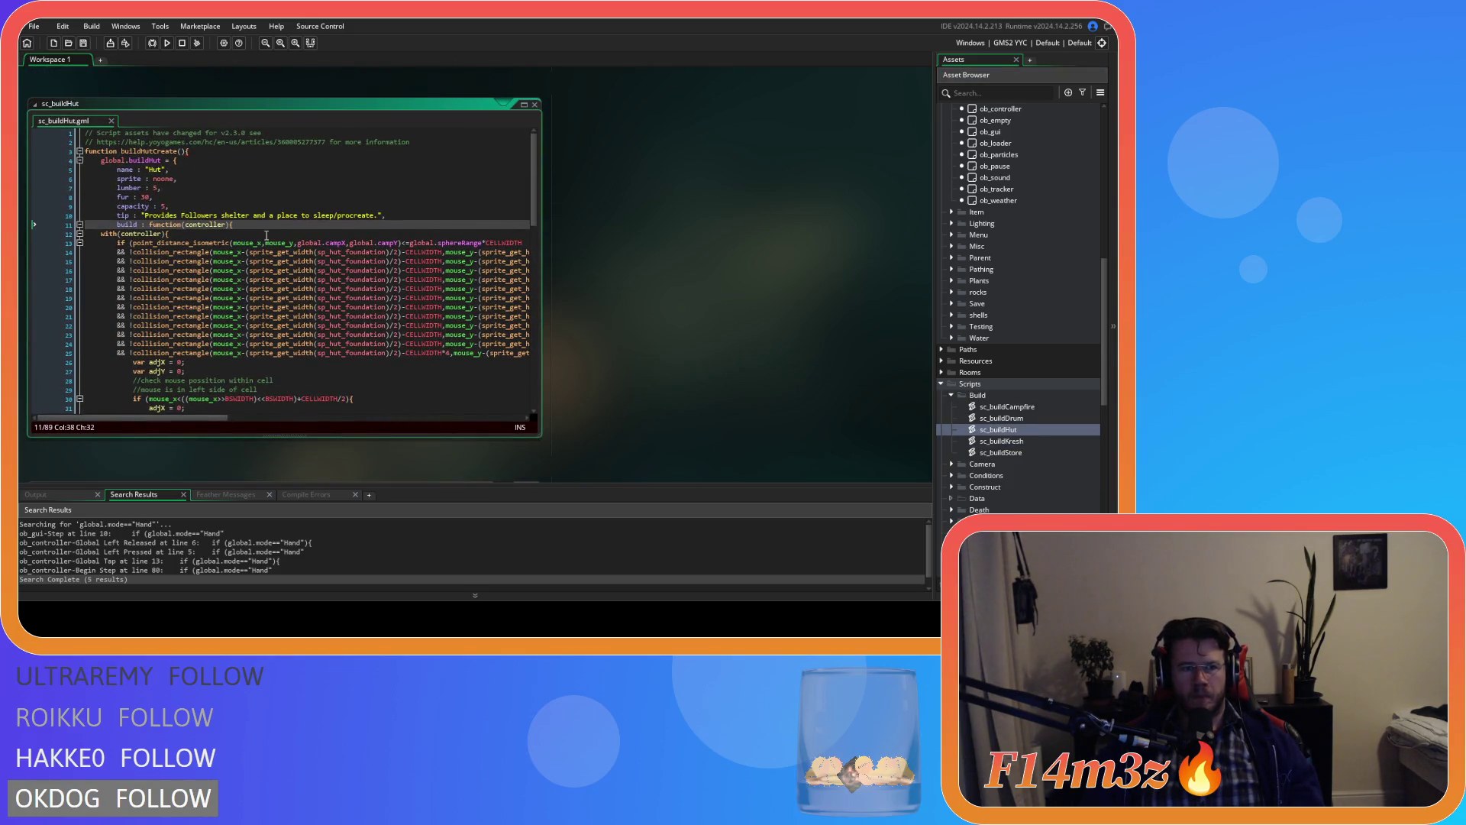
left_click(182, 216)
key("Delete")
type("F")
left_click(196, 151)
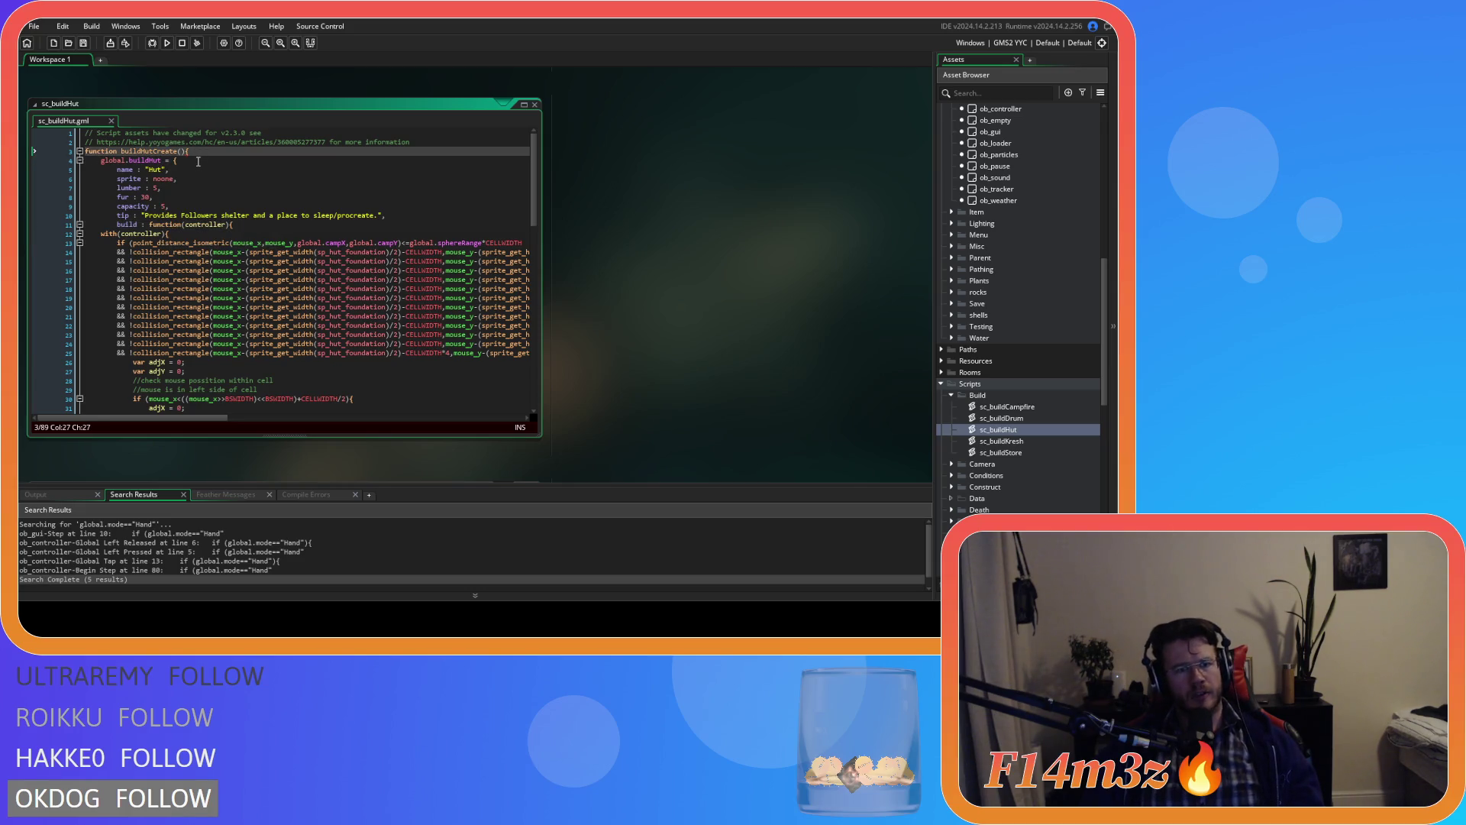
Step: Indent sc_buildHut's code from line 12 down one level, add lines at the end, and save
scroll(227, 286, "down", 20)
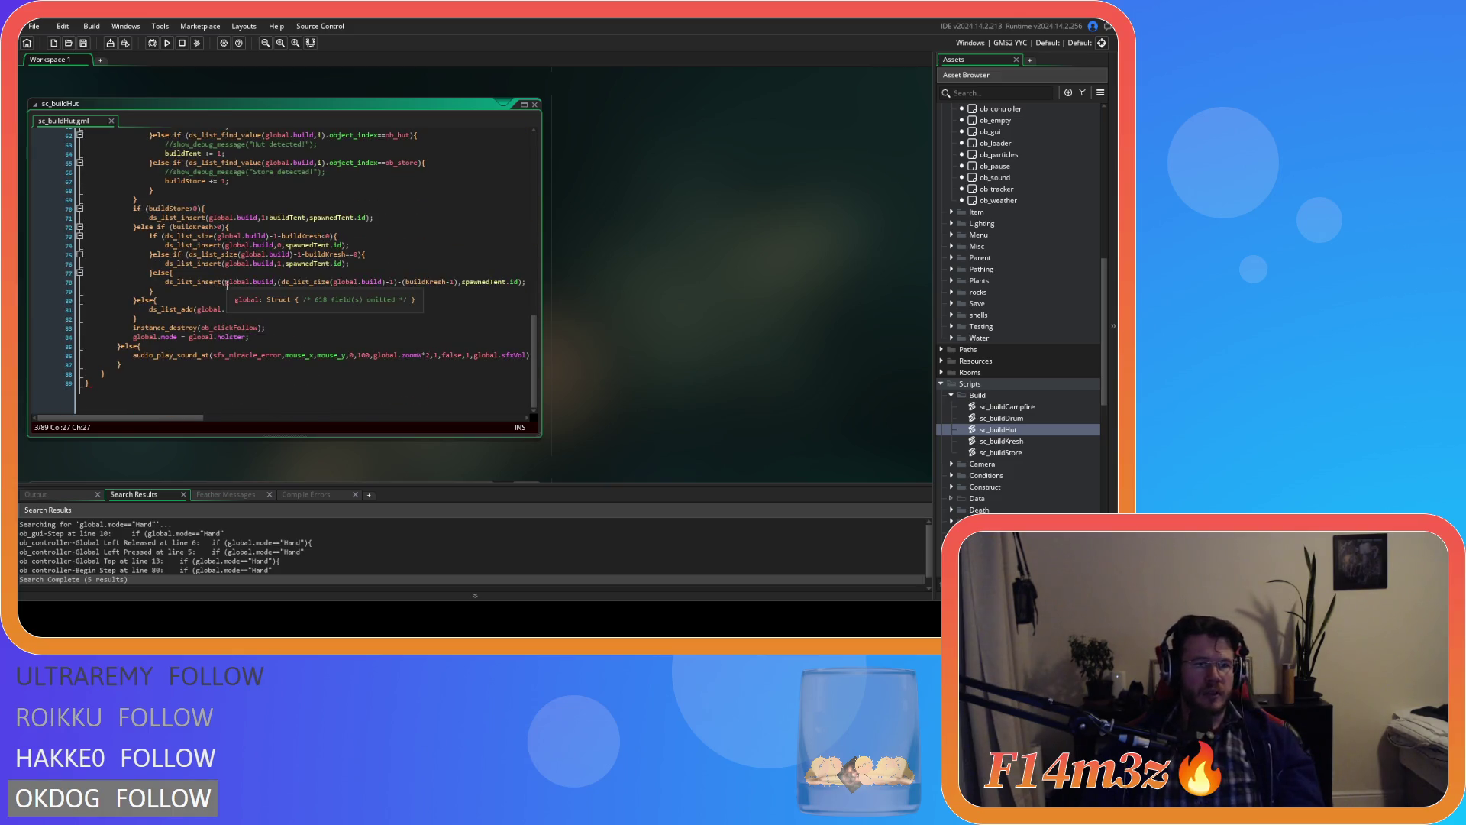
scroll(227, 285, "up", 20)
key("Left")
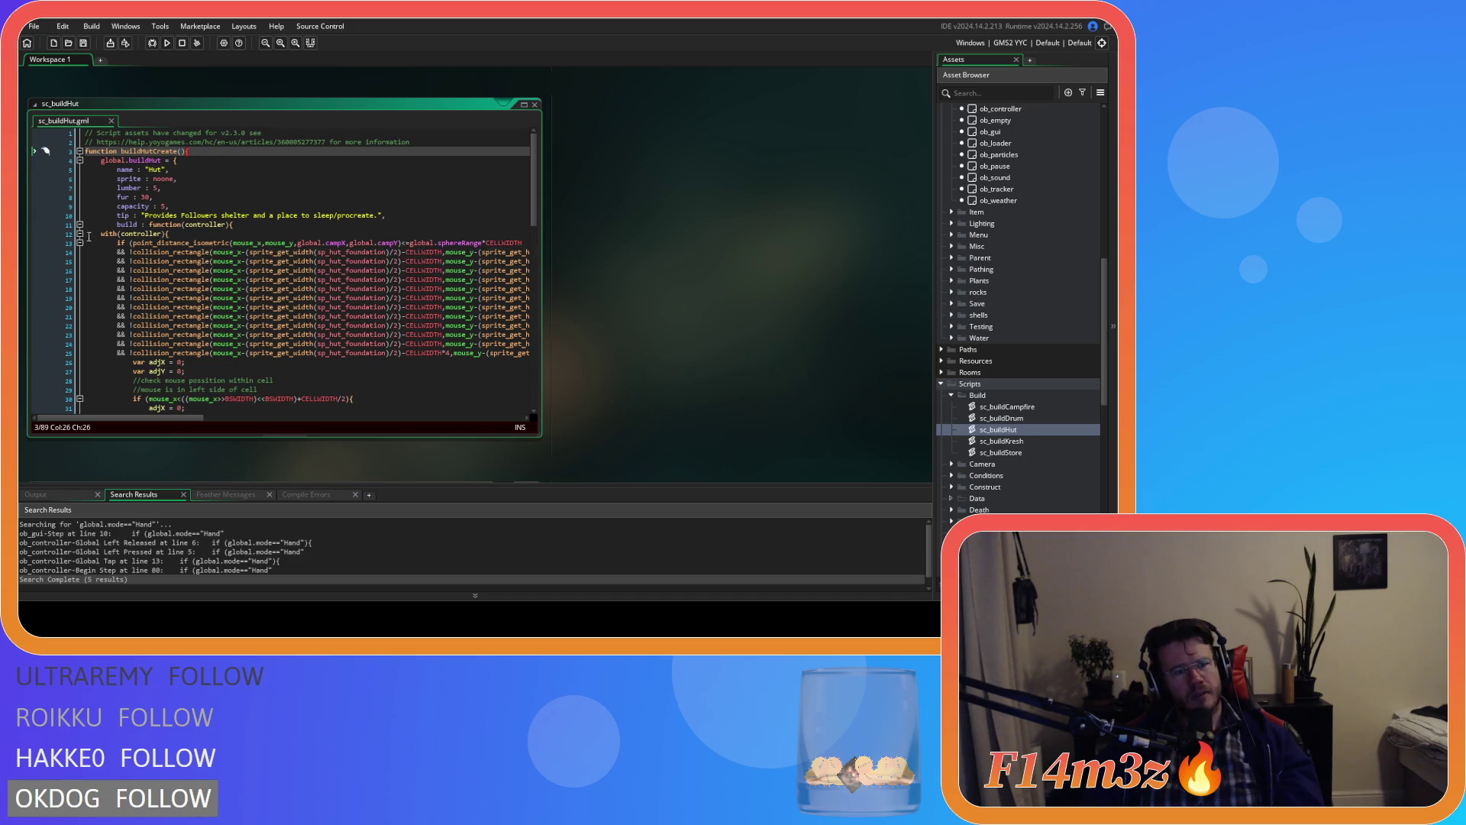
scroll(172, 288, "down", 20)
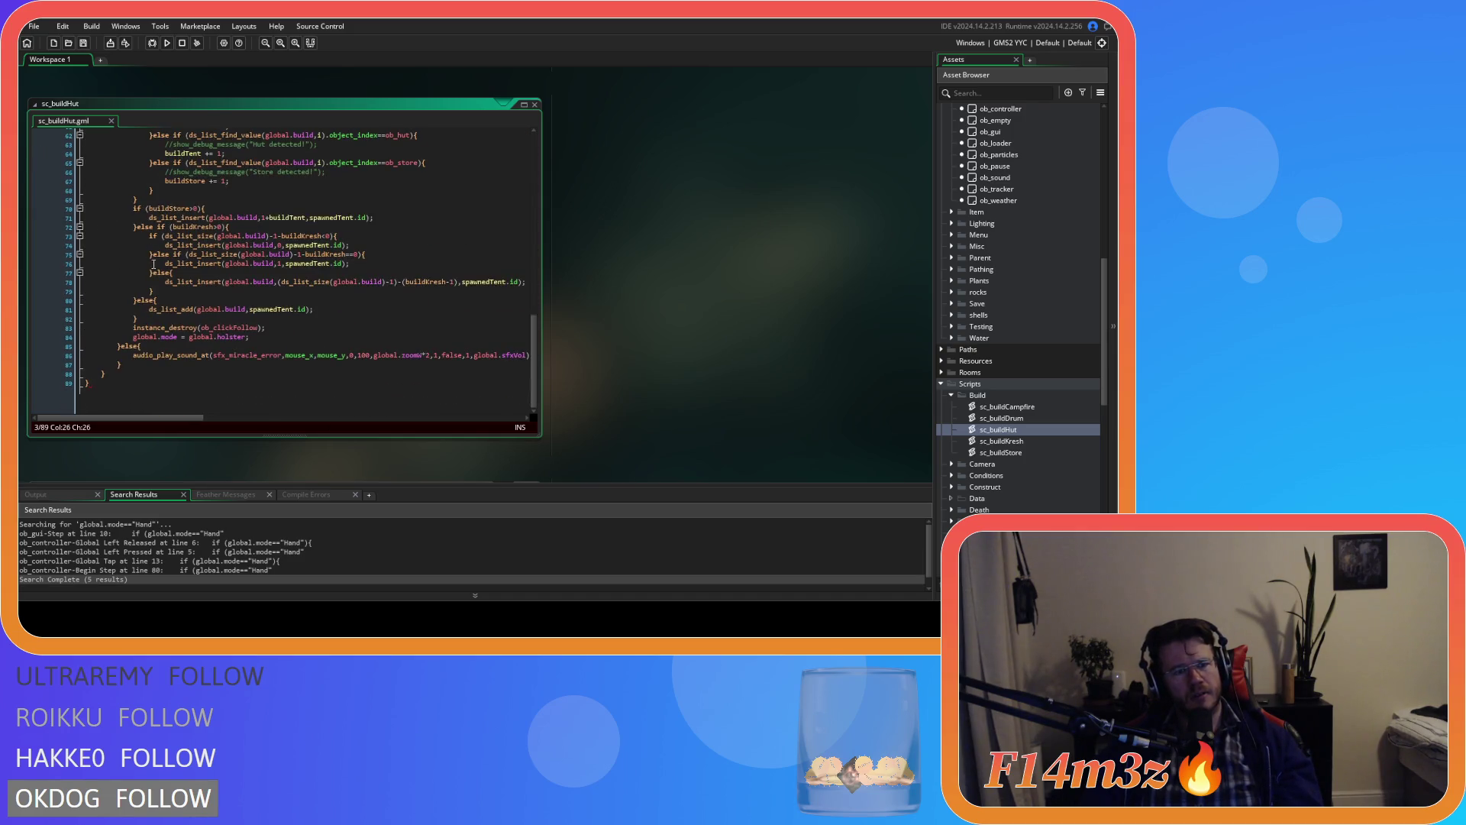
mouse_move(110, 382)
left_mouse_down()
mouse_move(30, 175)
mouse_move(35, 233)
mouse_move(116, 251)
left_mouse_up()
key("Tab")
scroll(156, 381, "down", 2)
key("ctrl+End")
key("Return")
key("Return")
key("ctrl+s")
scroll(273, 346, "up", 15)
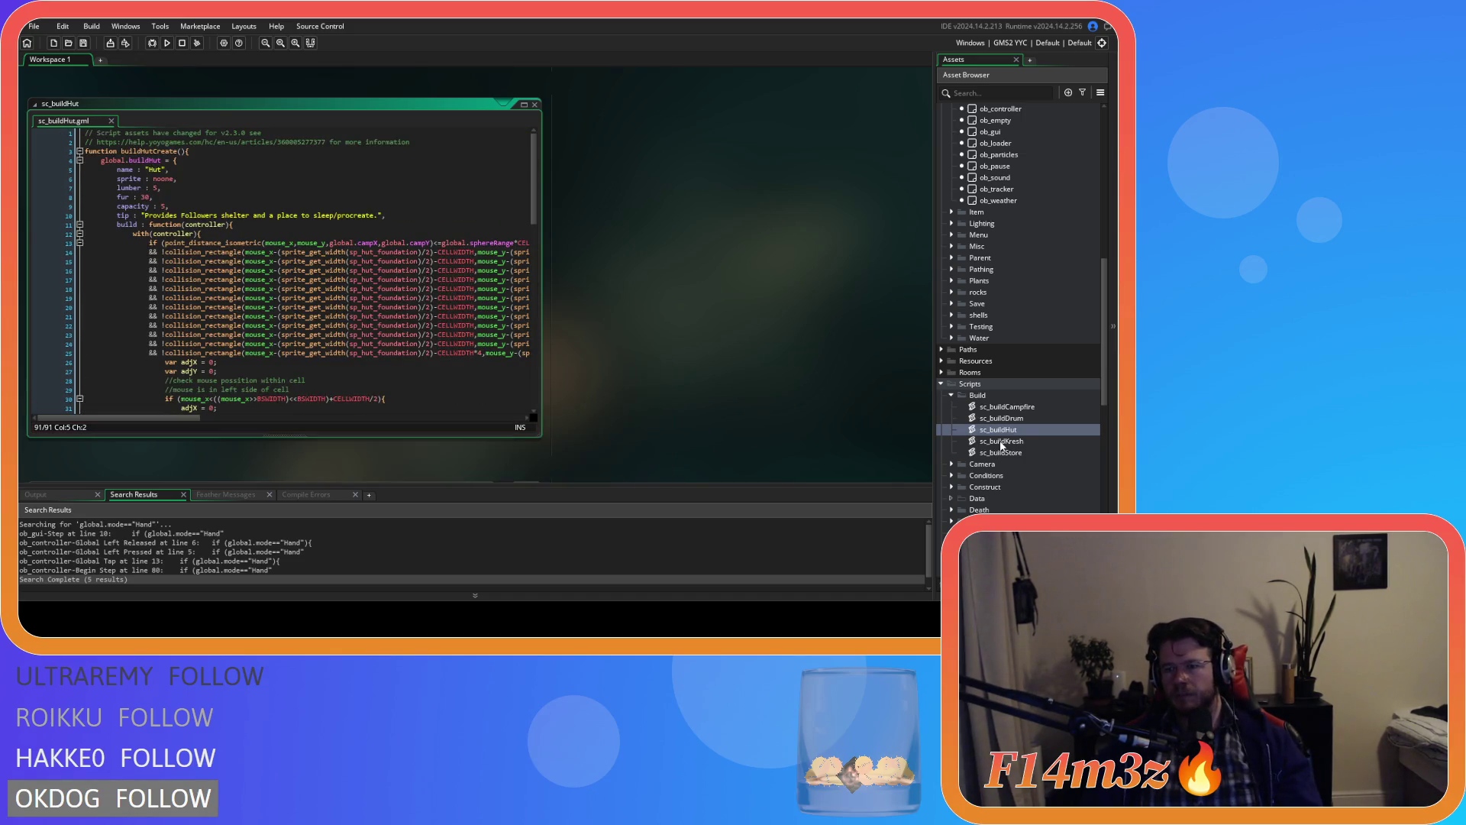
Step: Copy the buildHutCreate block, lines 3–11, from sc_buildHut
double_click(1000, 441)
double_click(998, 429)
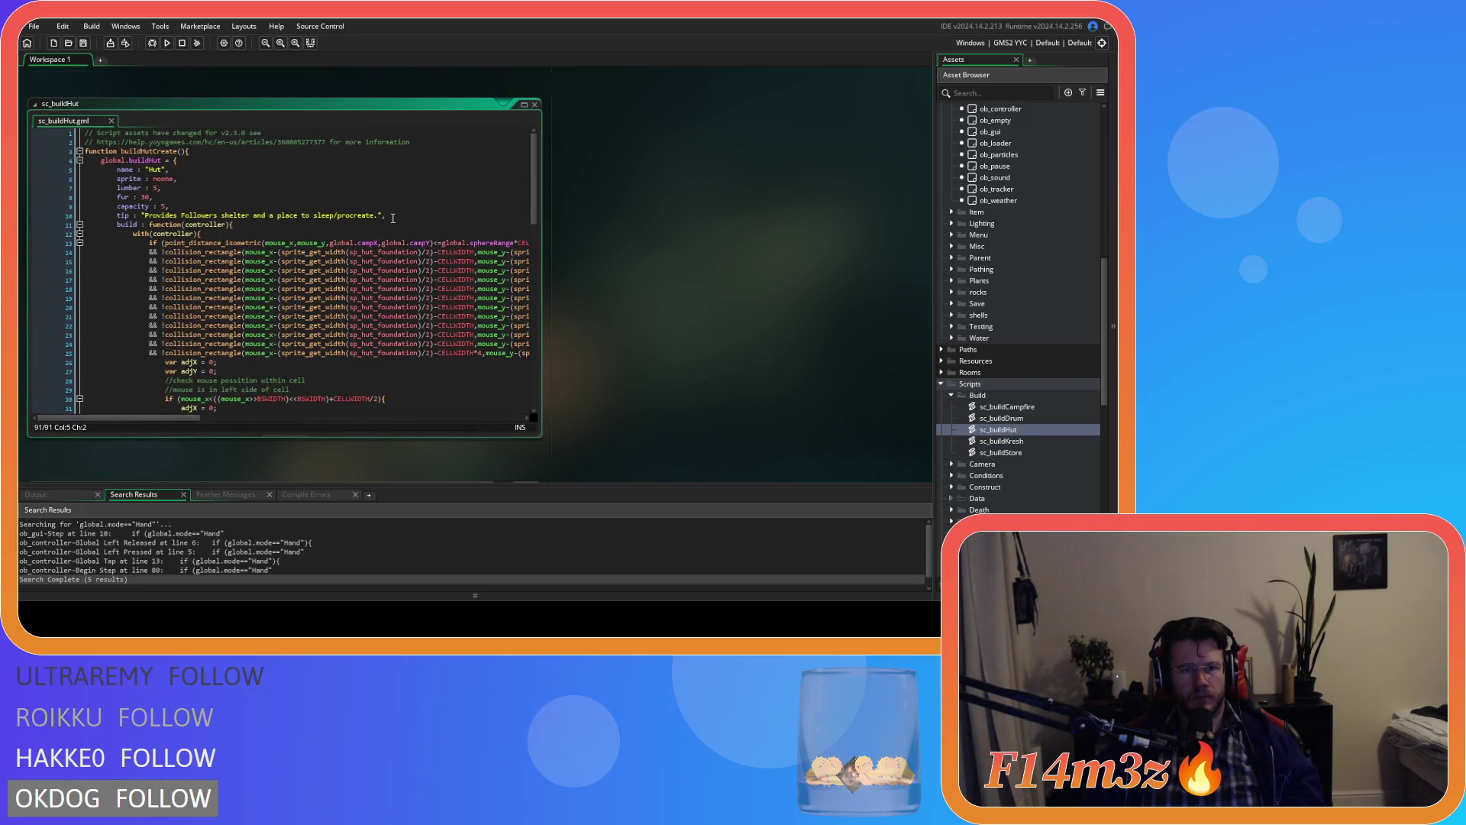
left_click_drag(253, 227, 45, 151)
right_click(126, 175)
left_click(176, 197)
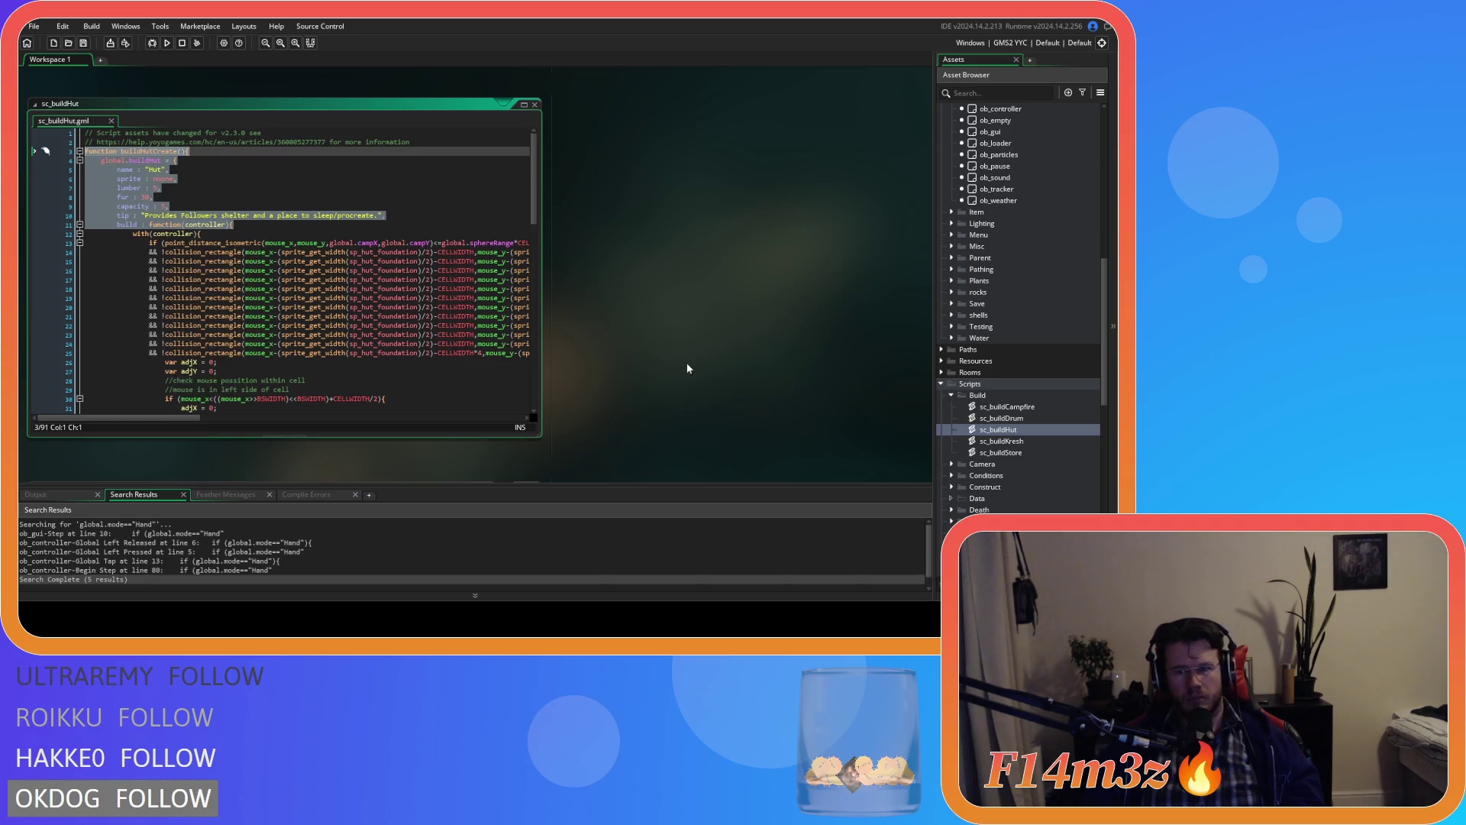
Step: Paste the Hut struct above buildKresh in sc_buildKresh, indent the buildKresh function, and save
double_click(1024, 442)
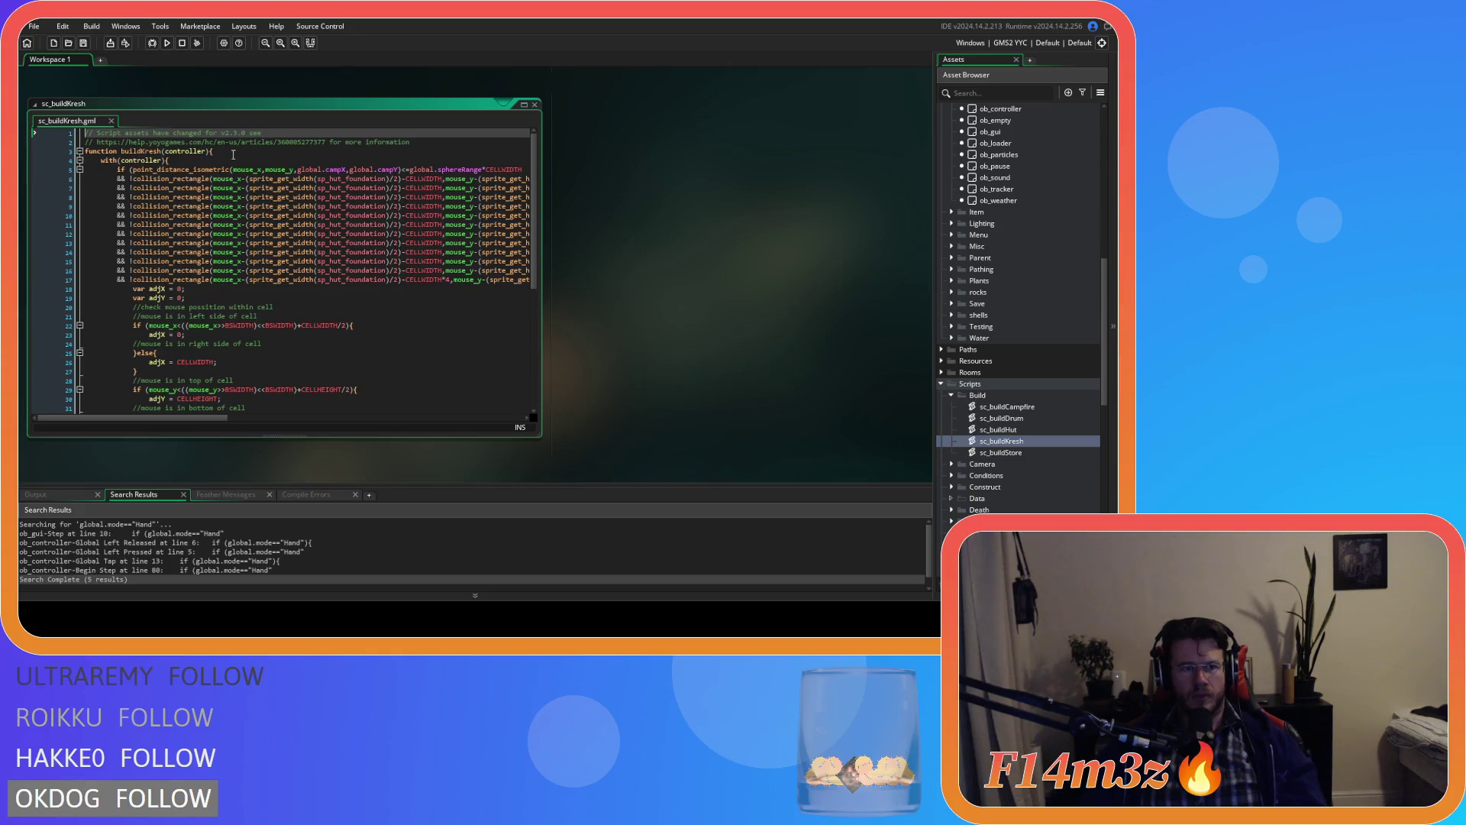
left_click(441, 143)
key("Return")
key("ctrl+v")
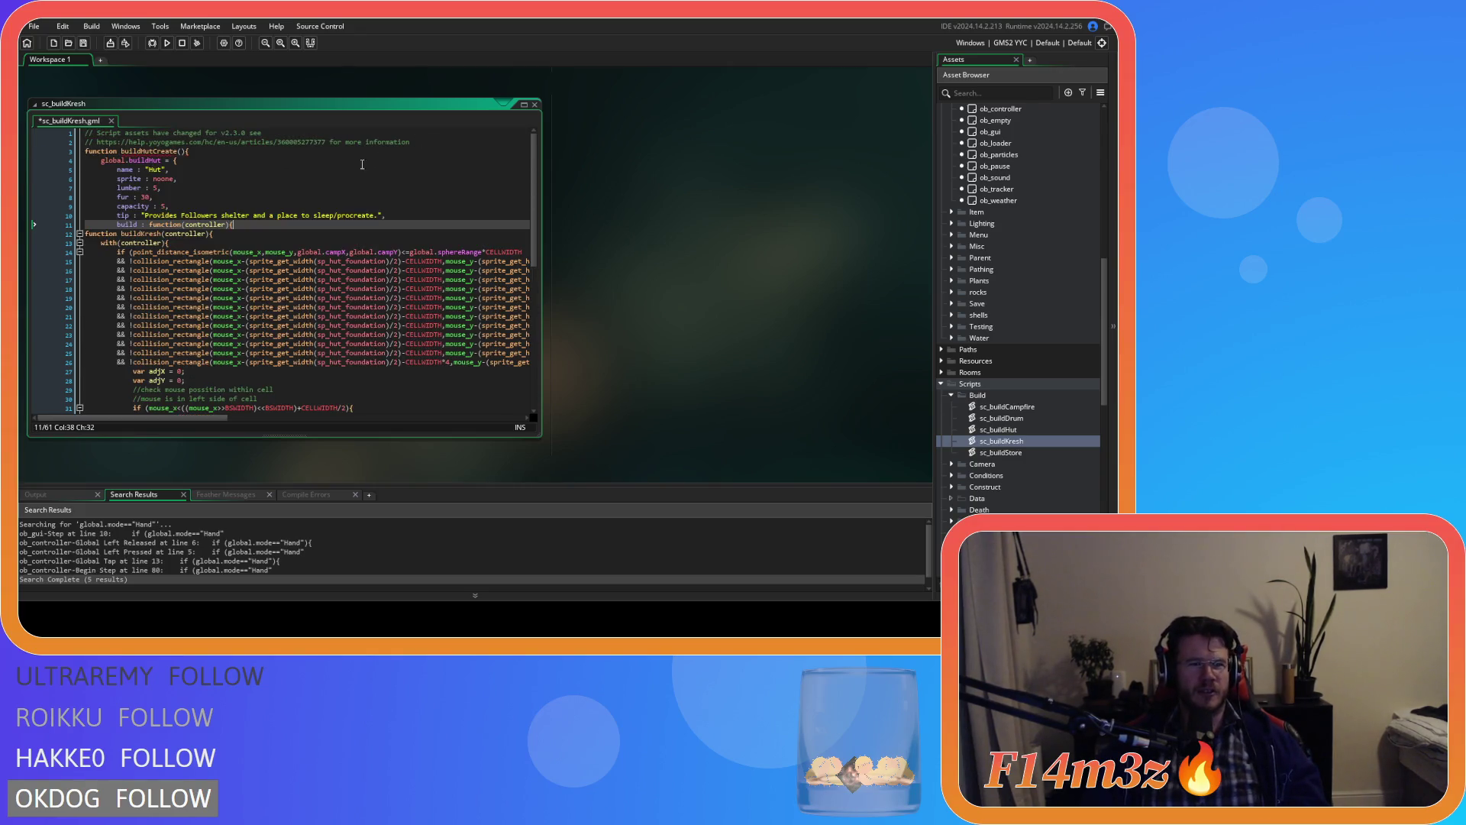
mouse_move(71, 269)
left_mouse_down()
mouse_move(212, 344)
mouse_move(208, 489)
mouse_move(205, 435)
left_mouse_up()
key("Tab")
key("Tab")
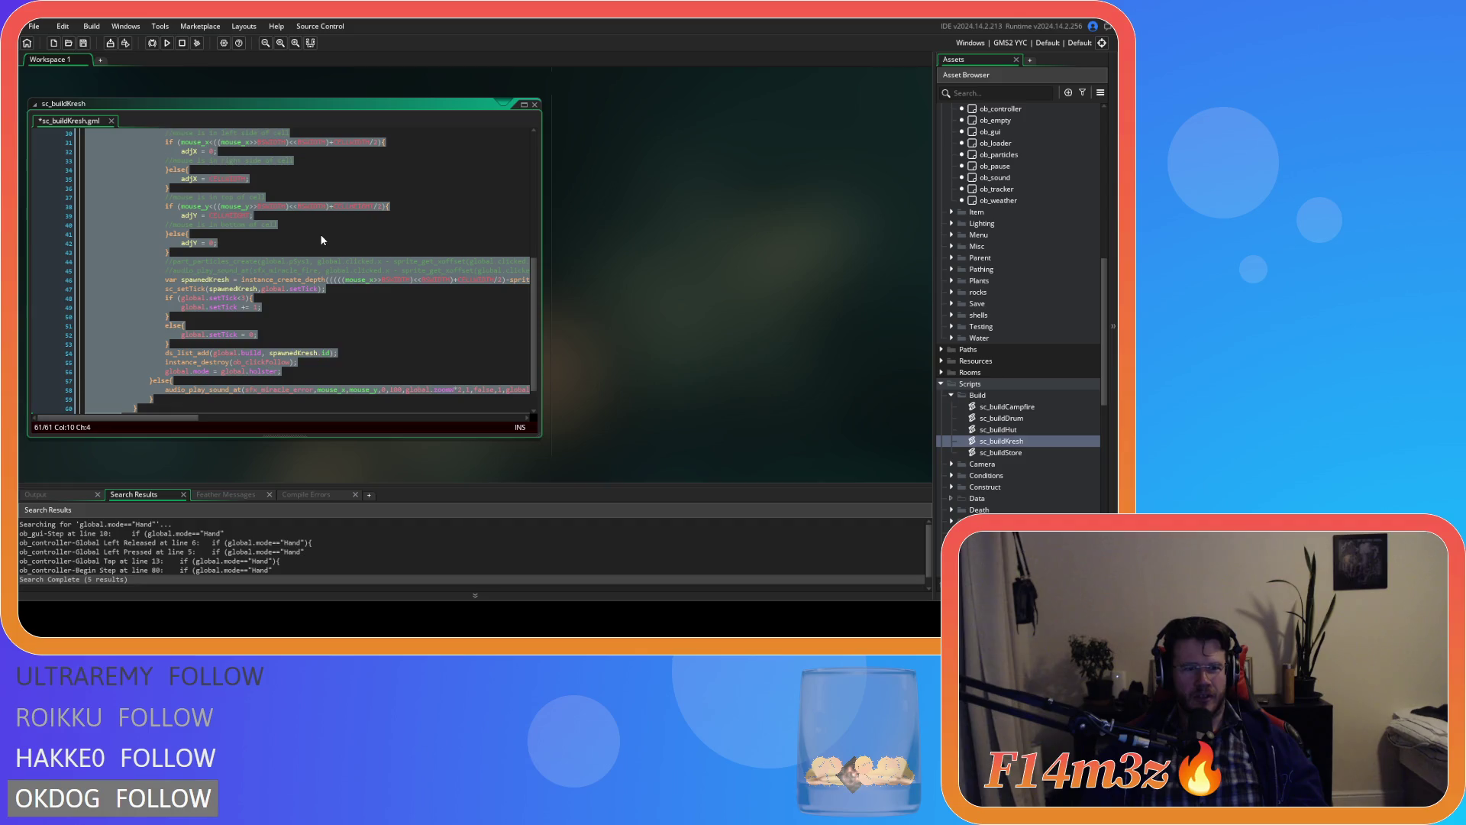
scroll(240, 326, "up", 10)
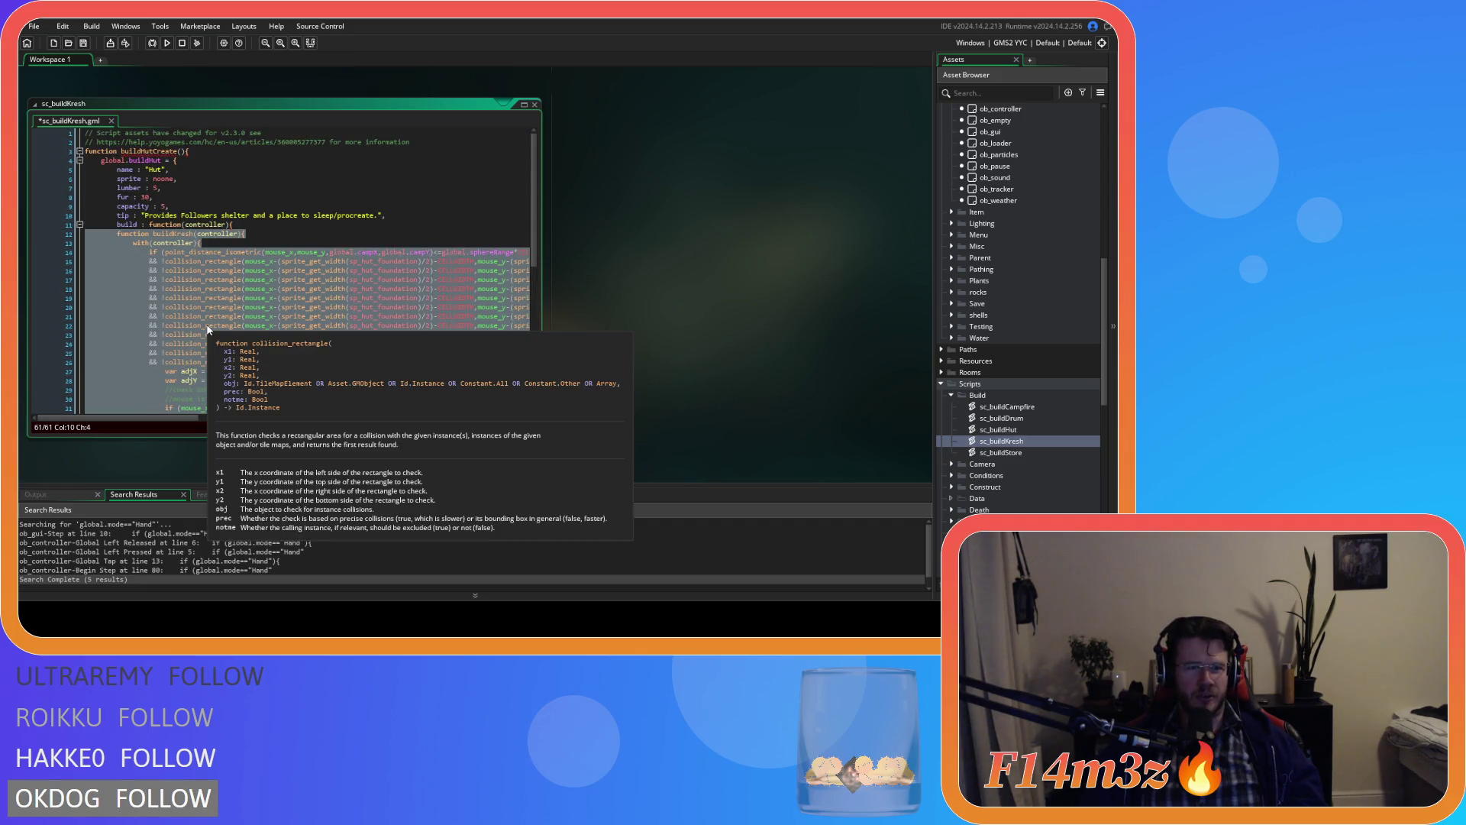
left_click(245, 178)
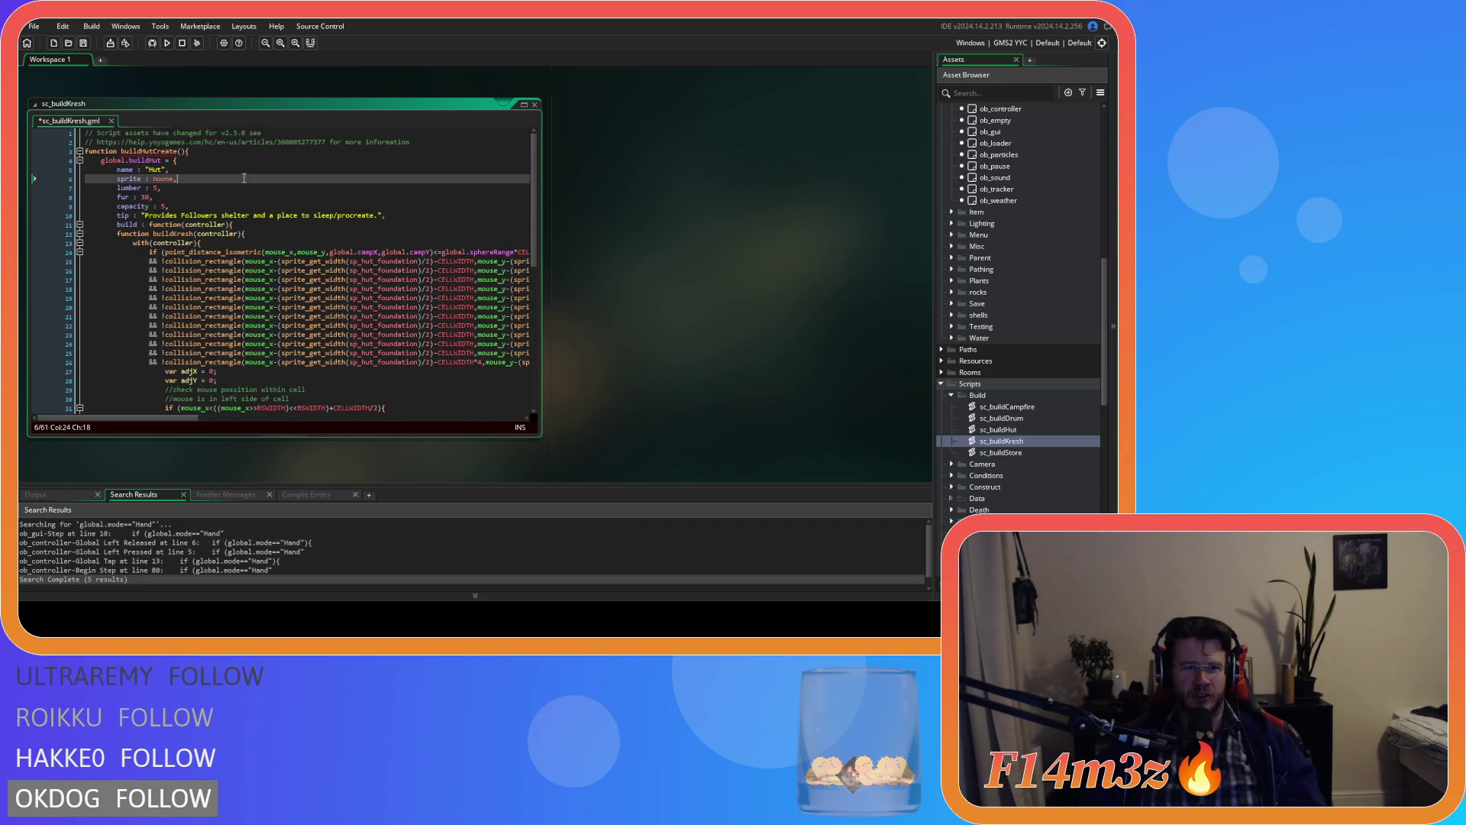
key("ctrl+s")
Step: Rename the copy to buildKreshCreate, global.buildKresh, and name 'Kresh'
left_click(162, 151)
key("Left")
key("Left")
key("Left")
key("Left")
key("Right")
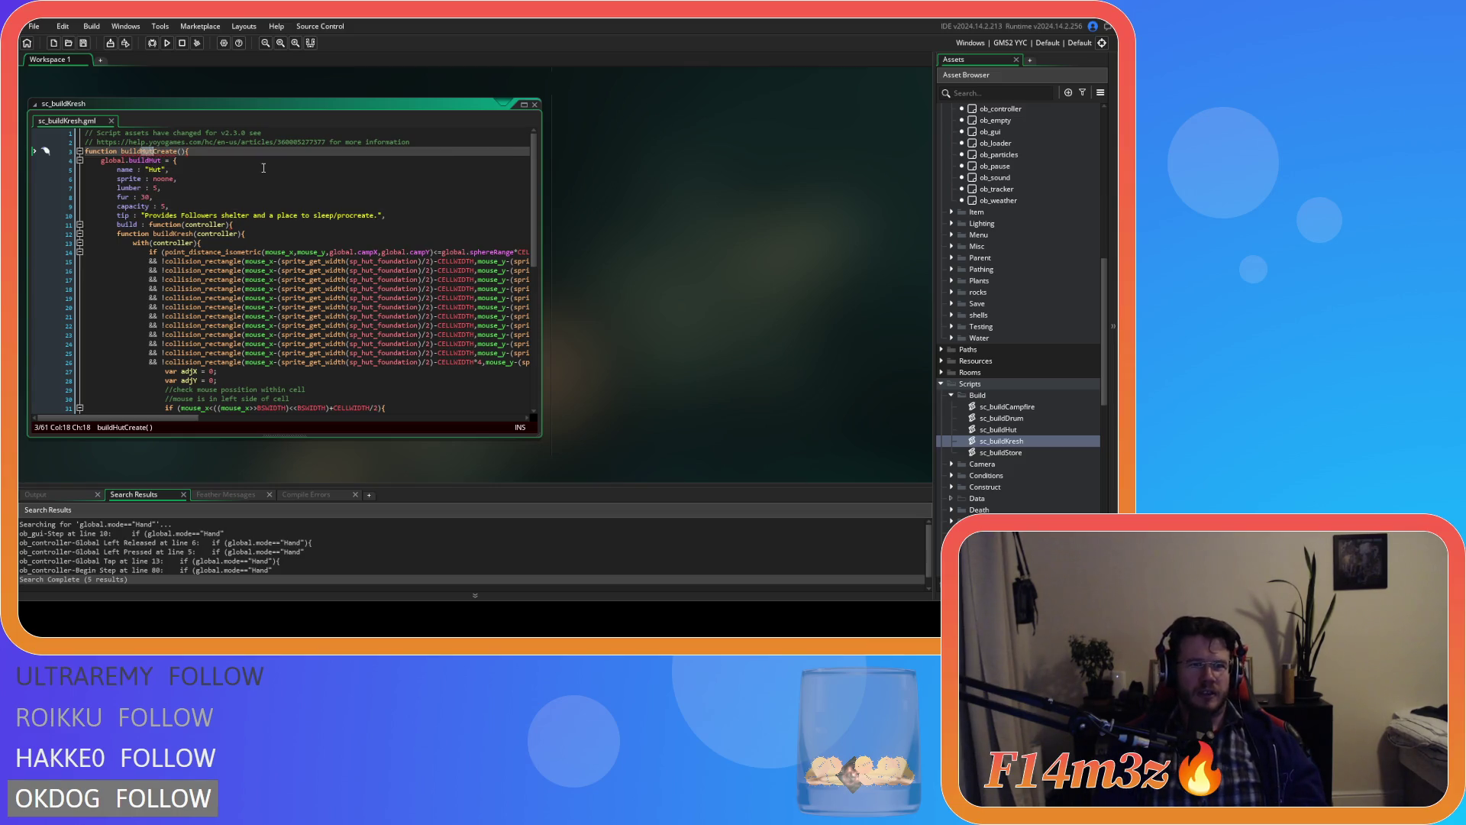
type("Kreas")
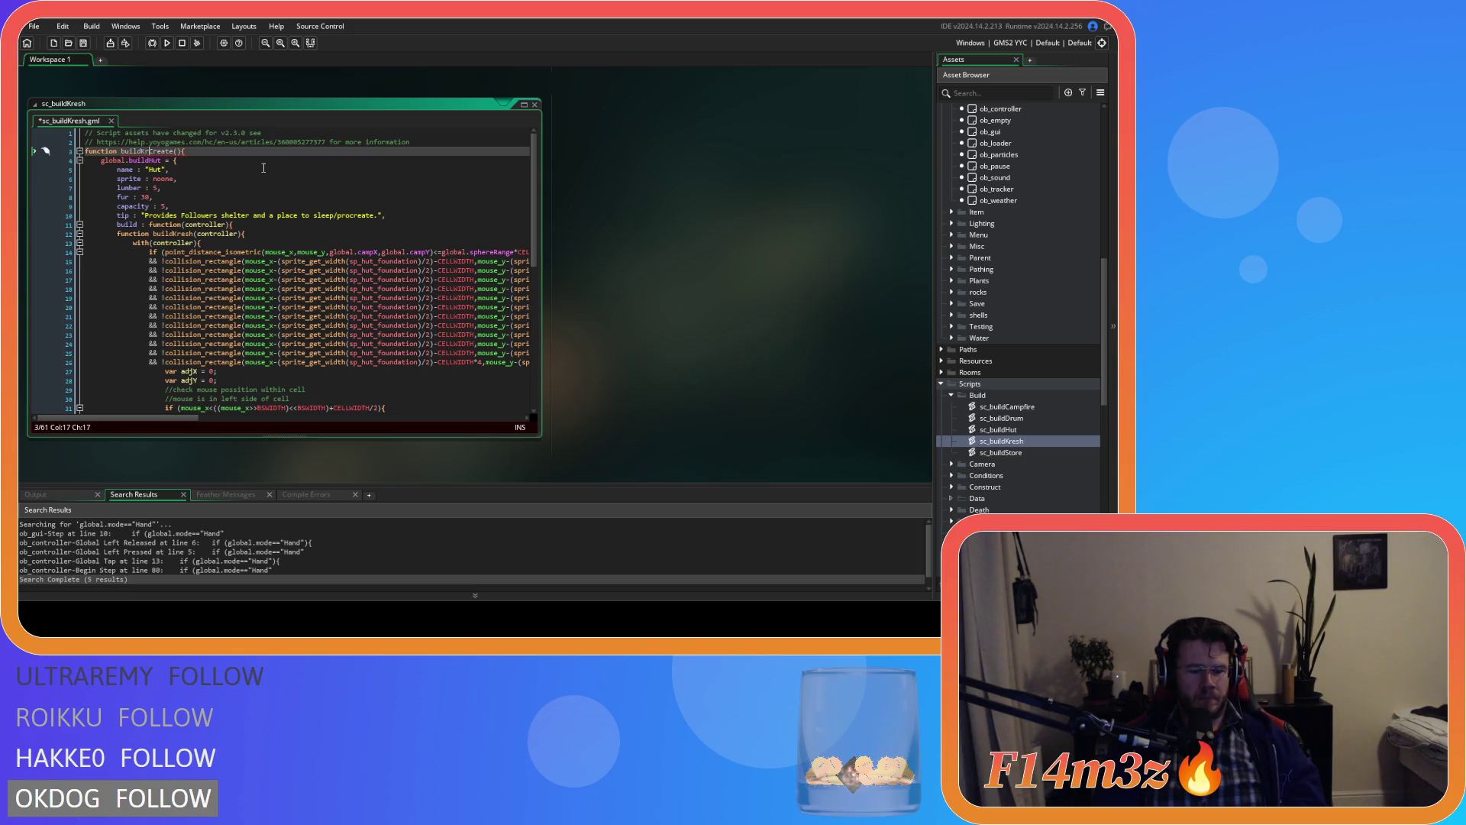
type("sh")
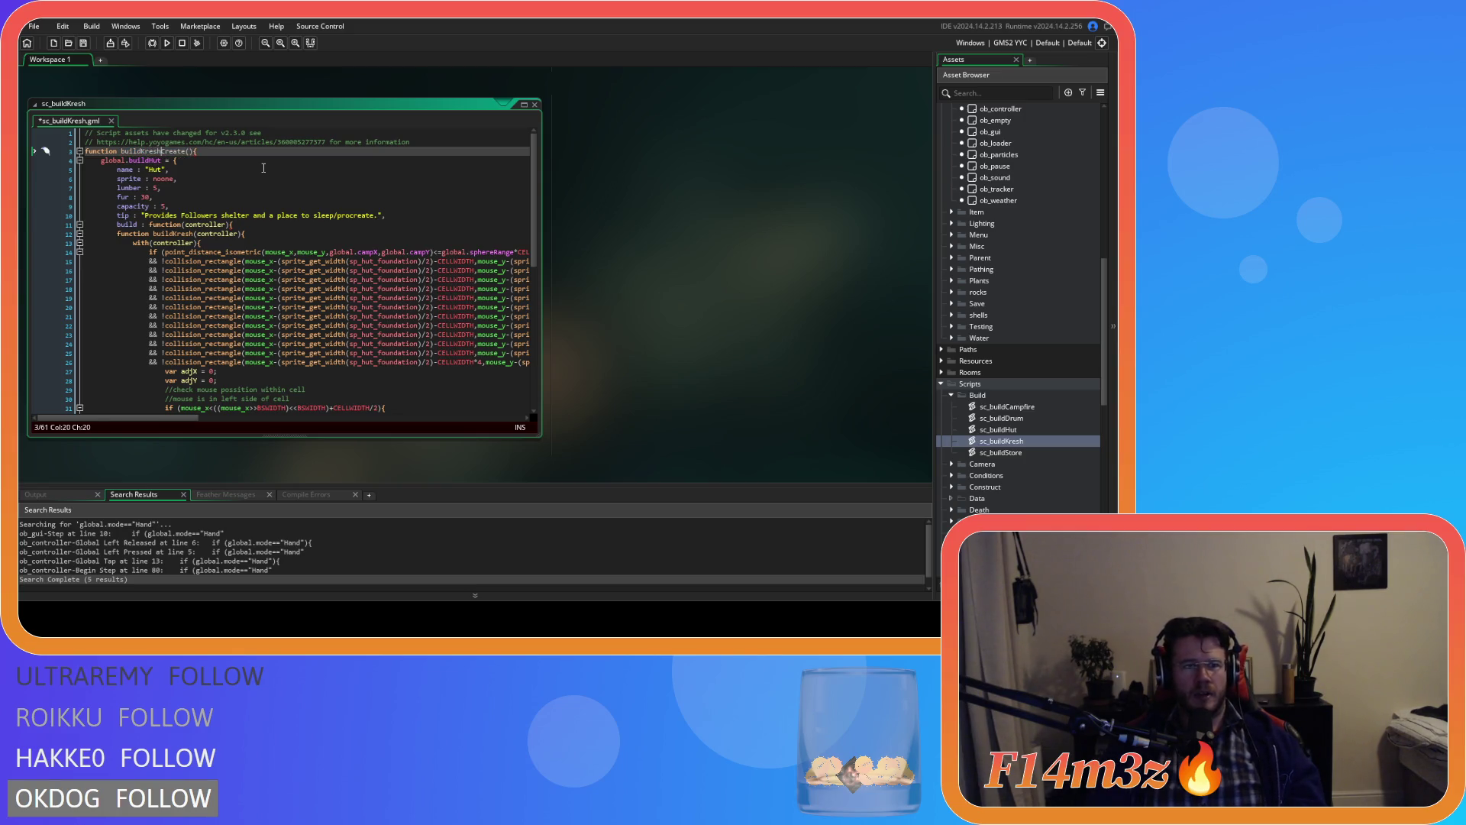
left_click_drag(150, 162, 161, 161)
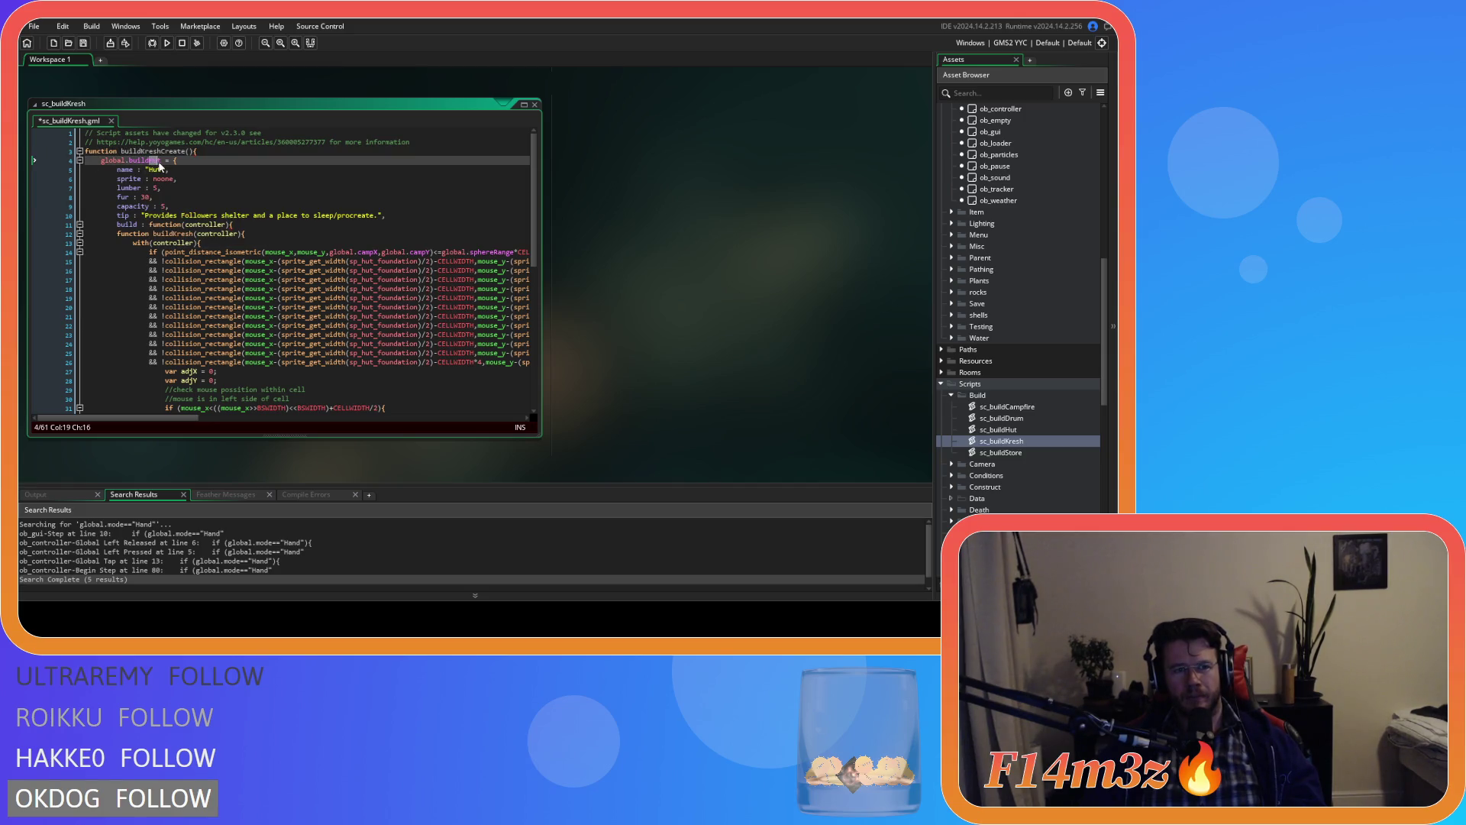
type("Kresh")
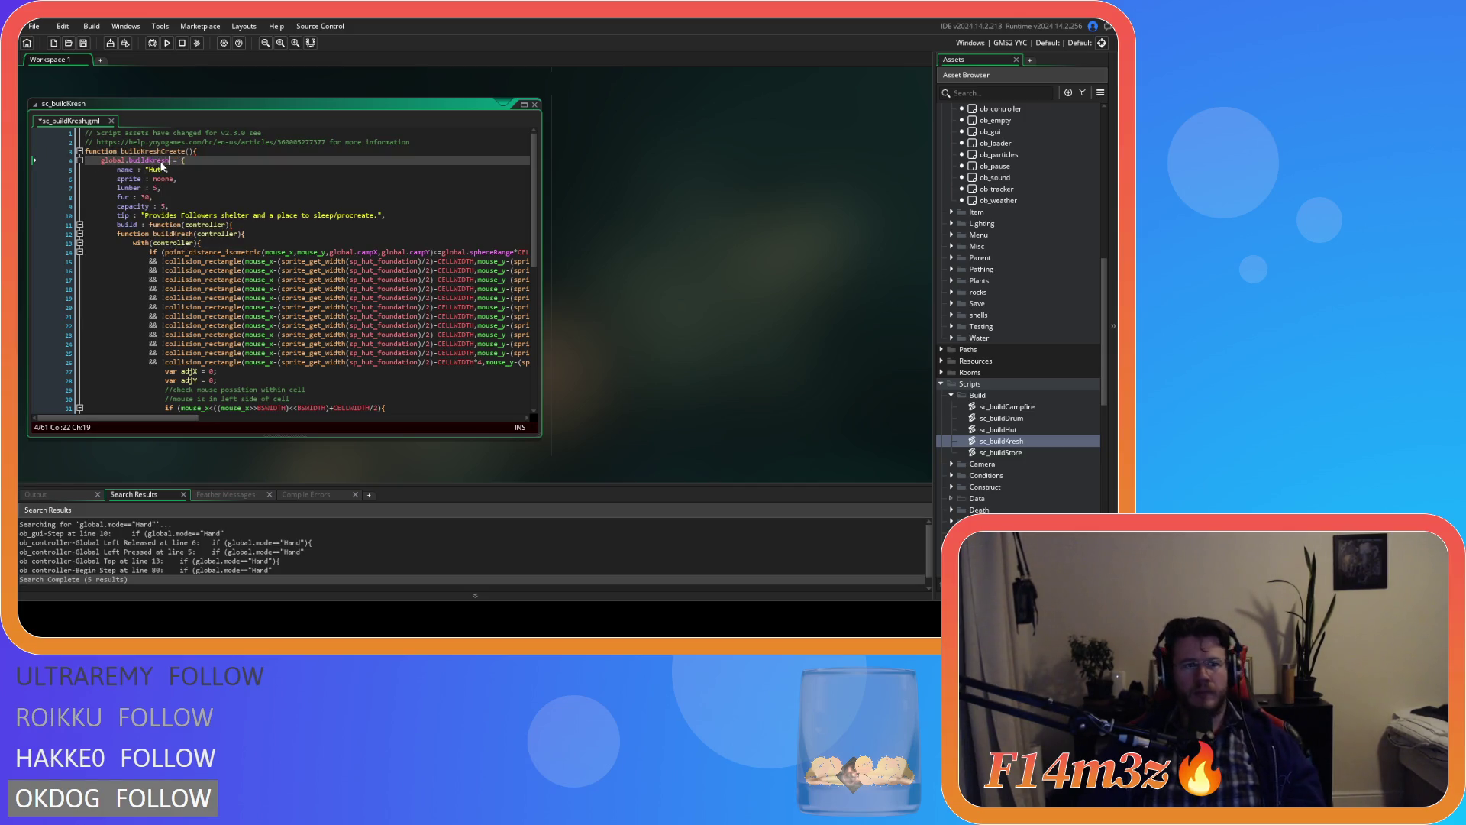
double_click(153, 169)
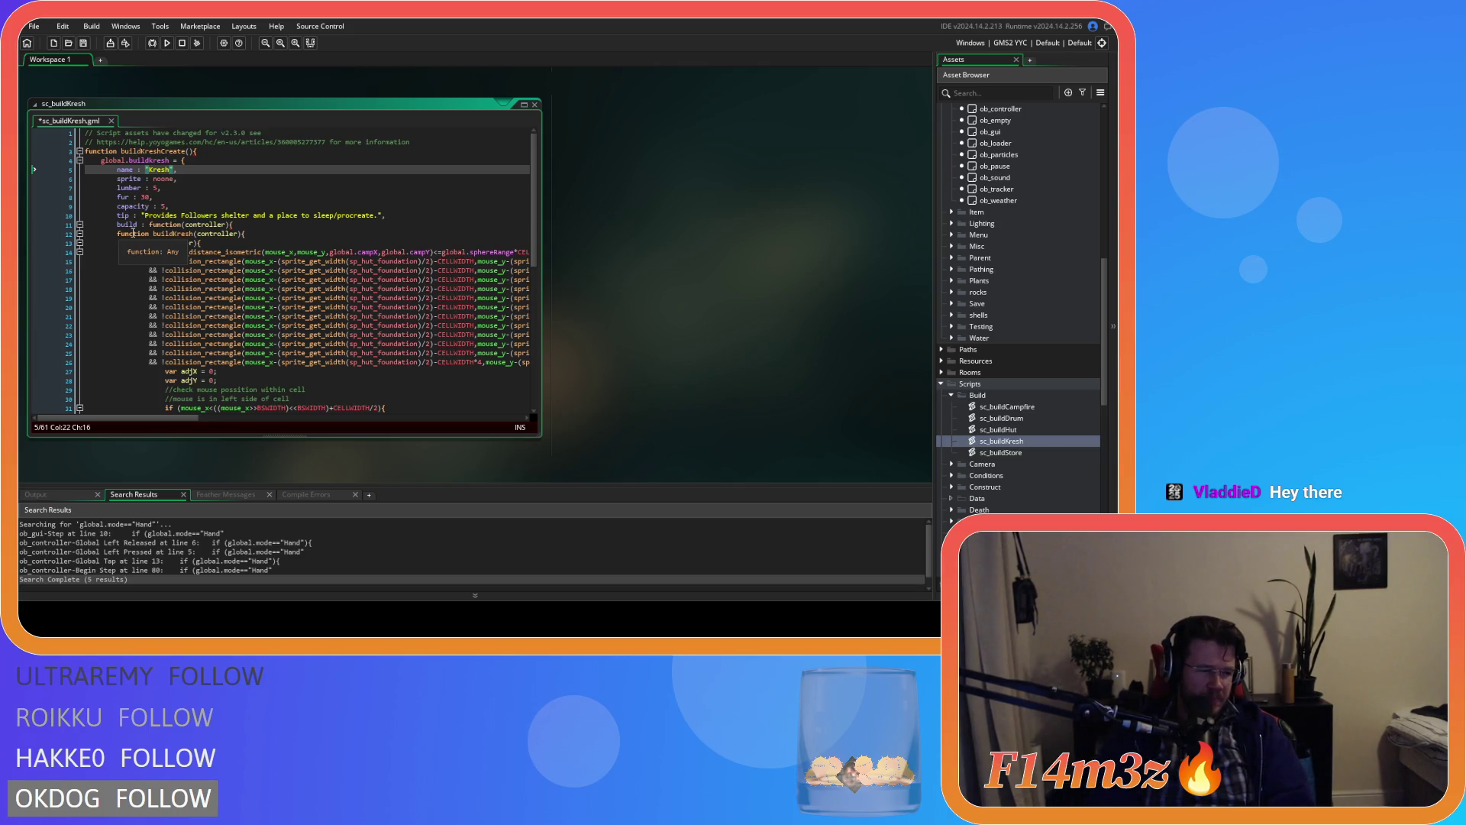
left_click(252, 198)
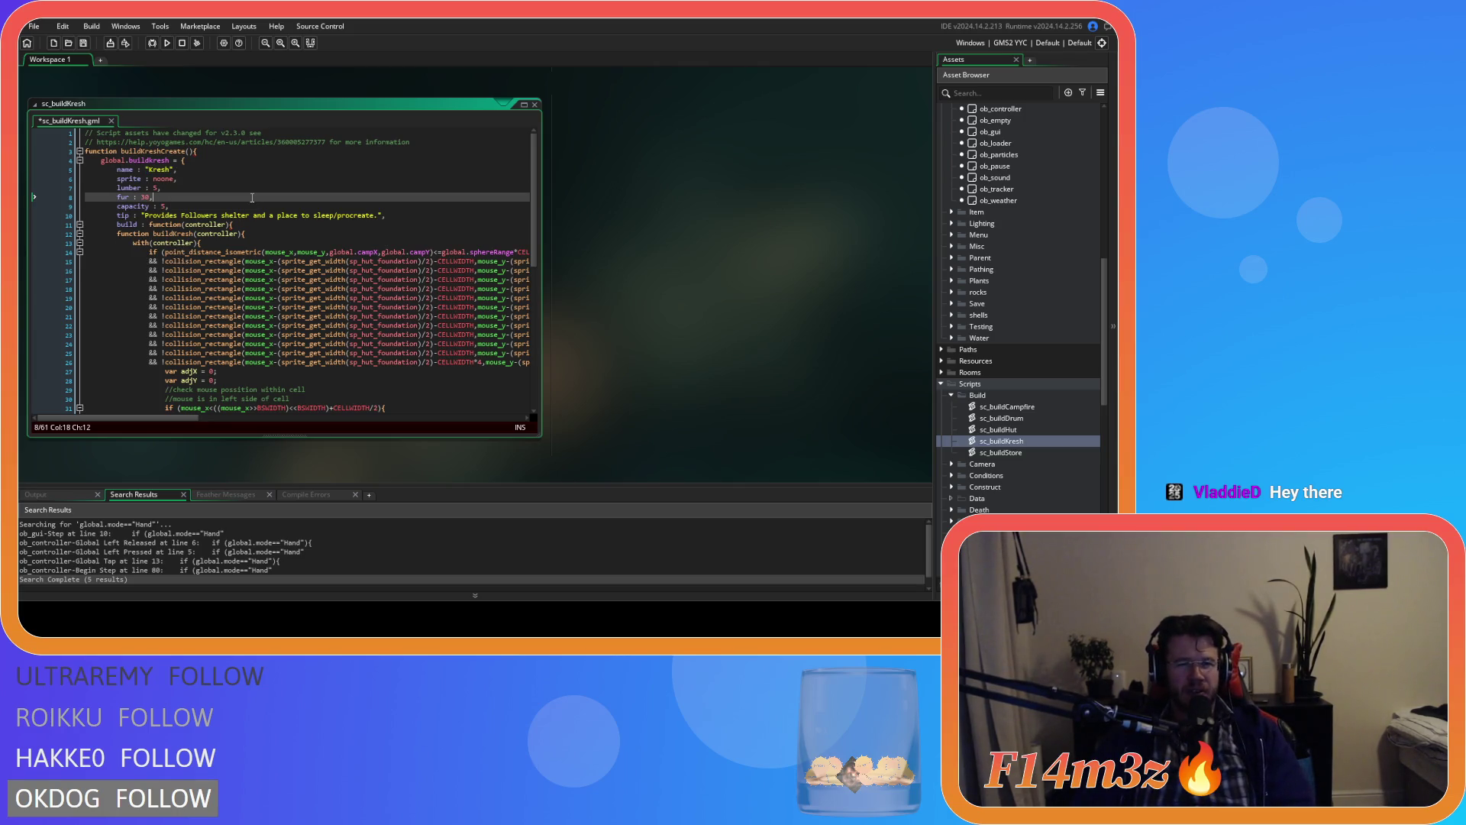
Step: Save sc_buildKresh and remove the accidental breakpoint on line 6
key("ctrl+s")
left_click(244, 202)
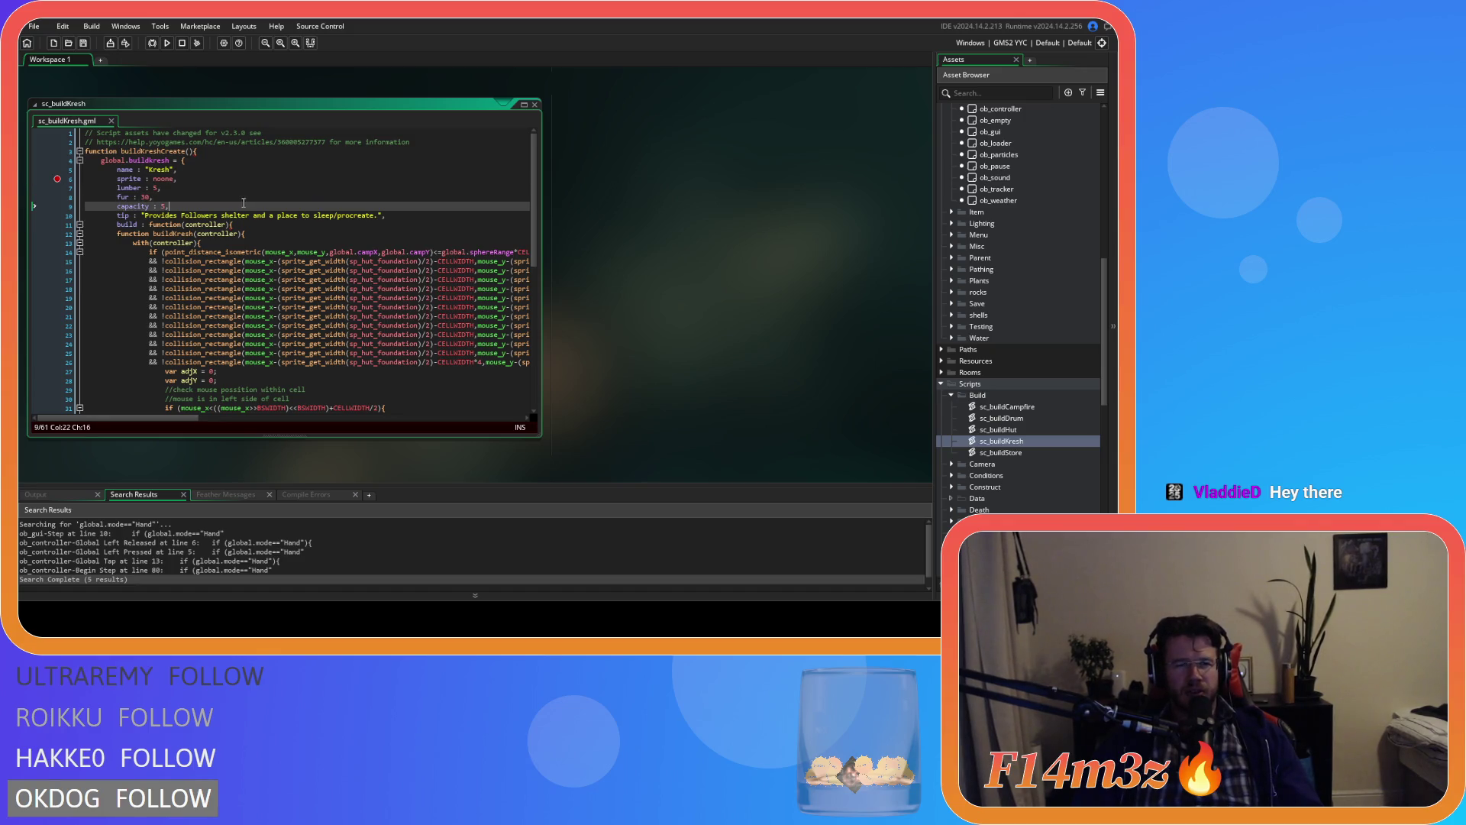
left_click(57, 179)
left_click(272, 225)
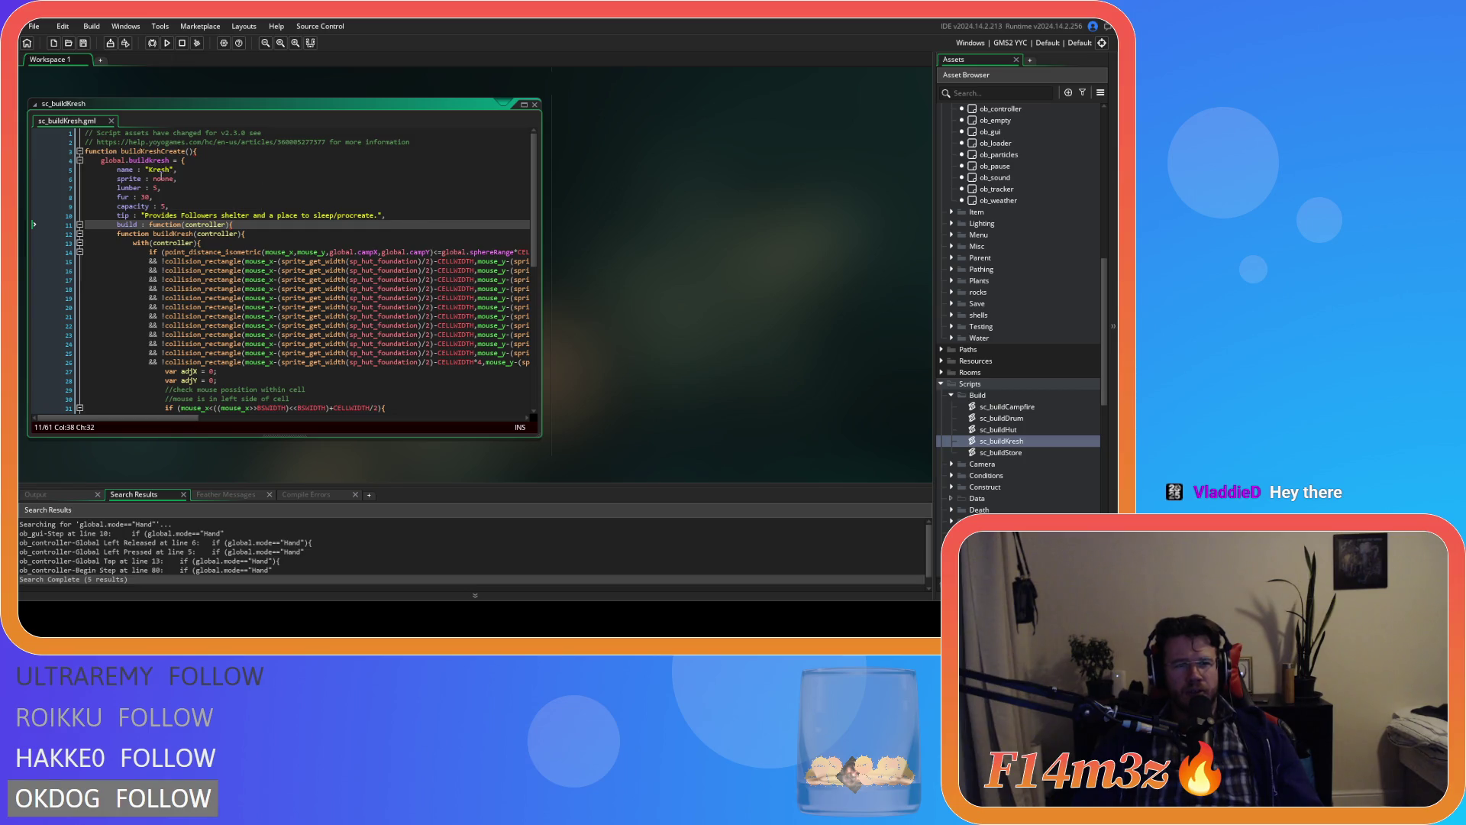
Step: Rewrite the tip to shelter Progenitors and Children and raise Children and Babies' ageing by 100%, then save
left_click_drag(380, 216, 202, 211)
double_click(199, 216)
type("Progentiors and ")
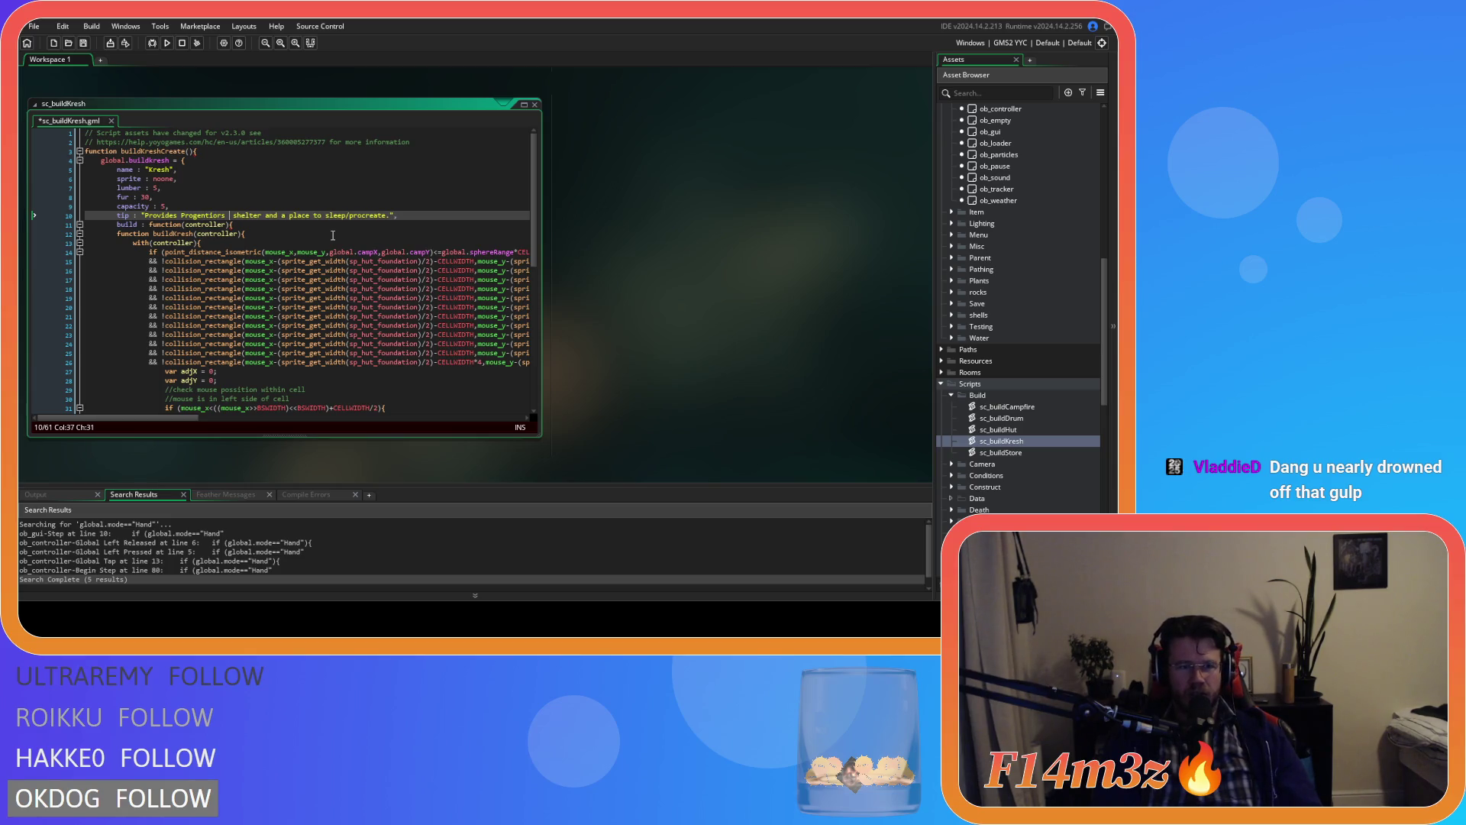
type("Children")
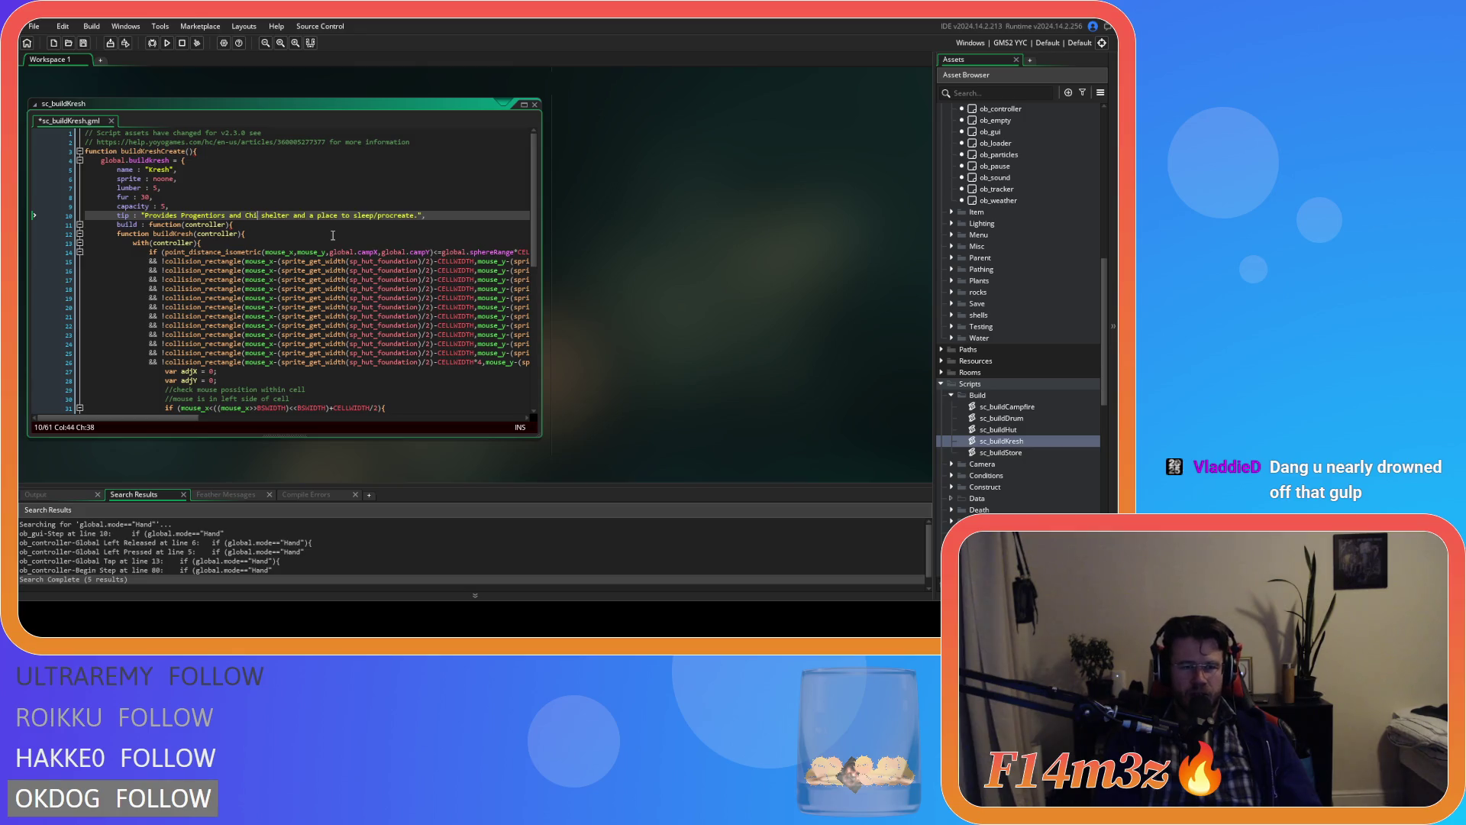
type(" with")
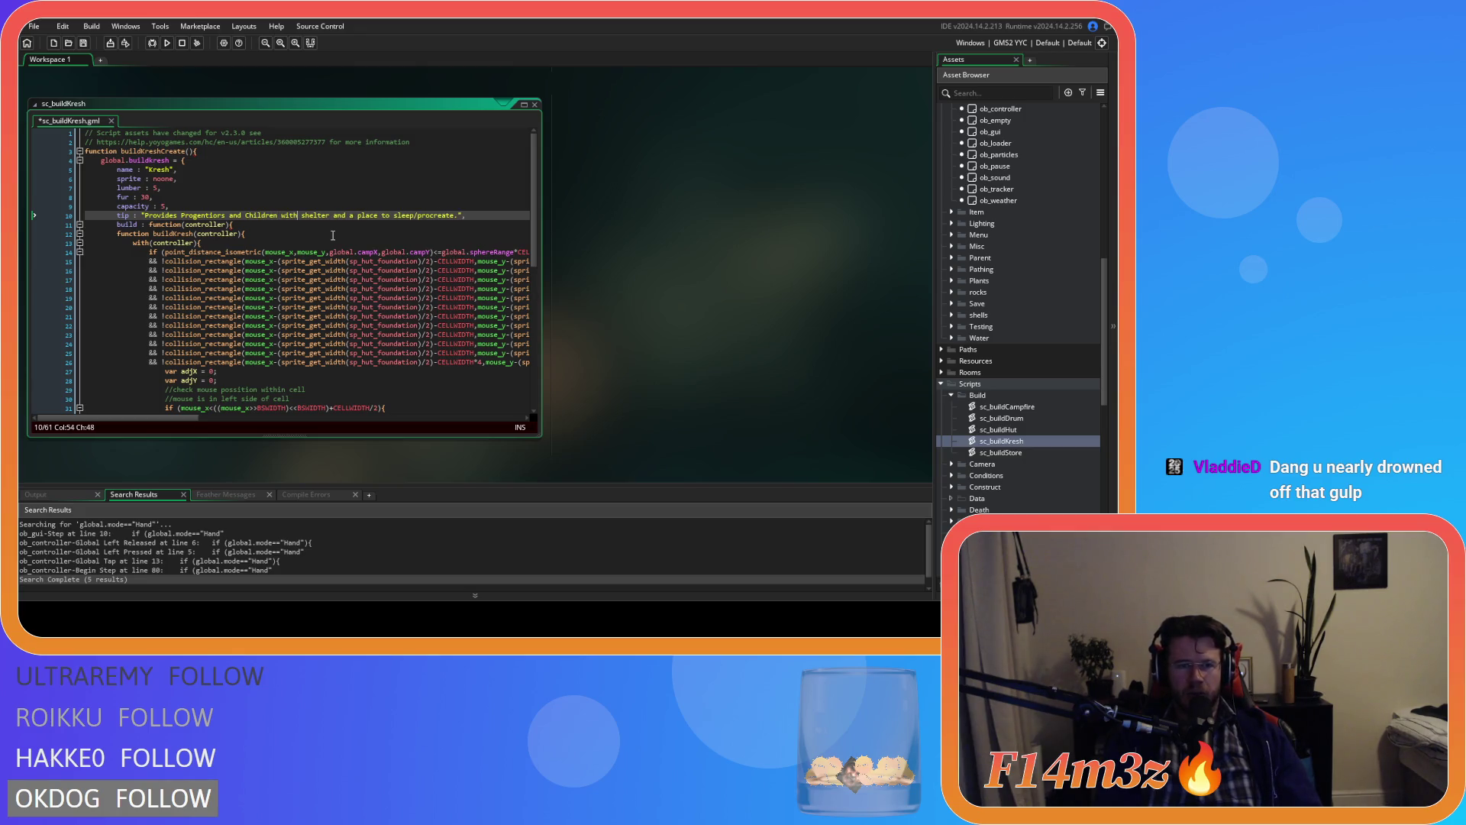
left_click_drag(350, 215, 455, 217)
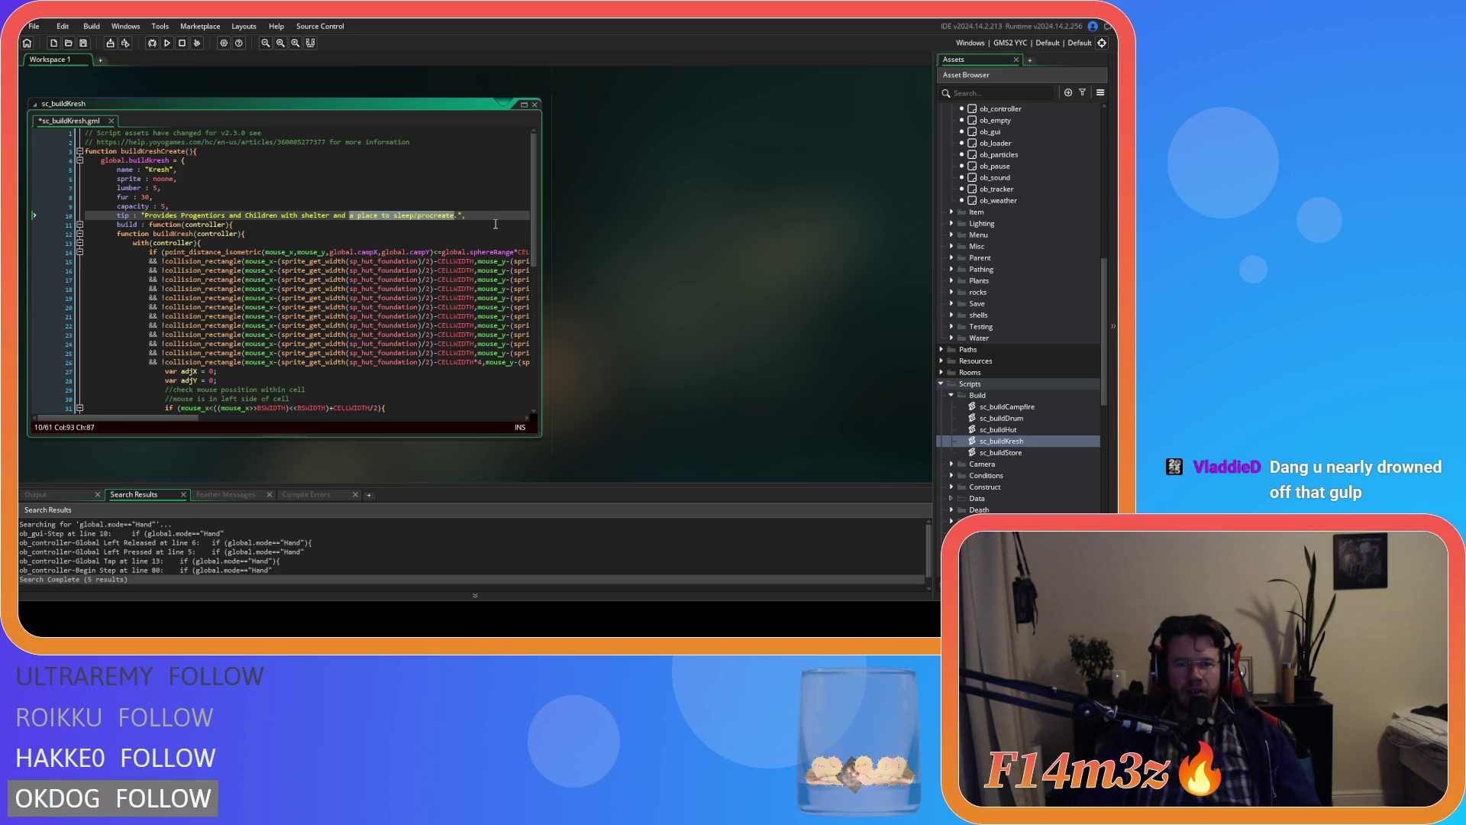
type("increases the rate ")
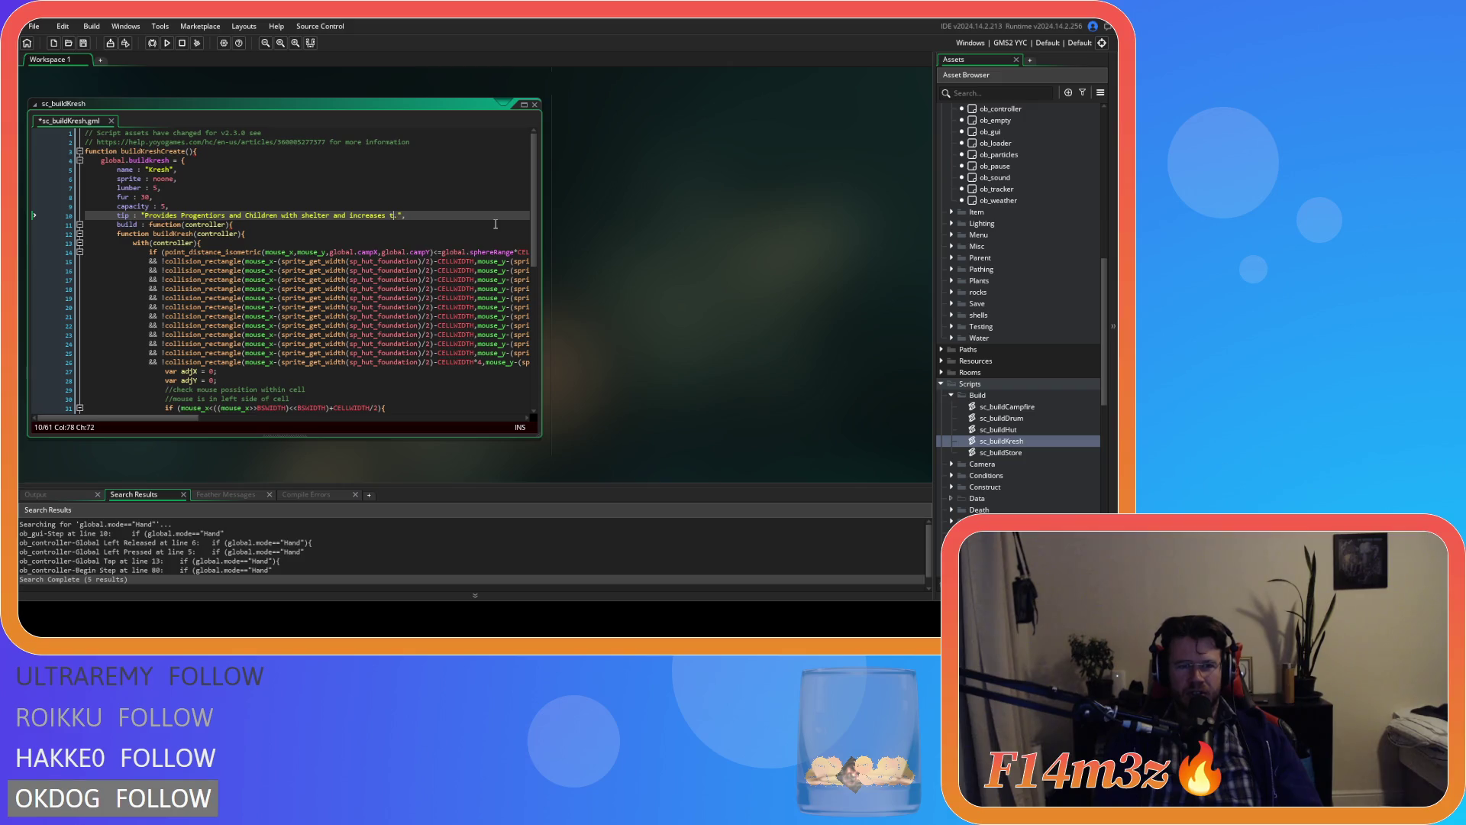
type("of ageing in ")
type("Children")
type(" and")
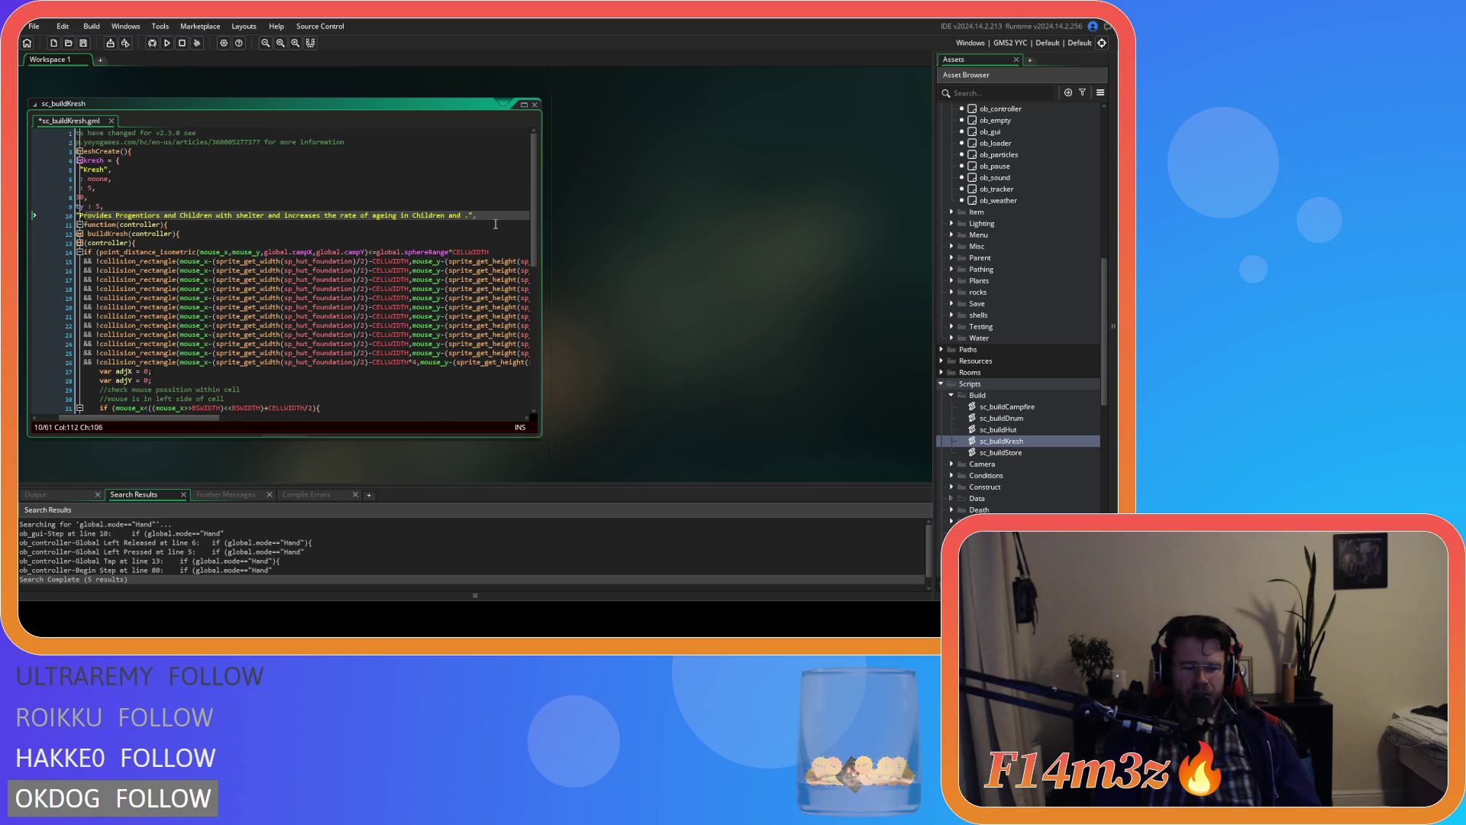
key("BackSpace")
key("BackSpace")
key("BackSpace")
type("Babies ")
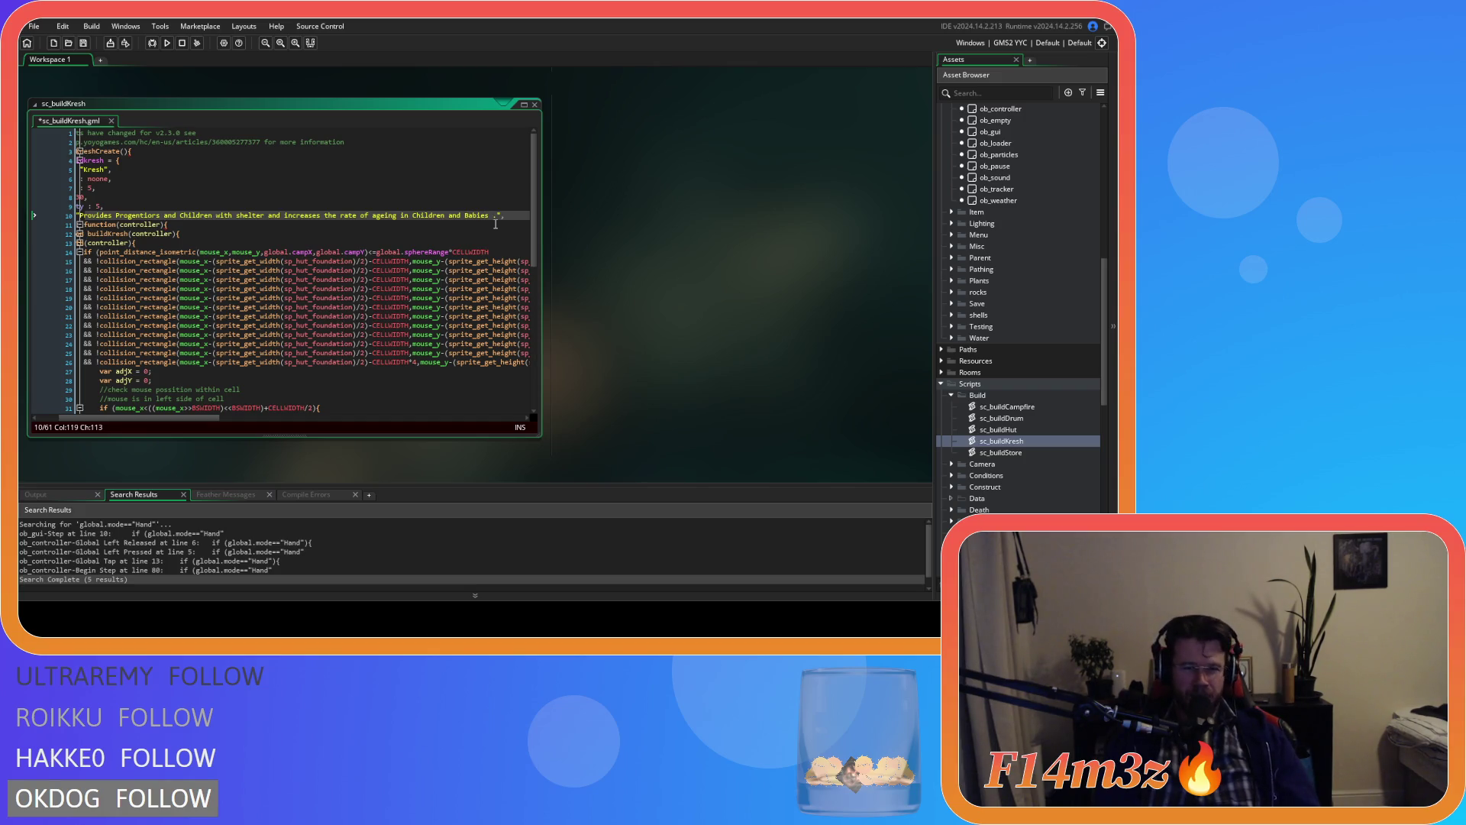
type("by 1")
type("00%")
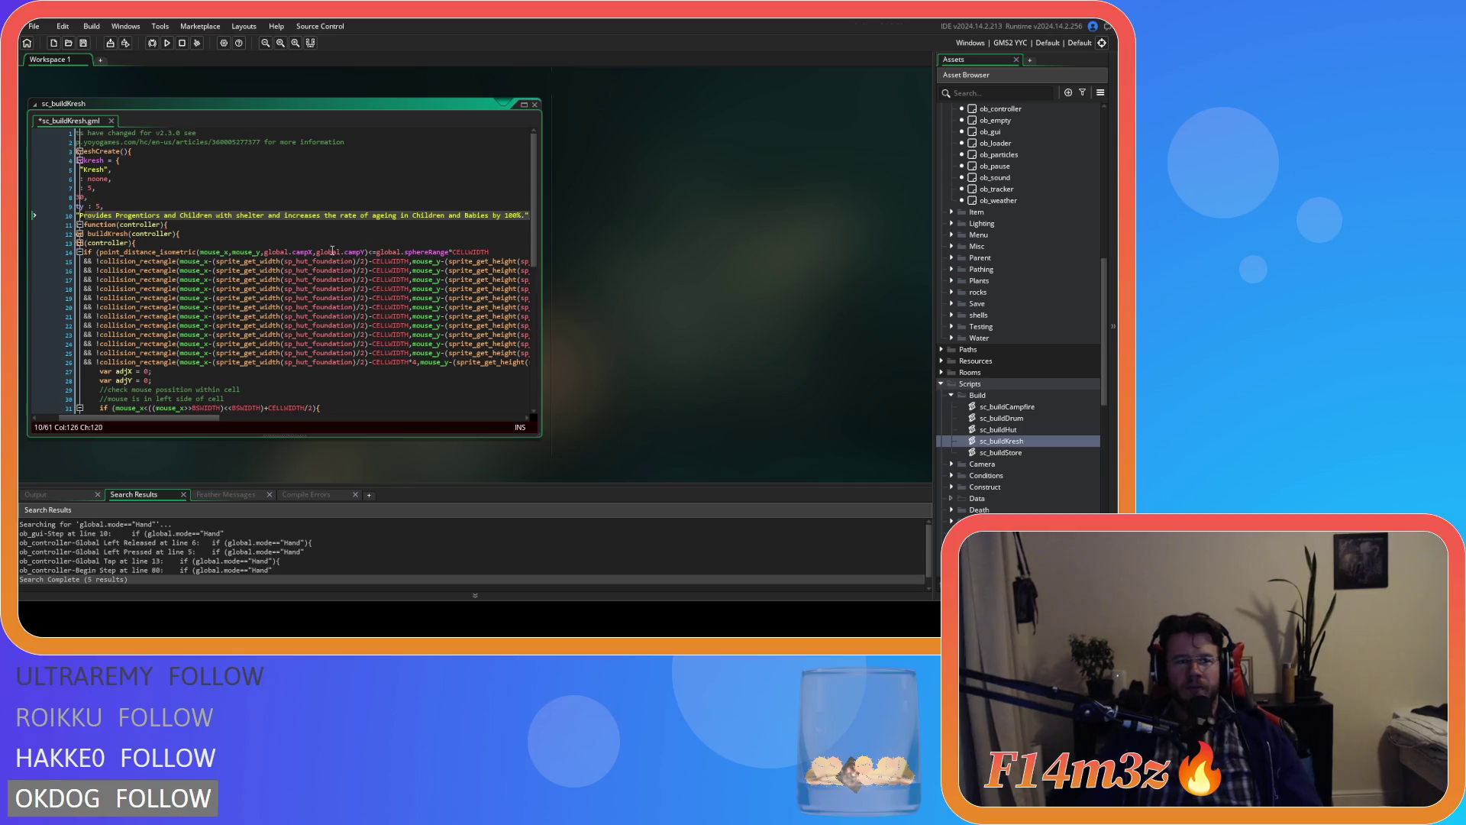
key("ctrl+s")
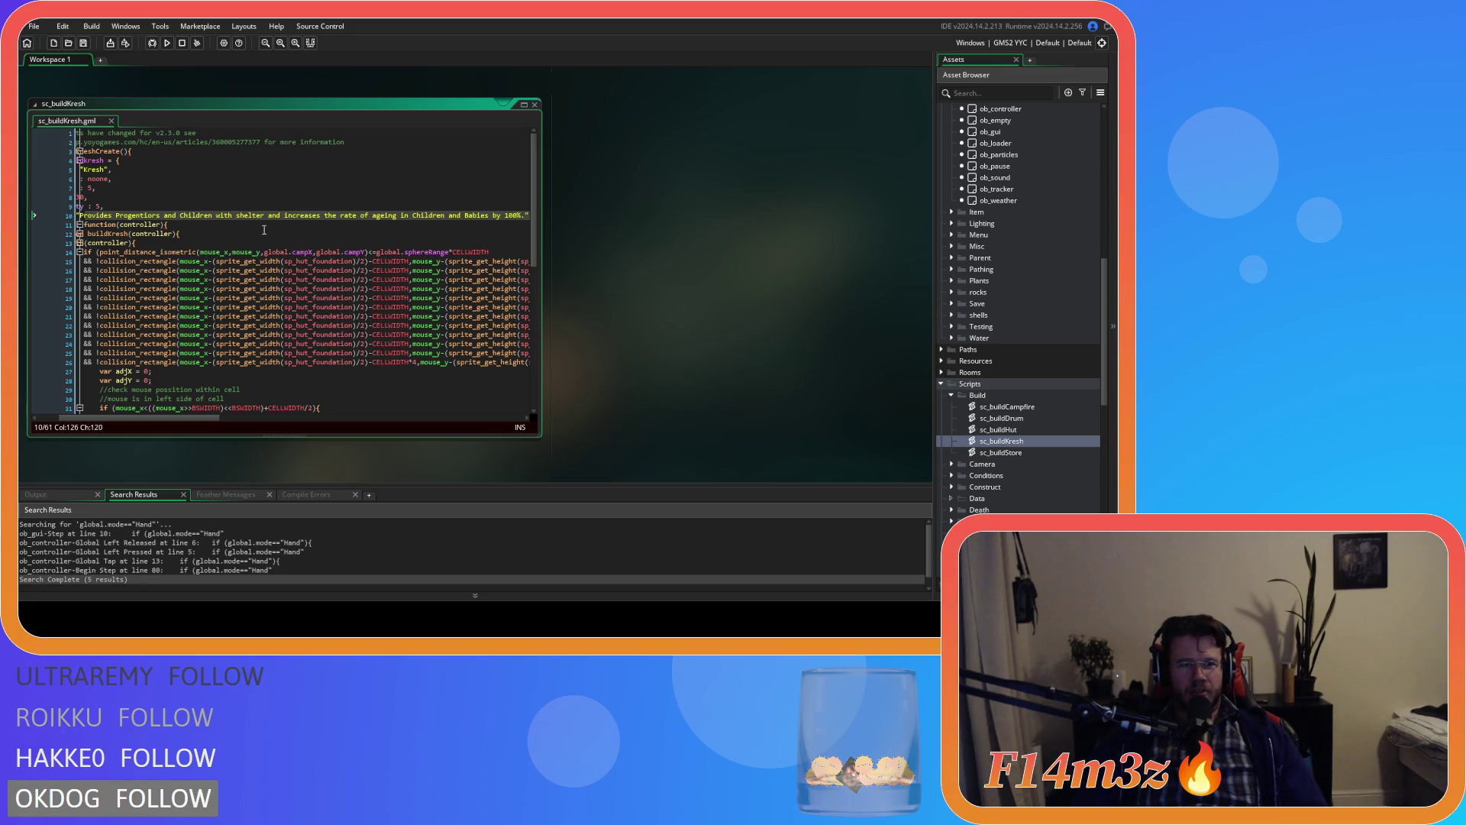
left_click(194, 227)
scroll(195, 228, "down", 4)
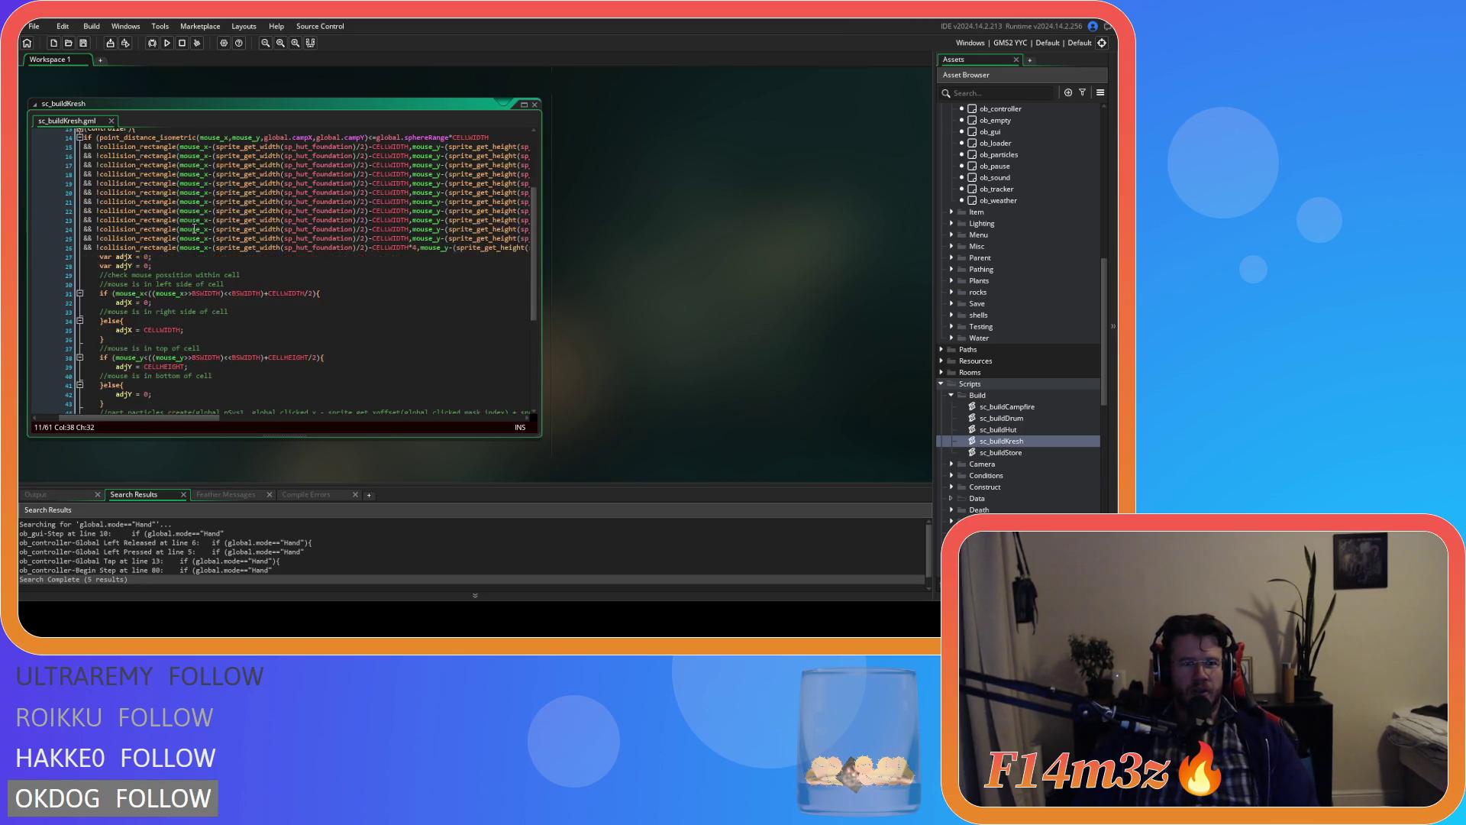
Step: Add a closing brace at the end of sc_buildKresh
scroll(165, 420, "down", 2)
scroll(165, 420, "left", 2)
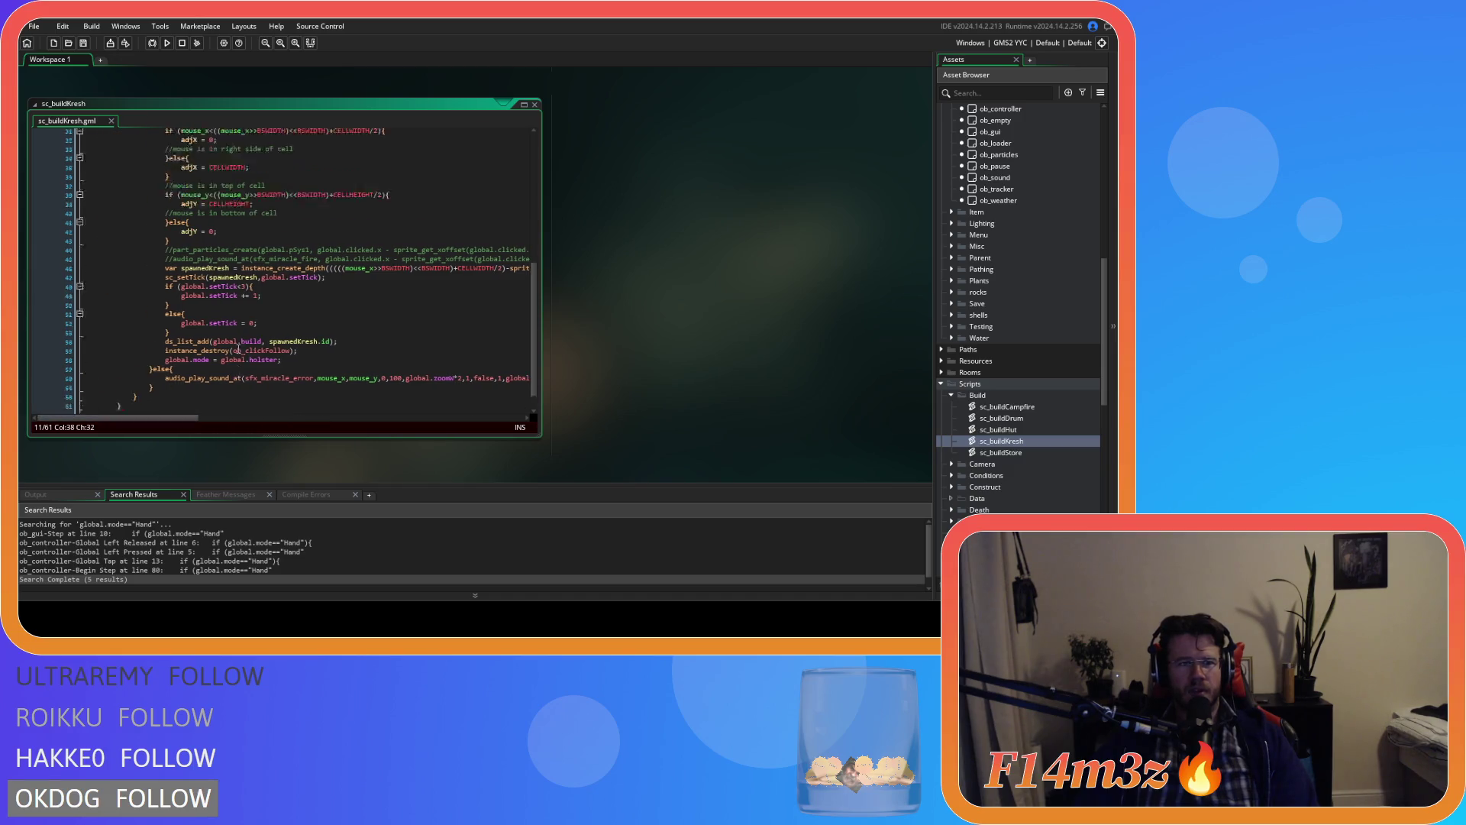
scroll(165, 359, "up", 6)
scroll(165, 359, "down", 10)
left_click(130, 383)
key("Return")
type("}")
key("BackSpace")
scroll(153, 378, "up", 10)
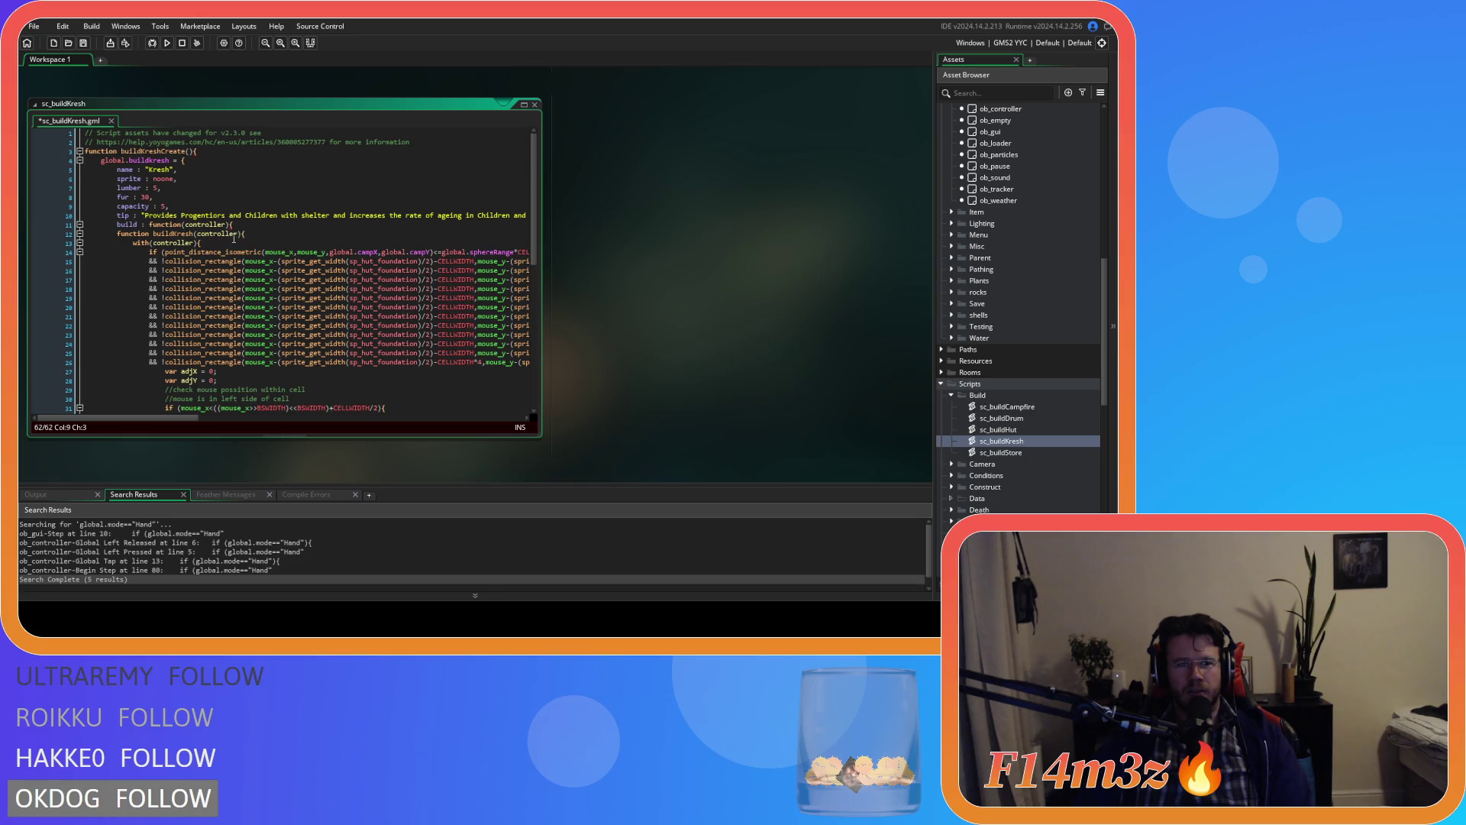
mouse_move(162, 421)
left_mouse_down()
mouse_move(295, 421)
mouse_move(162, 421)
left_mouse_up()
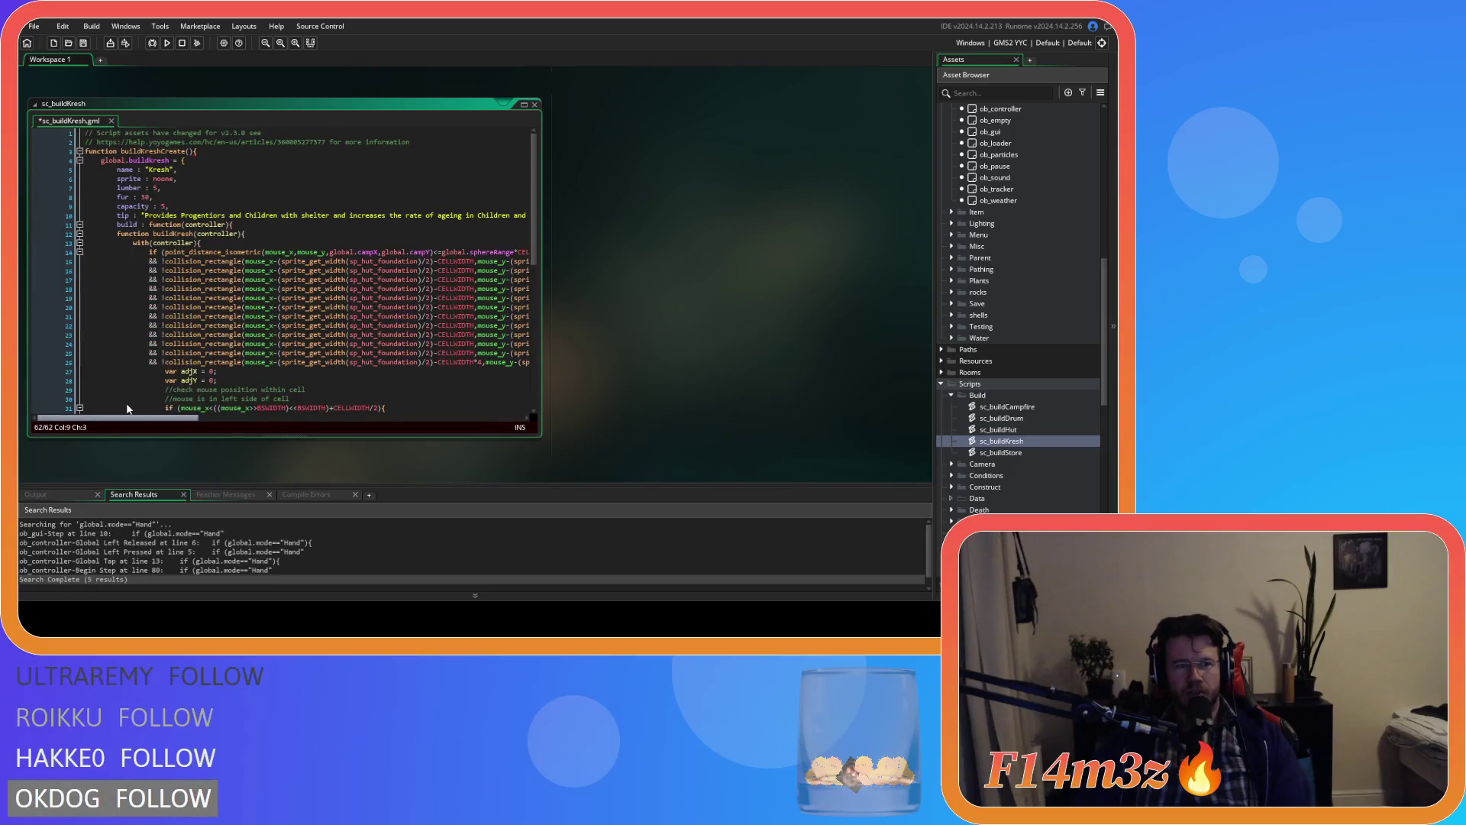
scroll(167, 331, "down", 10)
type("}")
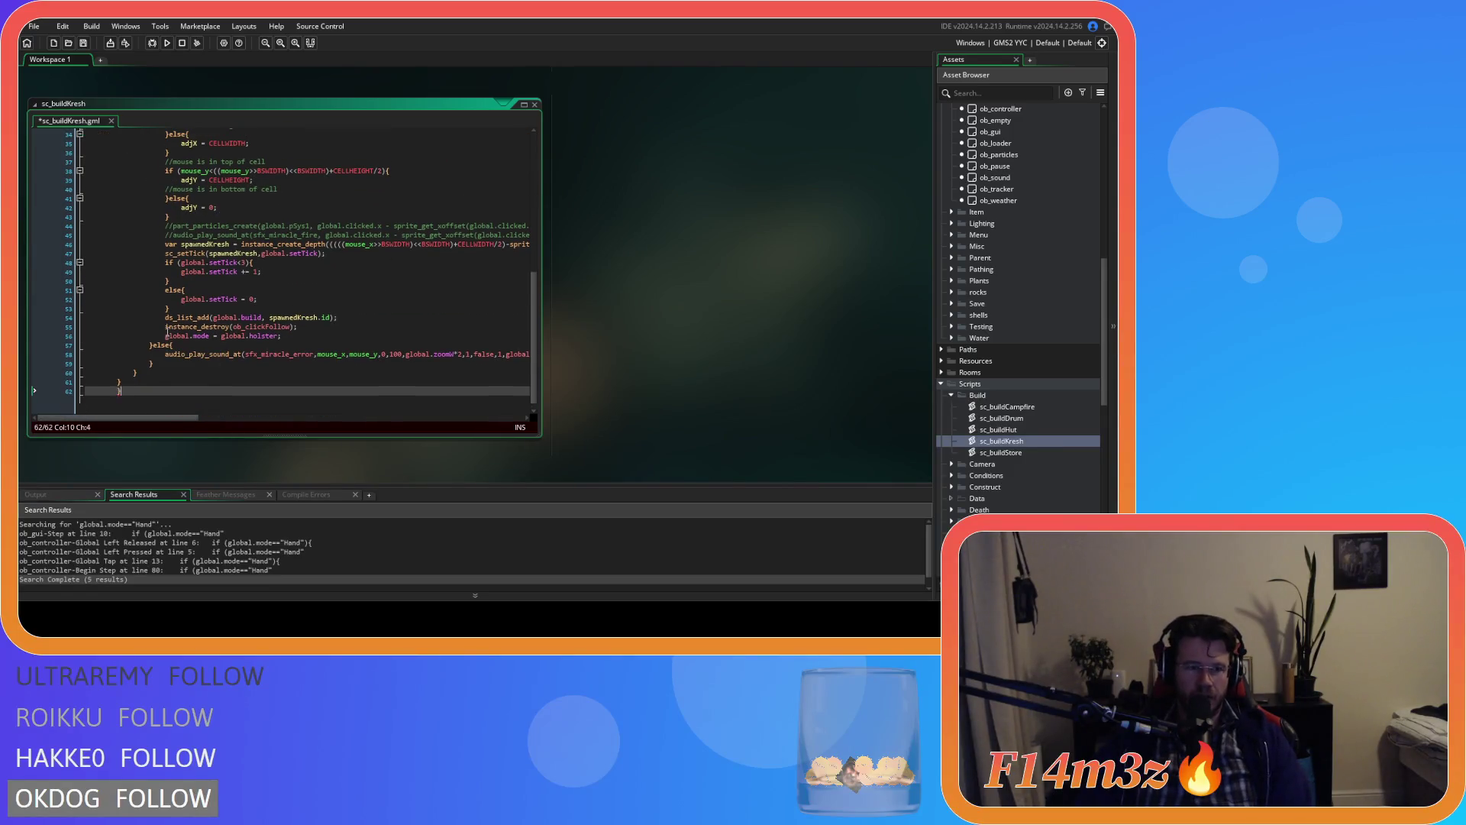
scroll(161, 348, "up", 10)
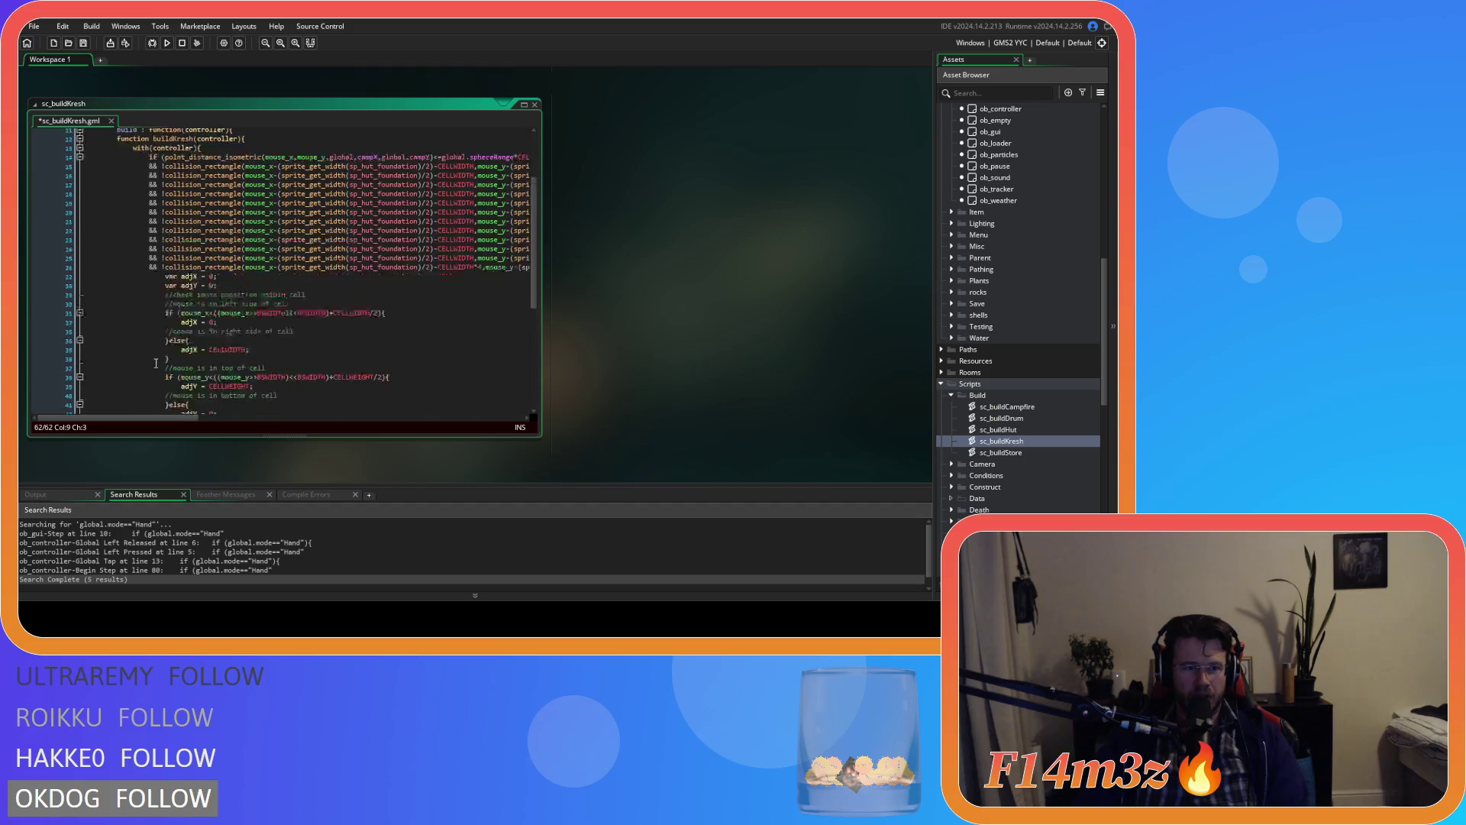
scroll(222, 263, "down", 10)
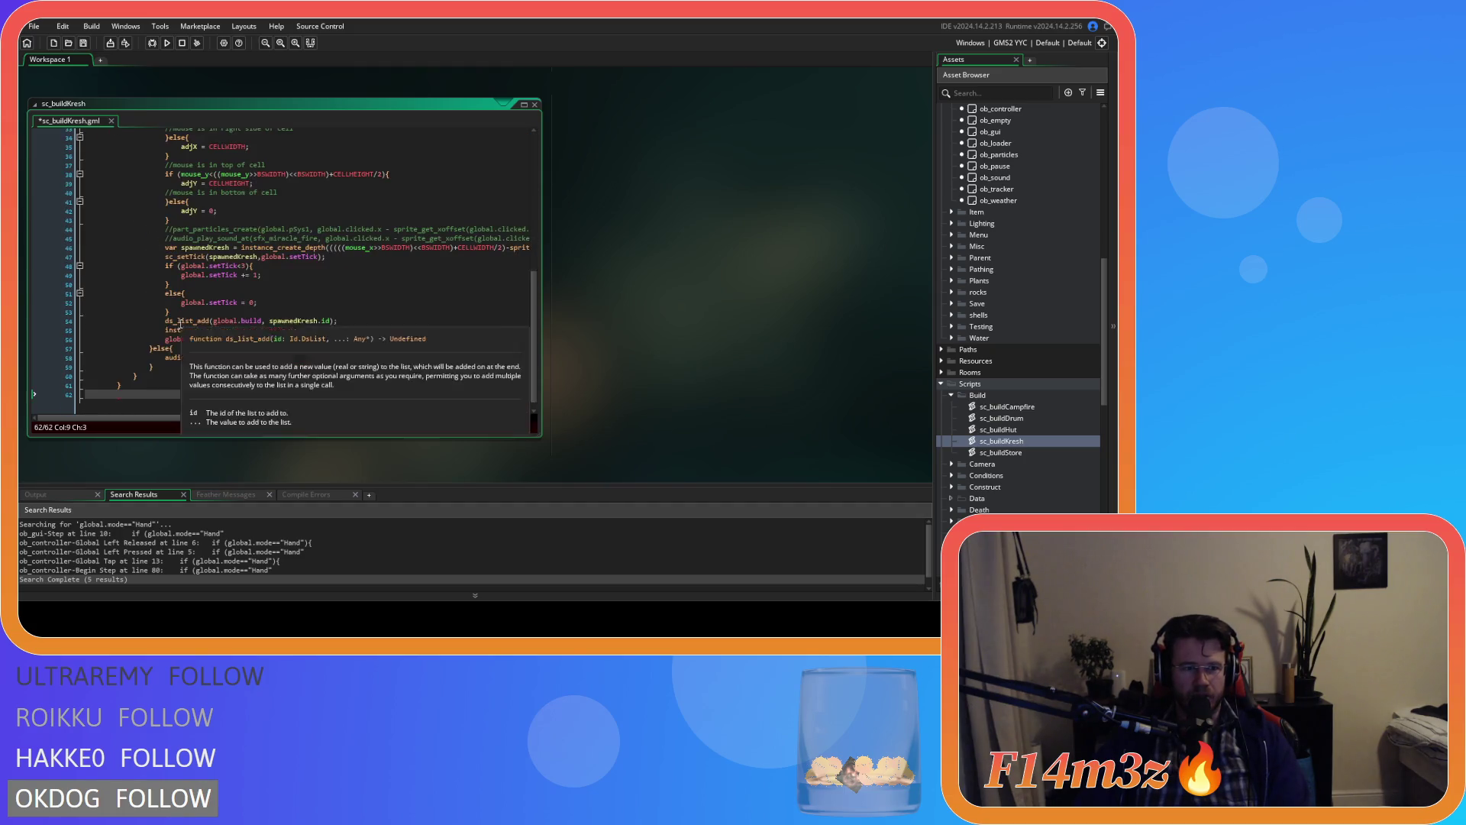
Step: Indent the build code one level, add the final closing brace, and save sc_buildKresh
left_click(137, 388)
mouse_move(137, 388)
left_mouse_down()
mouse_move(62, 292)
mouse_move(73, 153)
mouse_move(84, 252)
mouse_move(76, 222)
left_mouse_up()
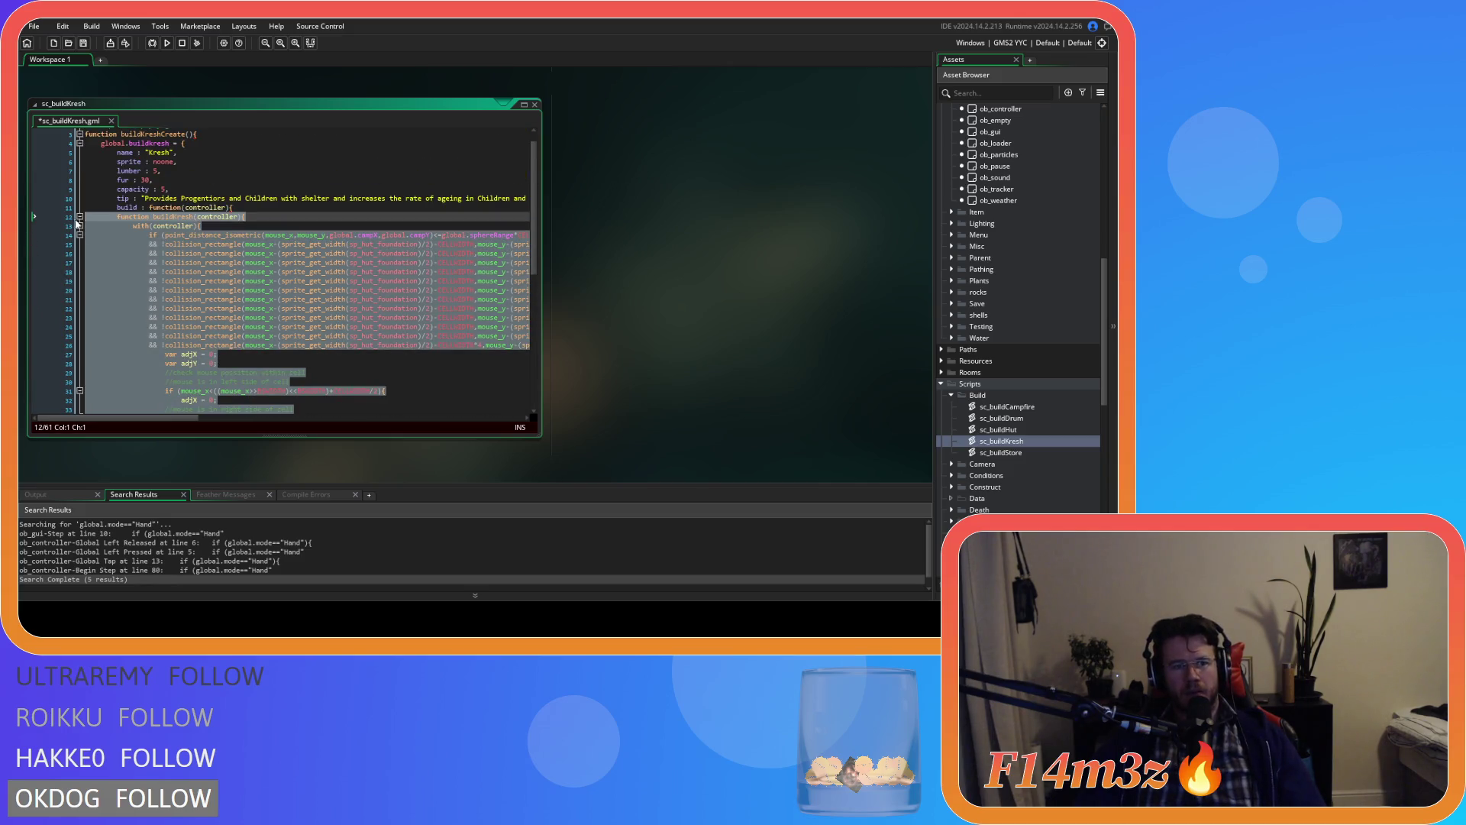
key("Tab")
scroll(229, 305, "down", 5)
left_click(163, 402)
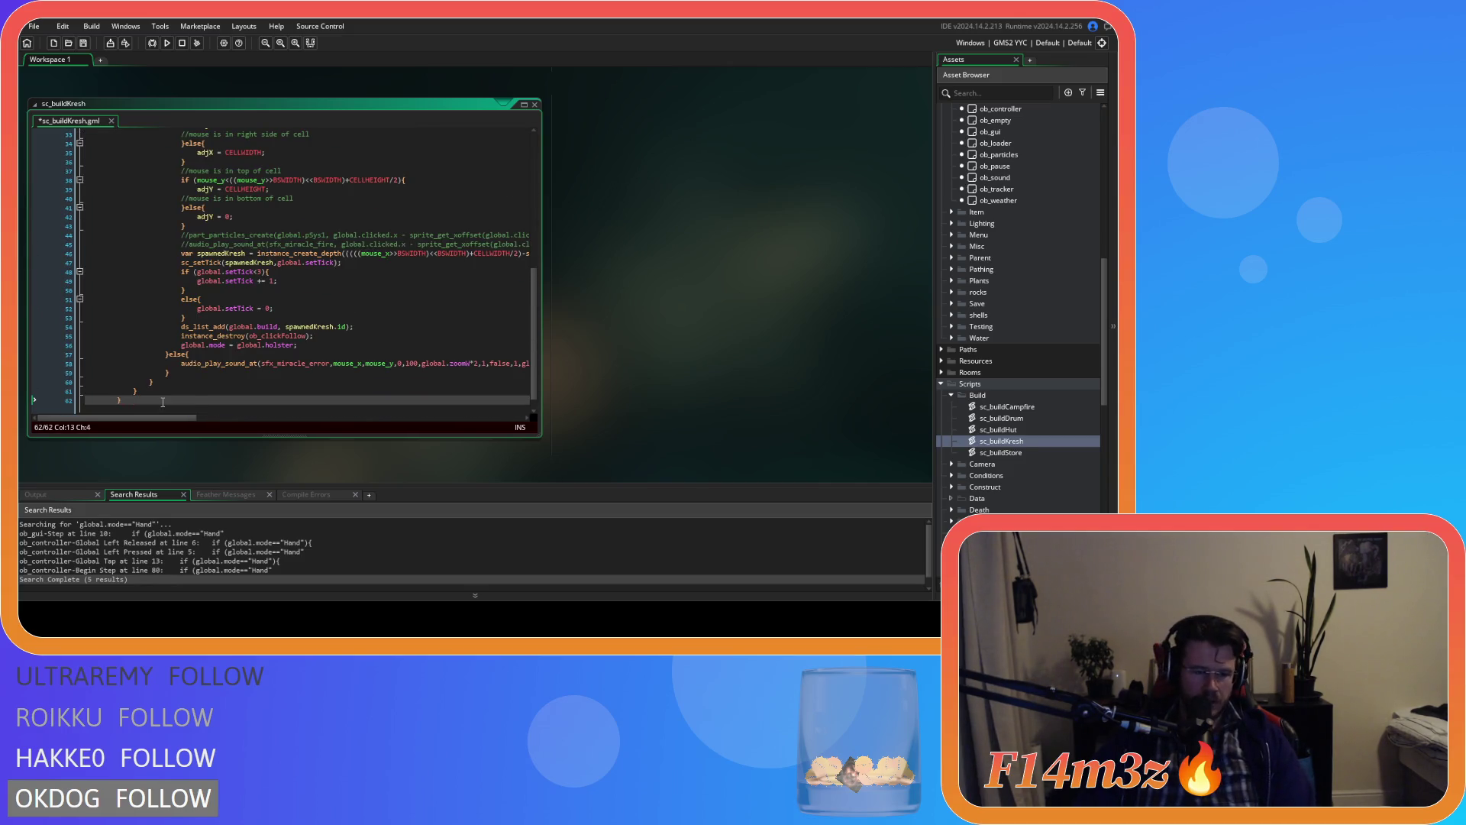
type("}")
key("Return")
scroll(163, 402, "up", 10)
key("Return")
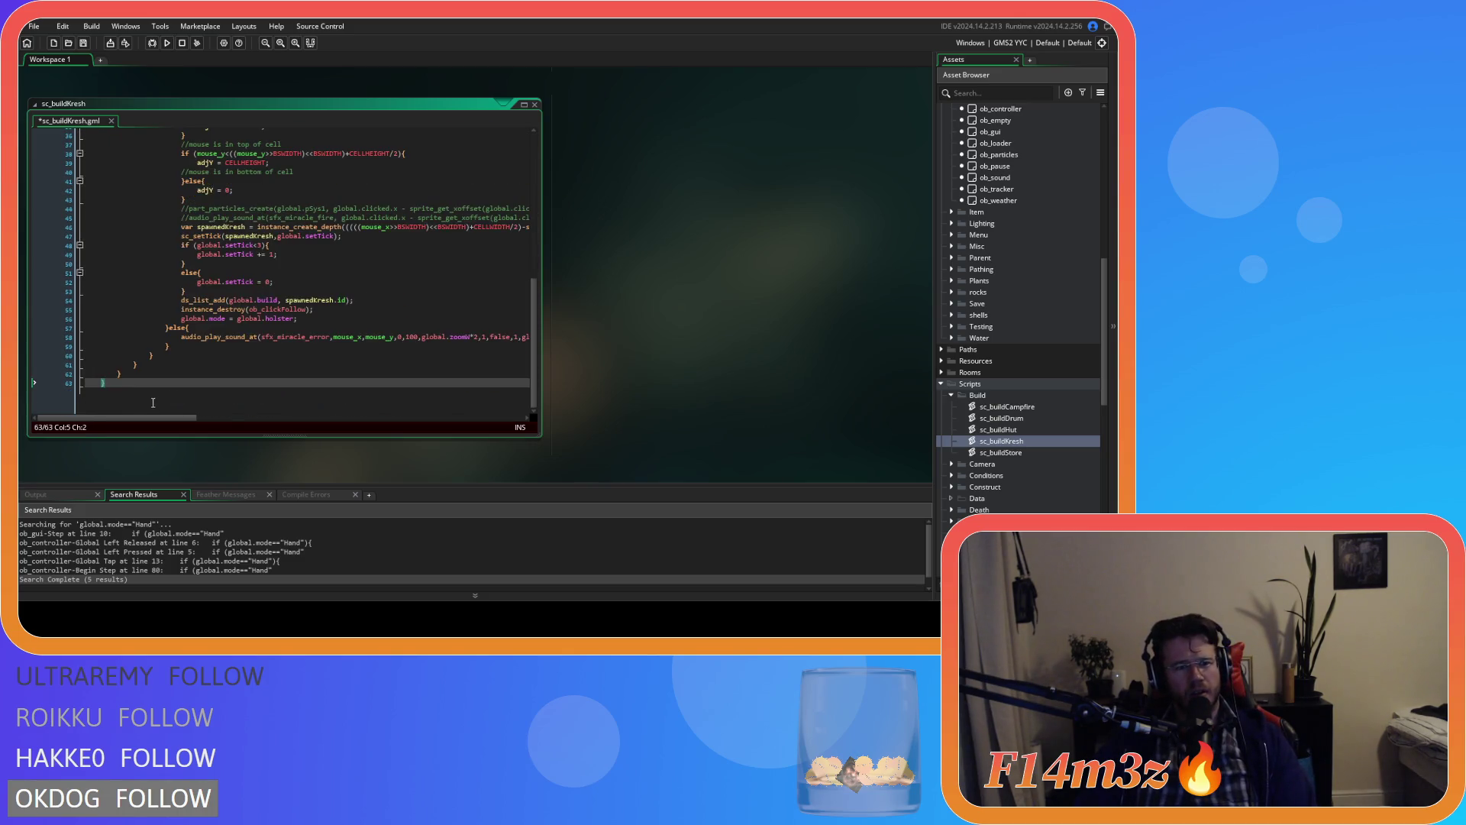
key("ctrl+s")
scroll(243, 363, "up", 11)
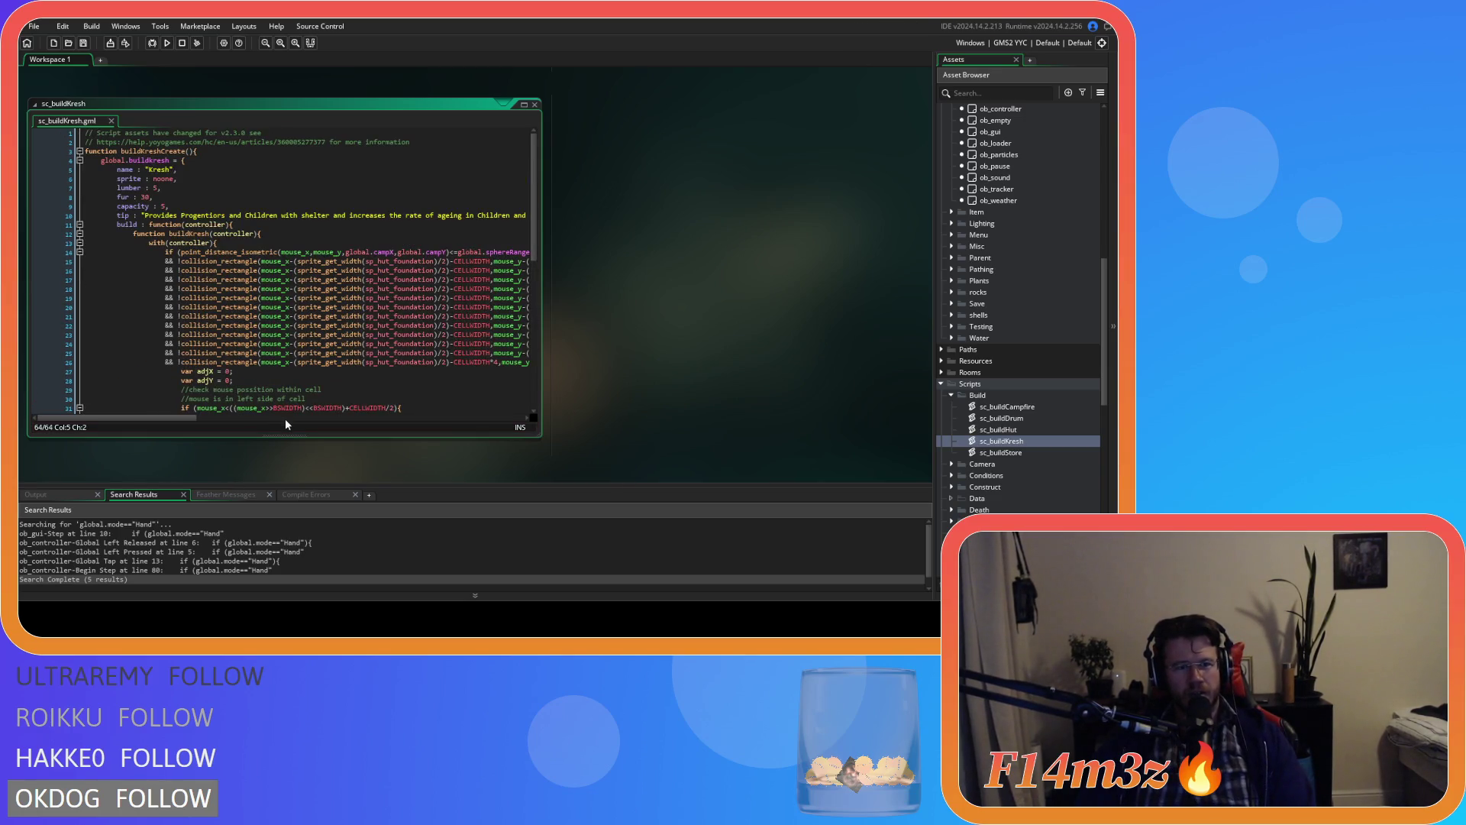
mouse_move(177, 418)
left_mouse_down()
mouse_move(265, 419)
mouse_move(127, 414)
left_mouse_up()
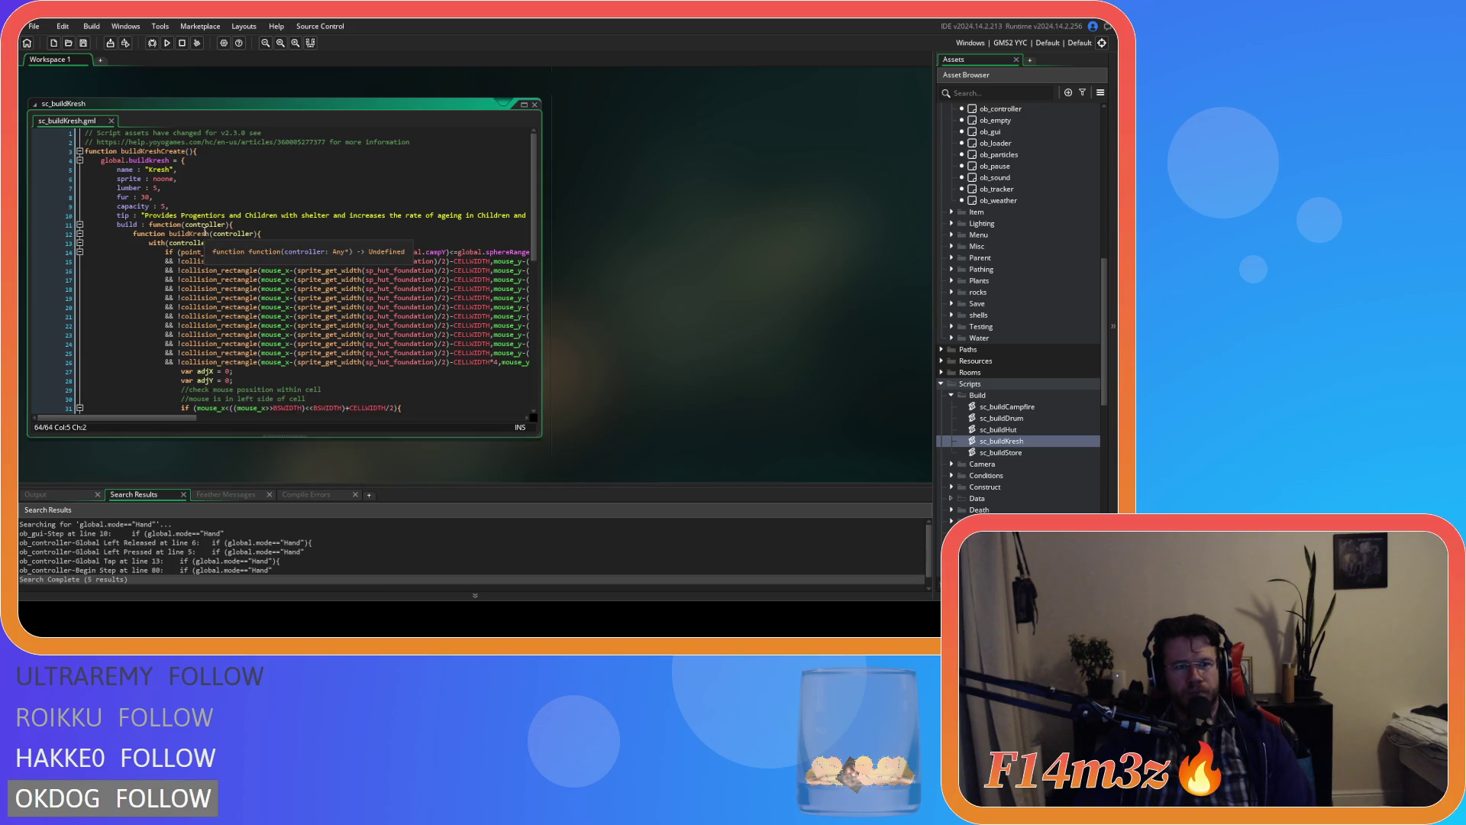
Step: Replace the surplus closing lines at the end of sc_buildKresh with a single brace
left_click_drag(210, 422, 227, 431)
scroll(227, 430, "left", 5)
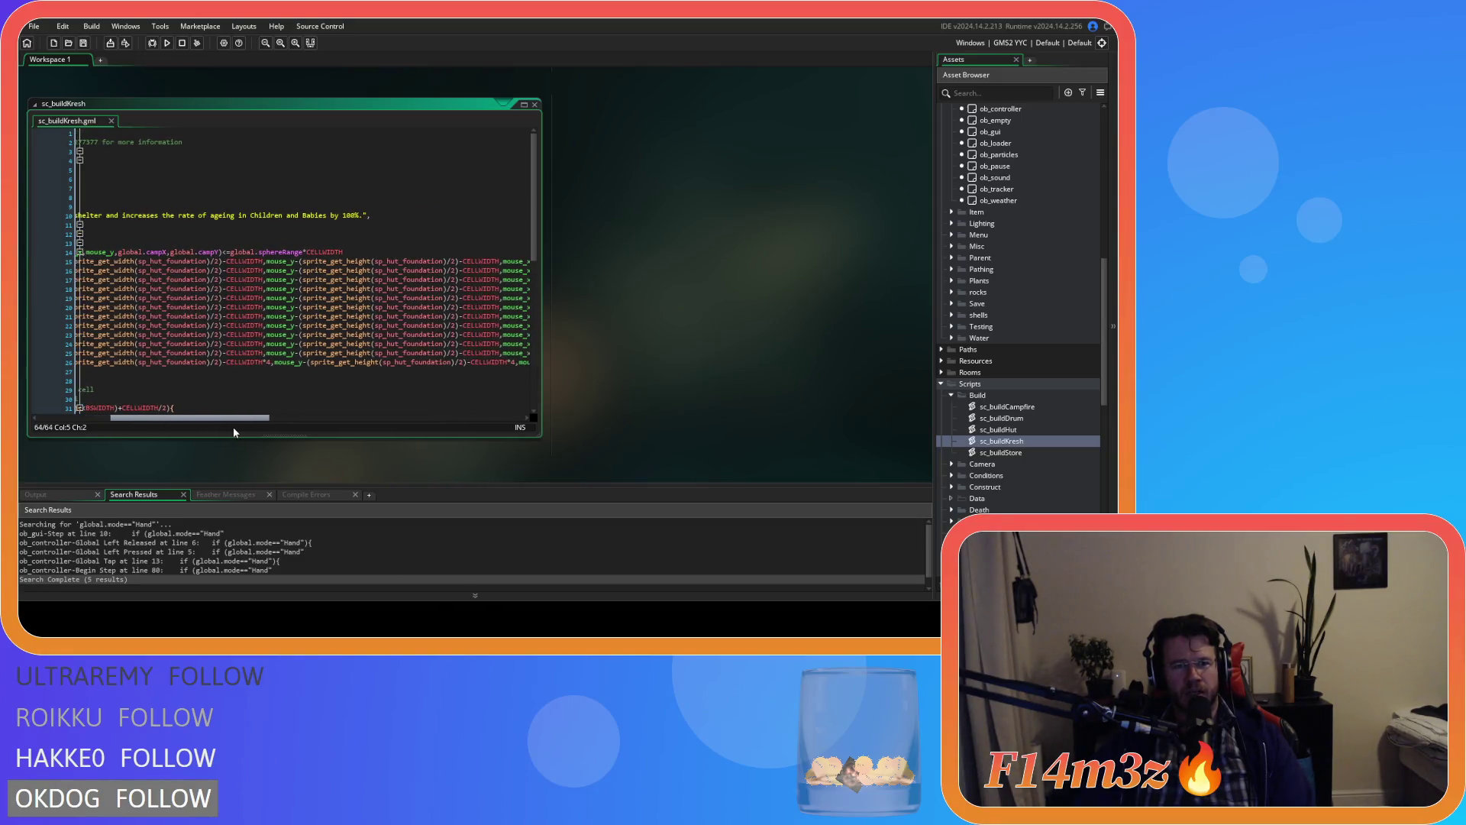
left_click(355, 271)
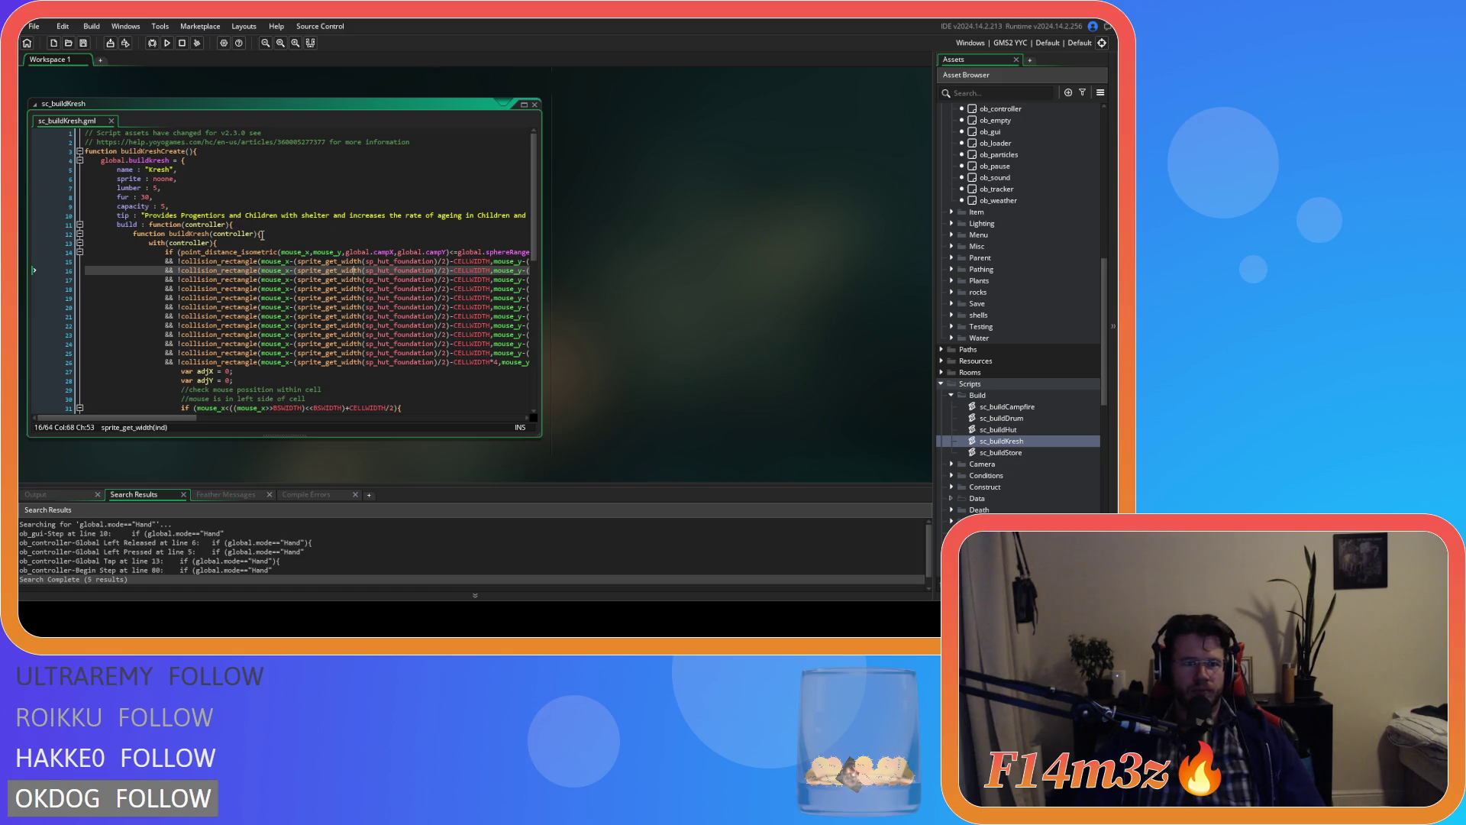
left_click(285, 233)
left_click_drag(285, 234, 235, 226)
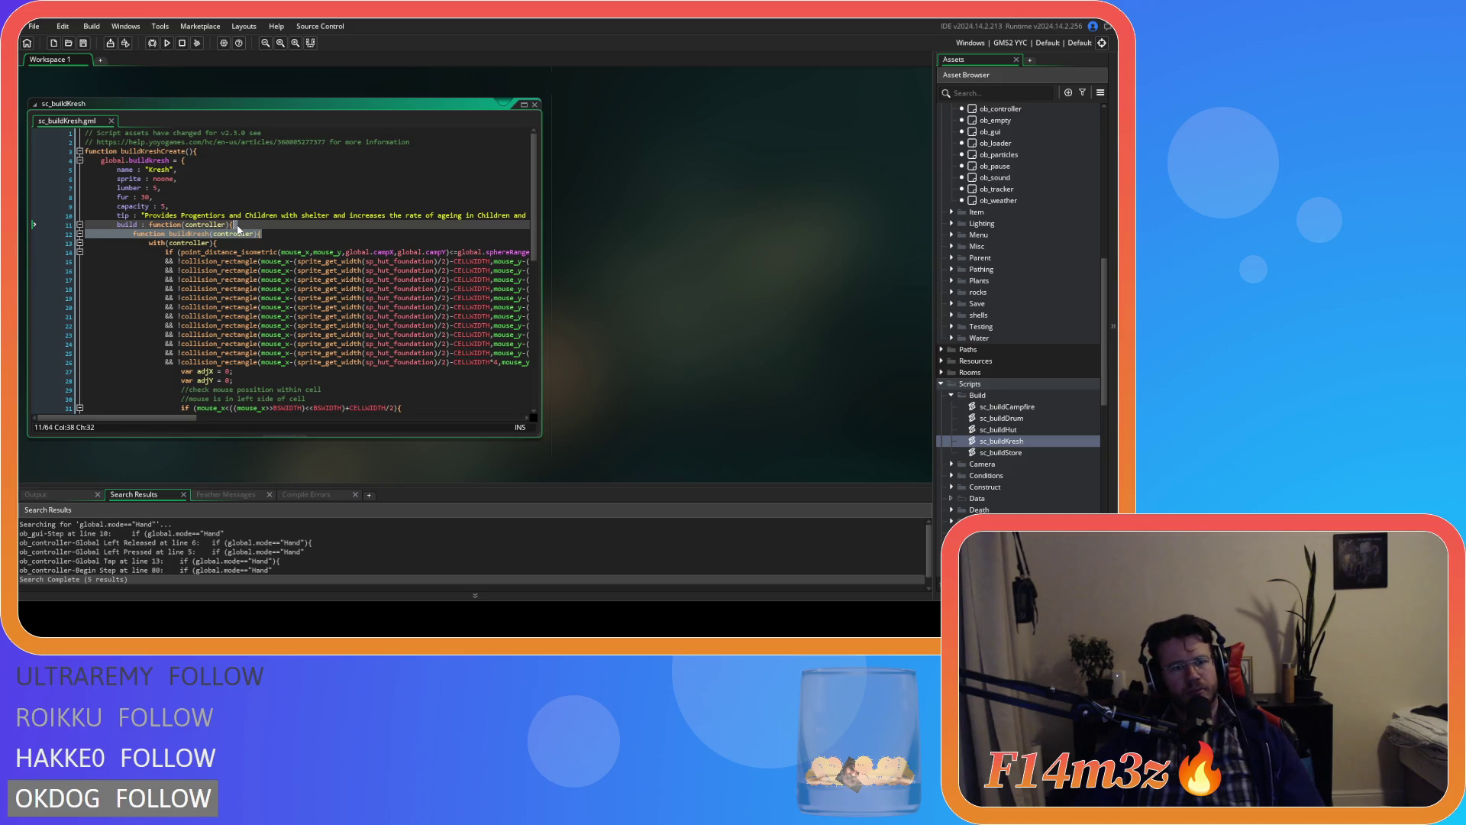
left_click(180, 261)
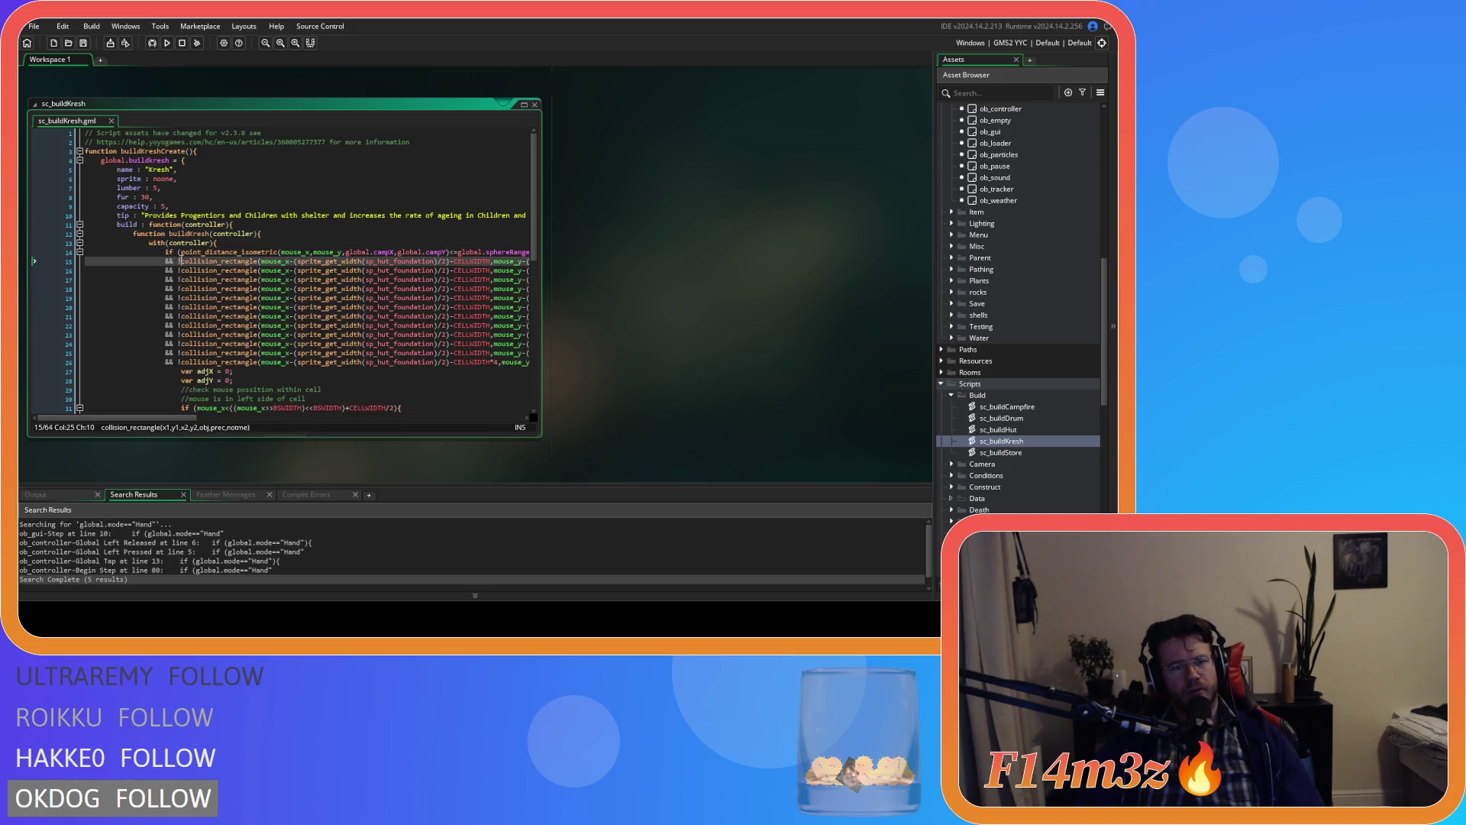
left_click(172, 224)
left_click(260, 227)
left_click(293, 234)
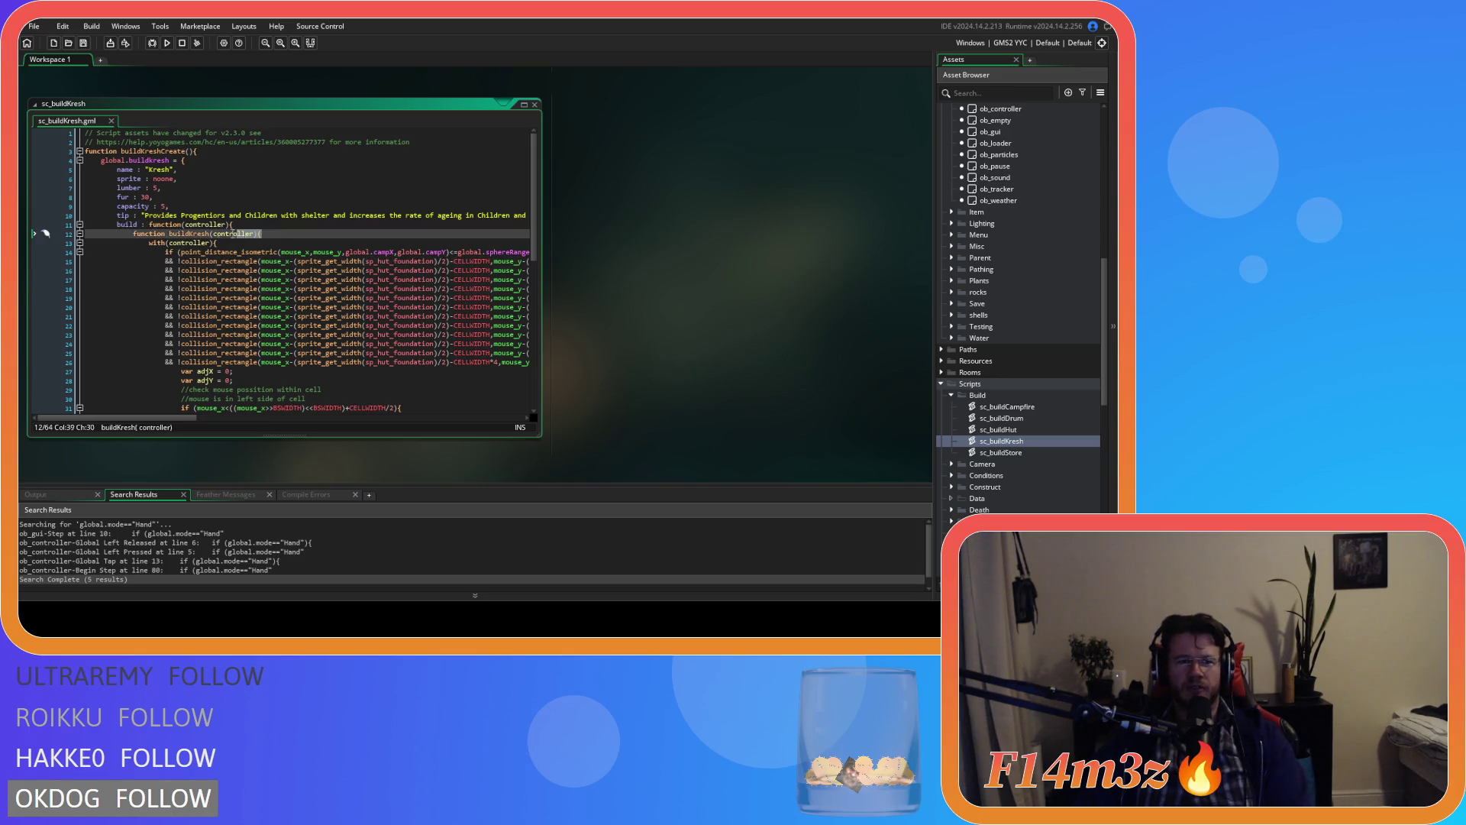
scroll(294, 236, "down", 10)
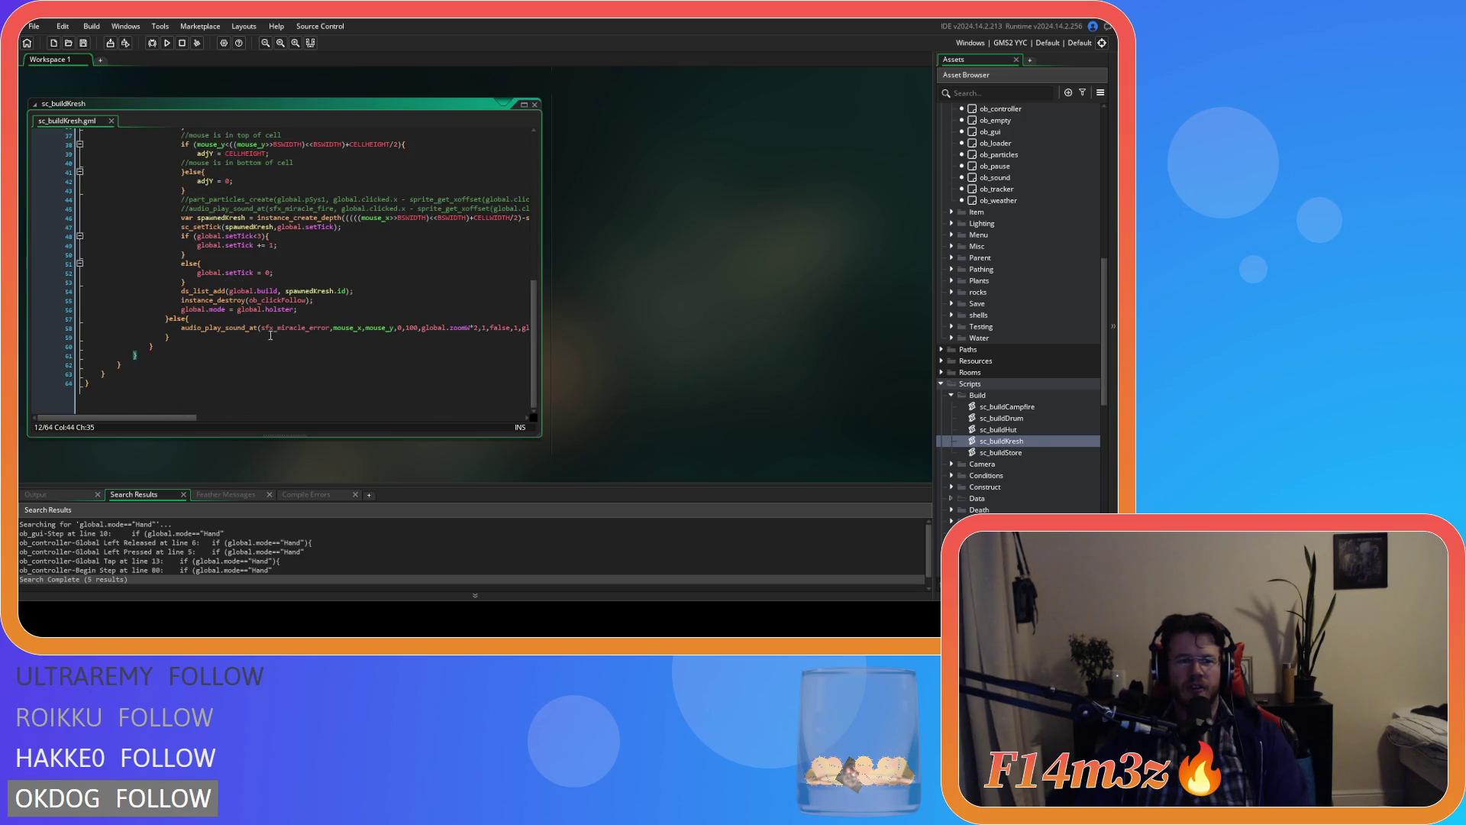
left_click(64, 356)
key("BackSpace")
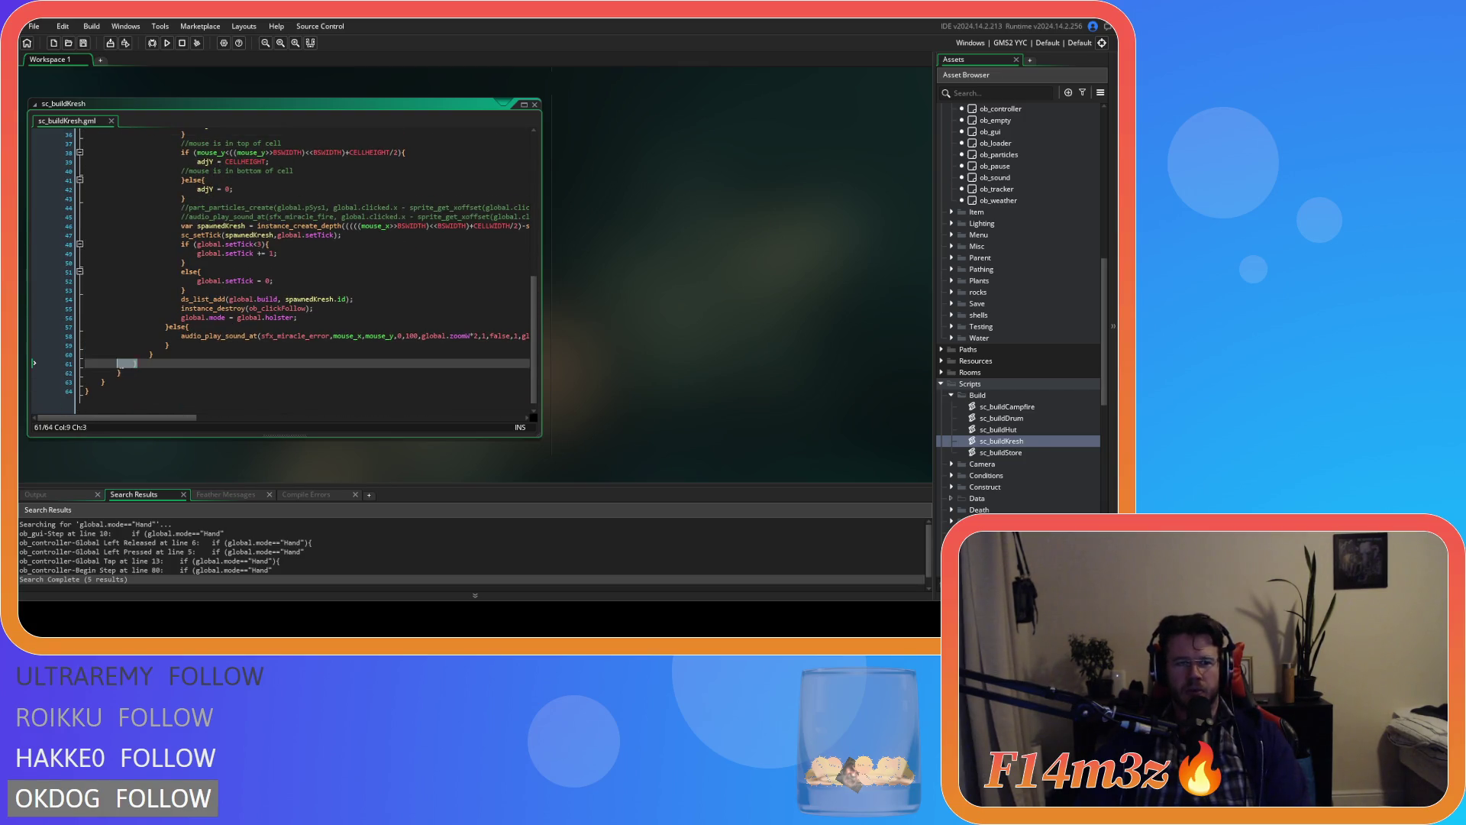
type("}")
Step: Un-indent the build code, delete the inner buildKresh function line, and save
mouse_move(177, 364)
left_mouse_down()
mouse_move(49, 284)
mouse_move(49, 221)
left_mouse_up()
scroll(49, 284, "up", 10)
key("shift+Tab")
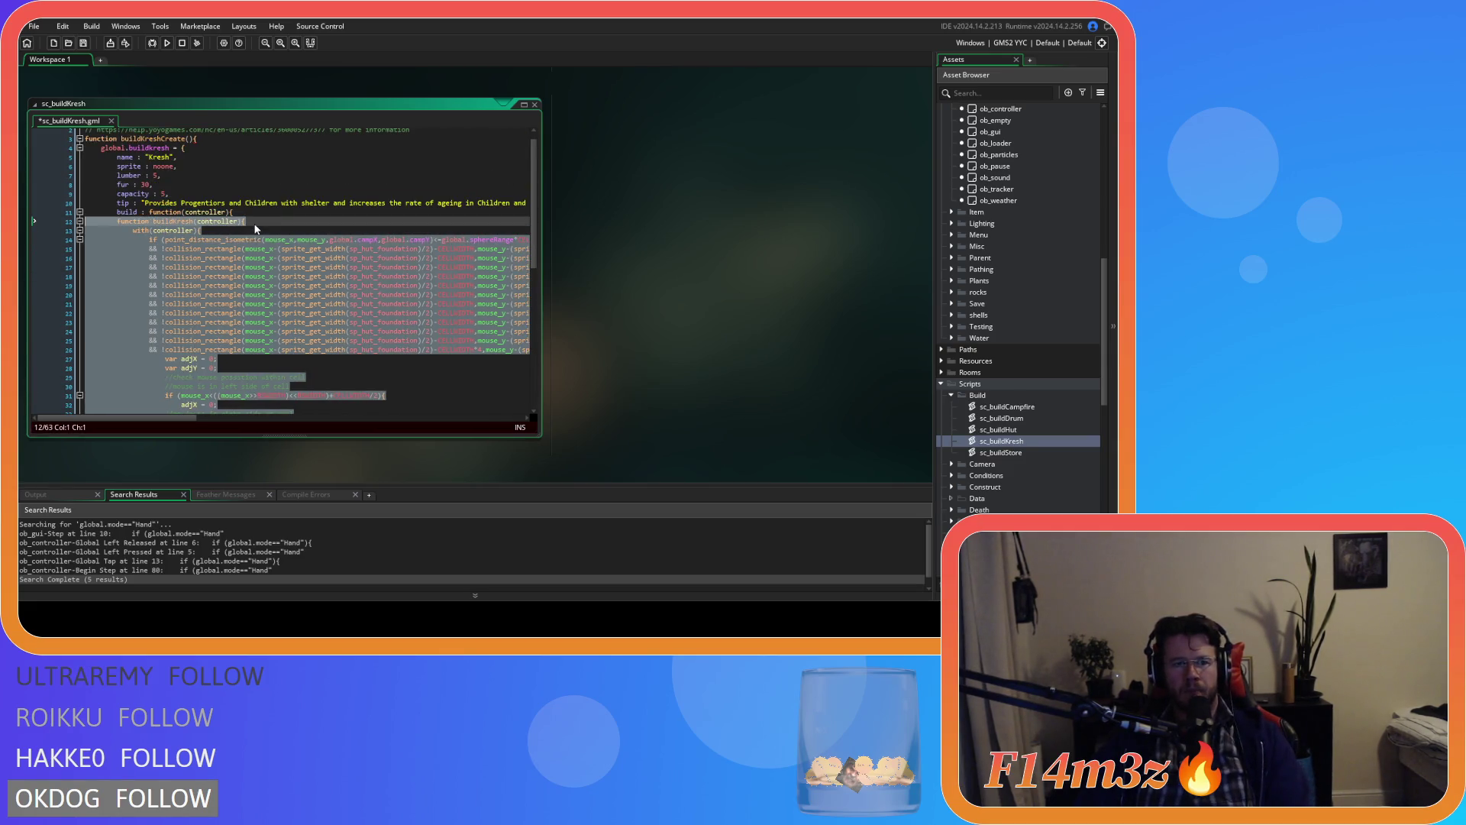
left_click(58, 221)
key("Delete")
left_click(297, 248)
key("ctrl+s")
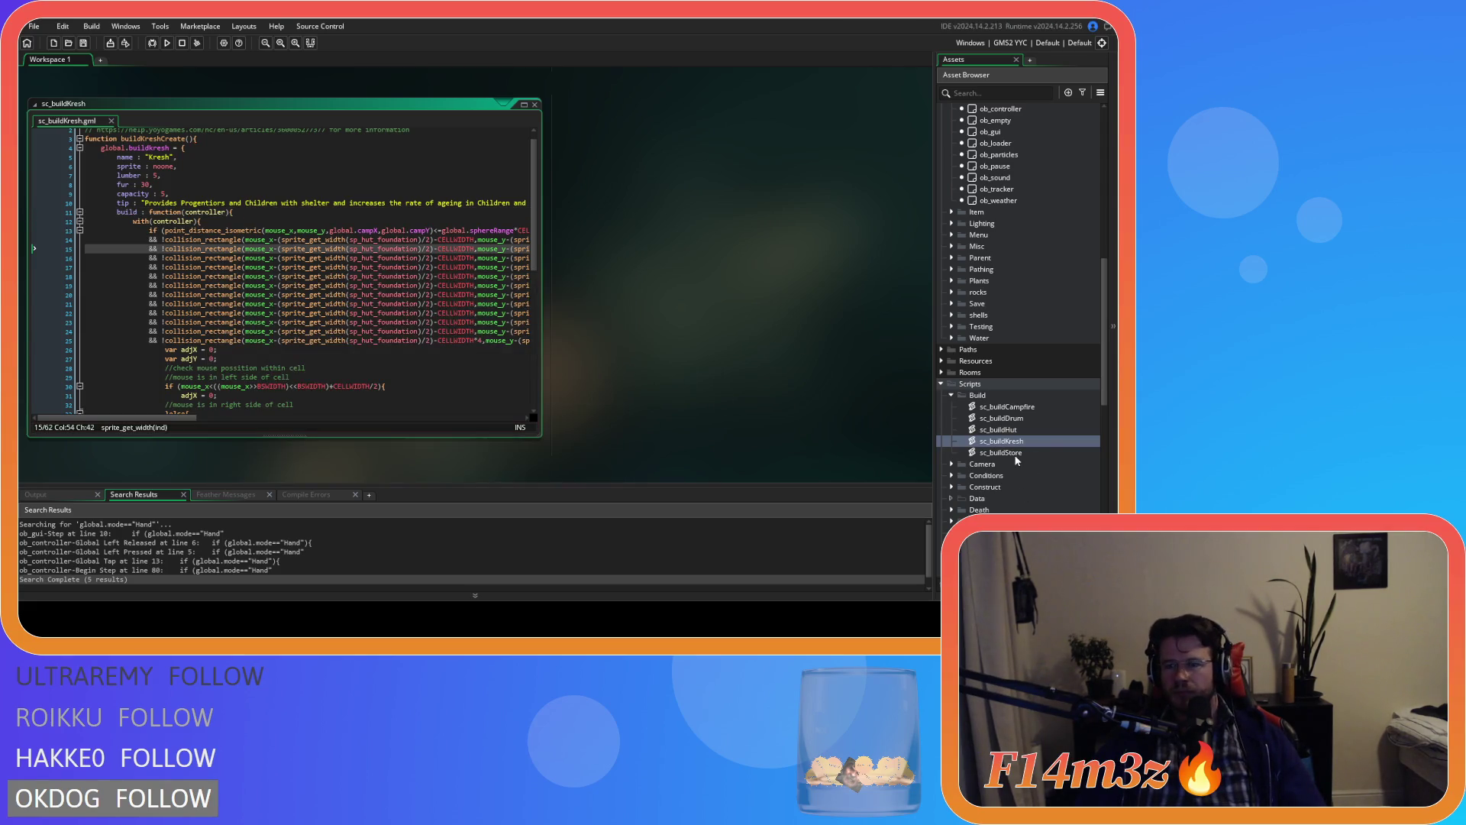
scroll(309, 250, "up", 1)
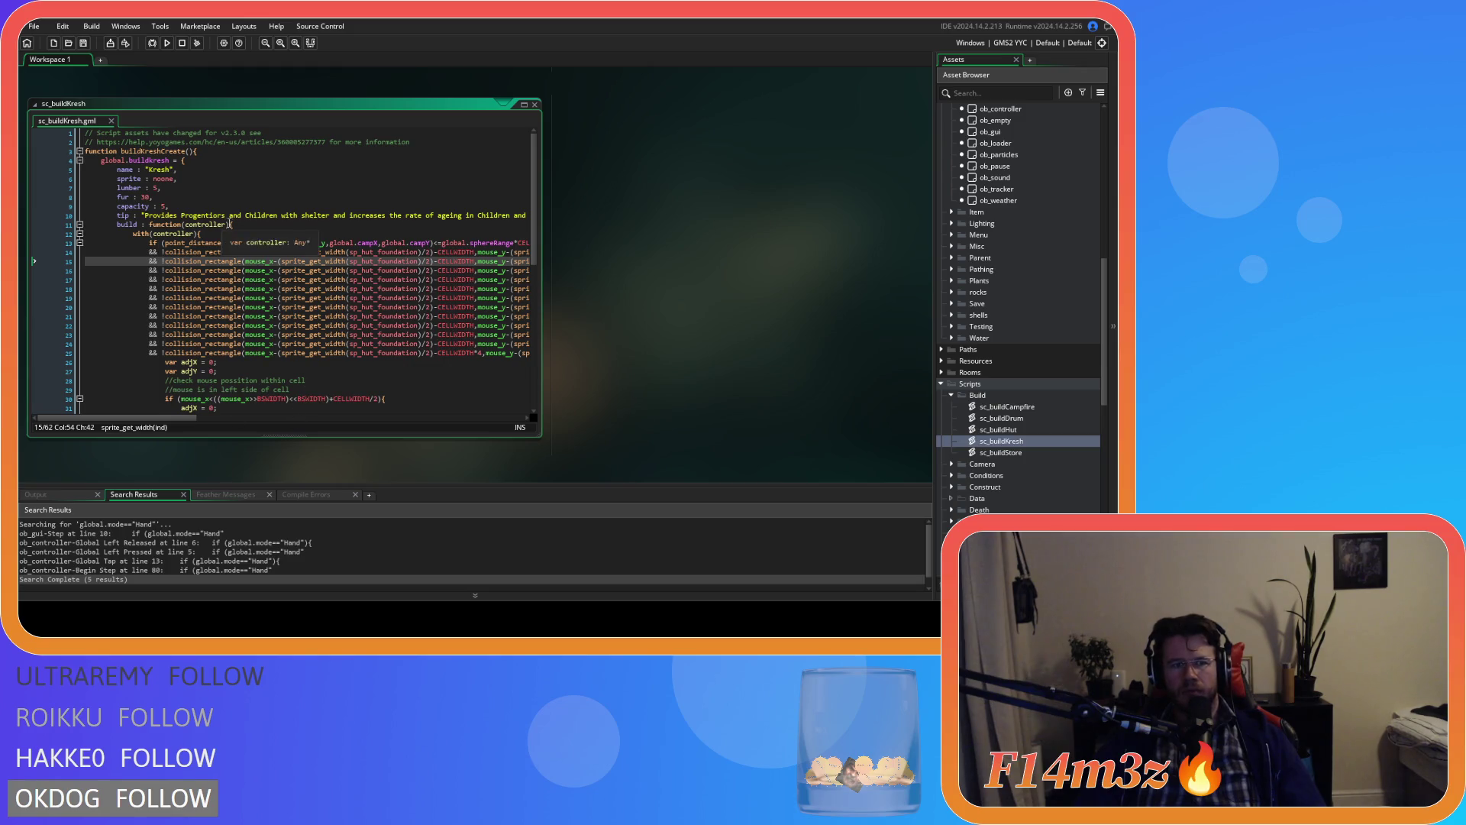
mouse_move(233, 225)
left_mouse_down()
mouse_move(115, 223)
mouse_move(23, 151)
left_mouse_up()
key("ctrl+c")
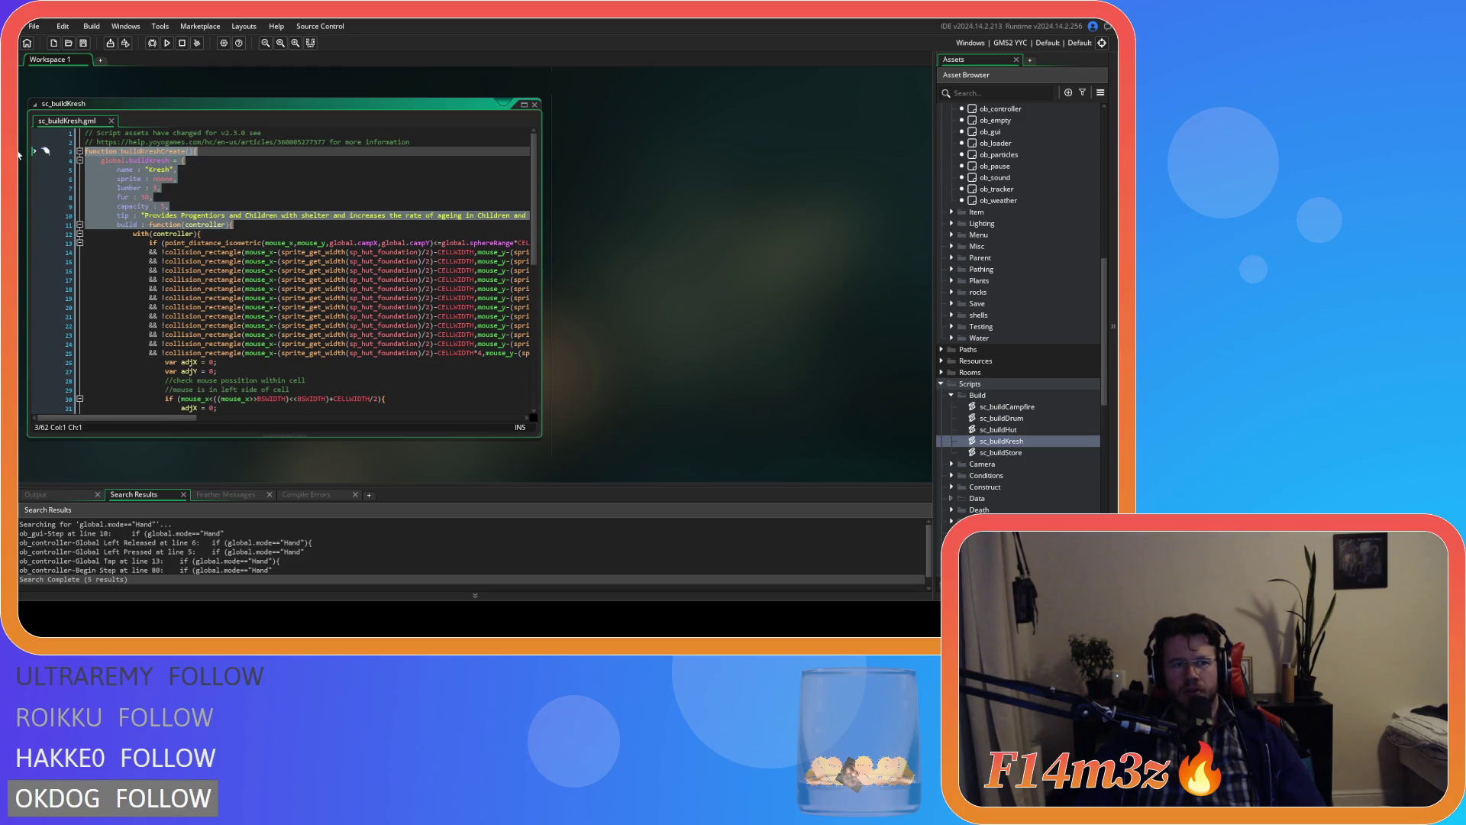
Step: Open sc_buildStore, paste the copied struct header over line 3, and indent the build code beneath it
double_click(1002, 452)
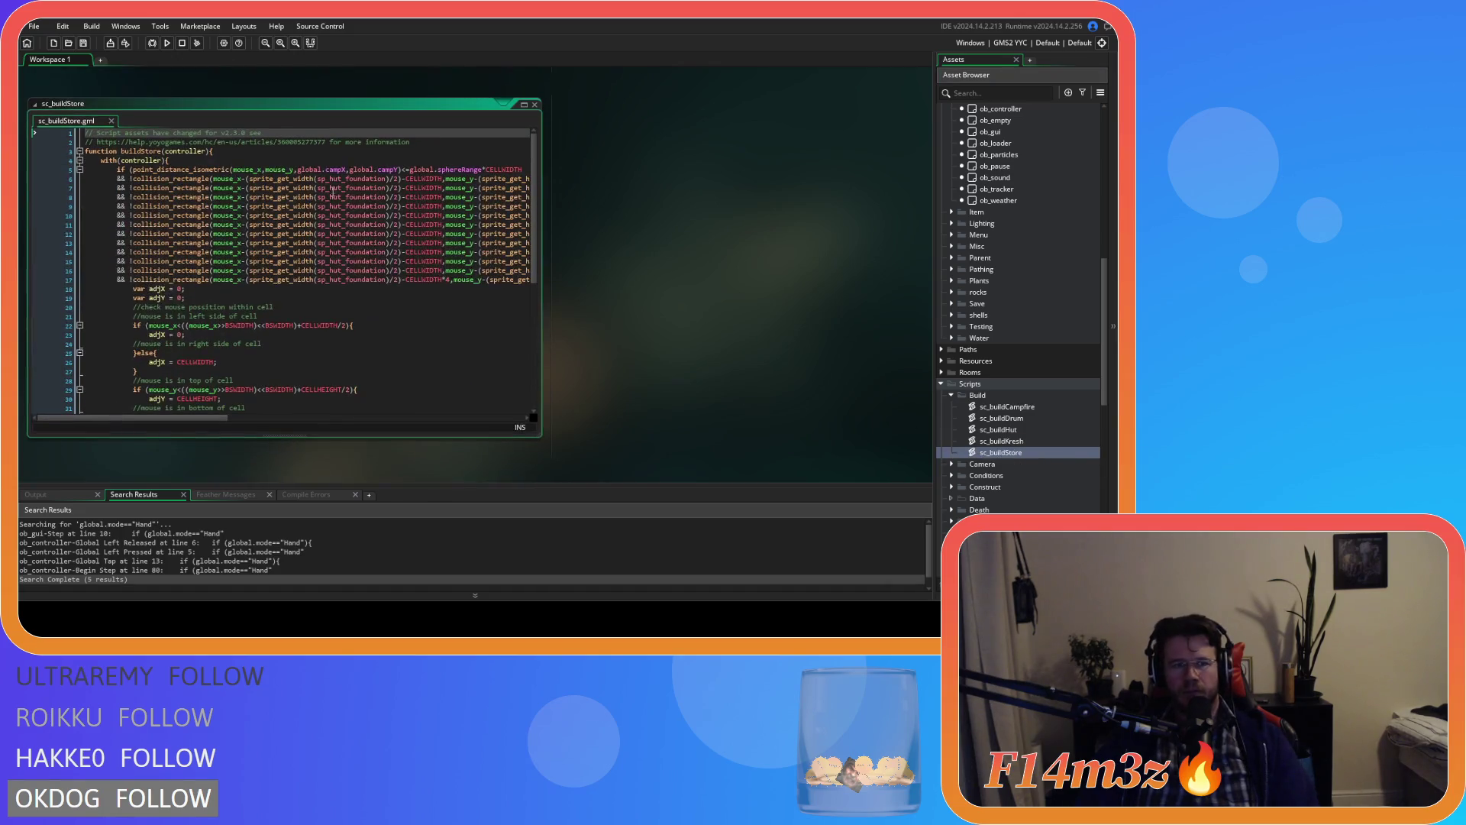
left_click(229, 151)
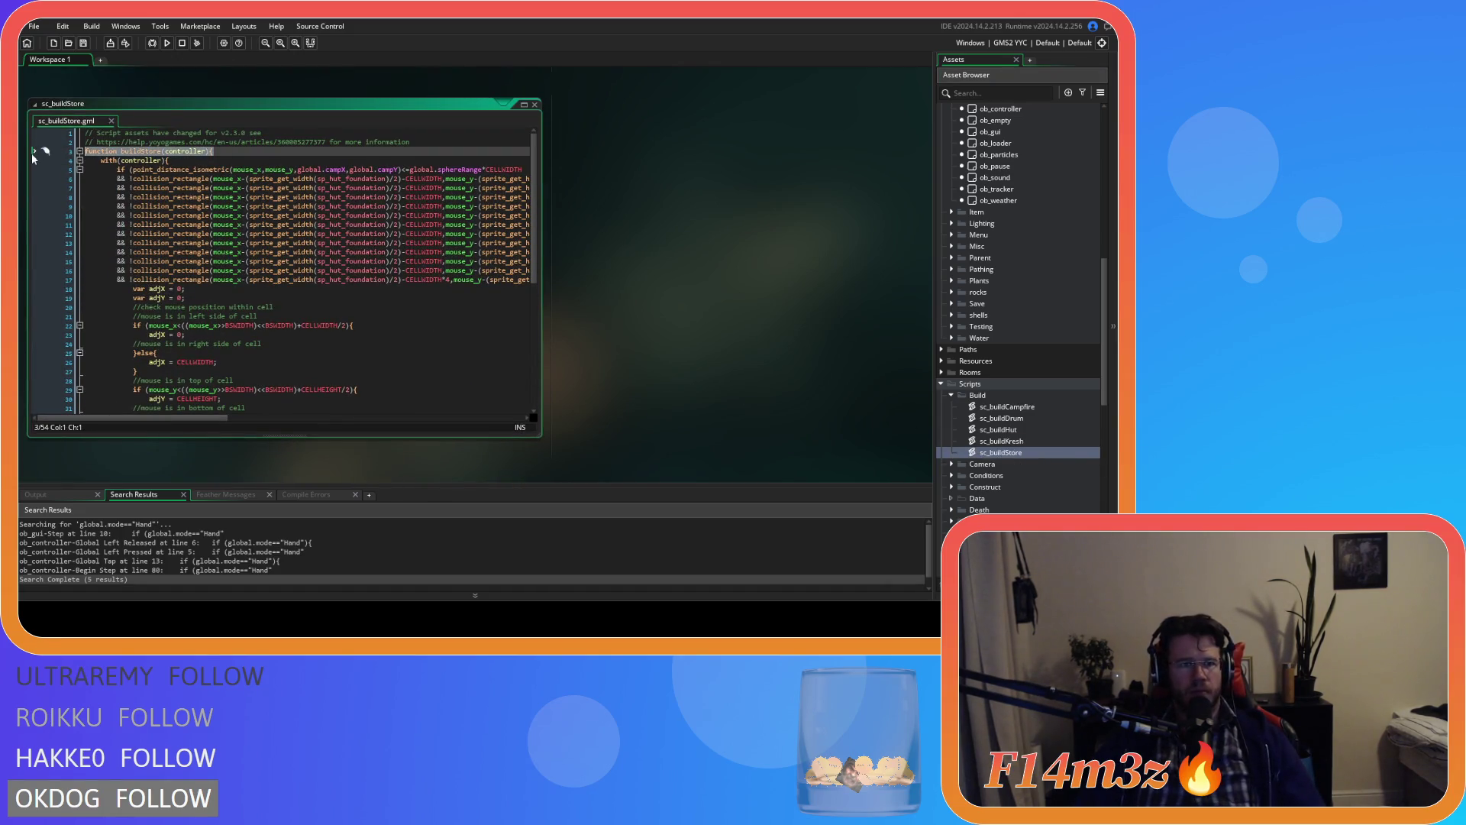
key("ctrl+v")
scroll(194, 310, "down", 10)
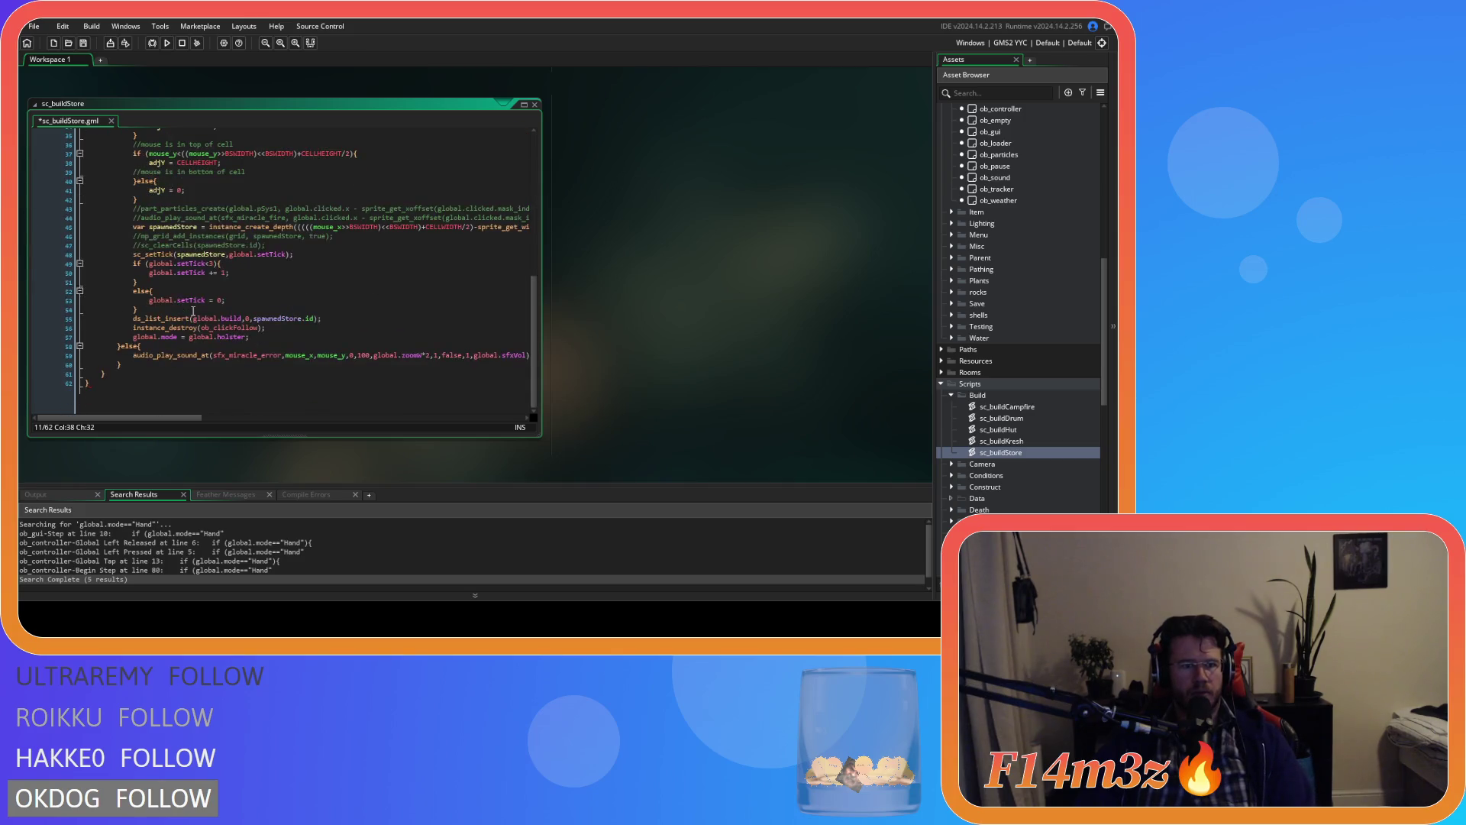
mouse_move(144, 396)
left_mouse_down()
mouse_move(100, 305)
mouse_move(95, 138)
mouse_move(93, 268)
mouse_move(24, 256)
mouse_move(24, 234)
left_mouse_up()
key("Tab")
left_click(287, 325)
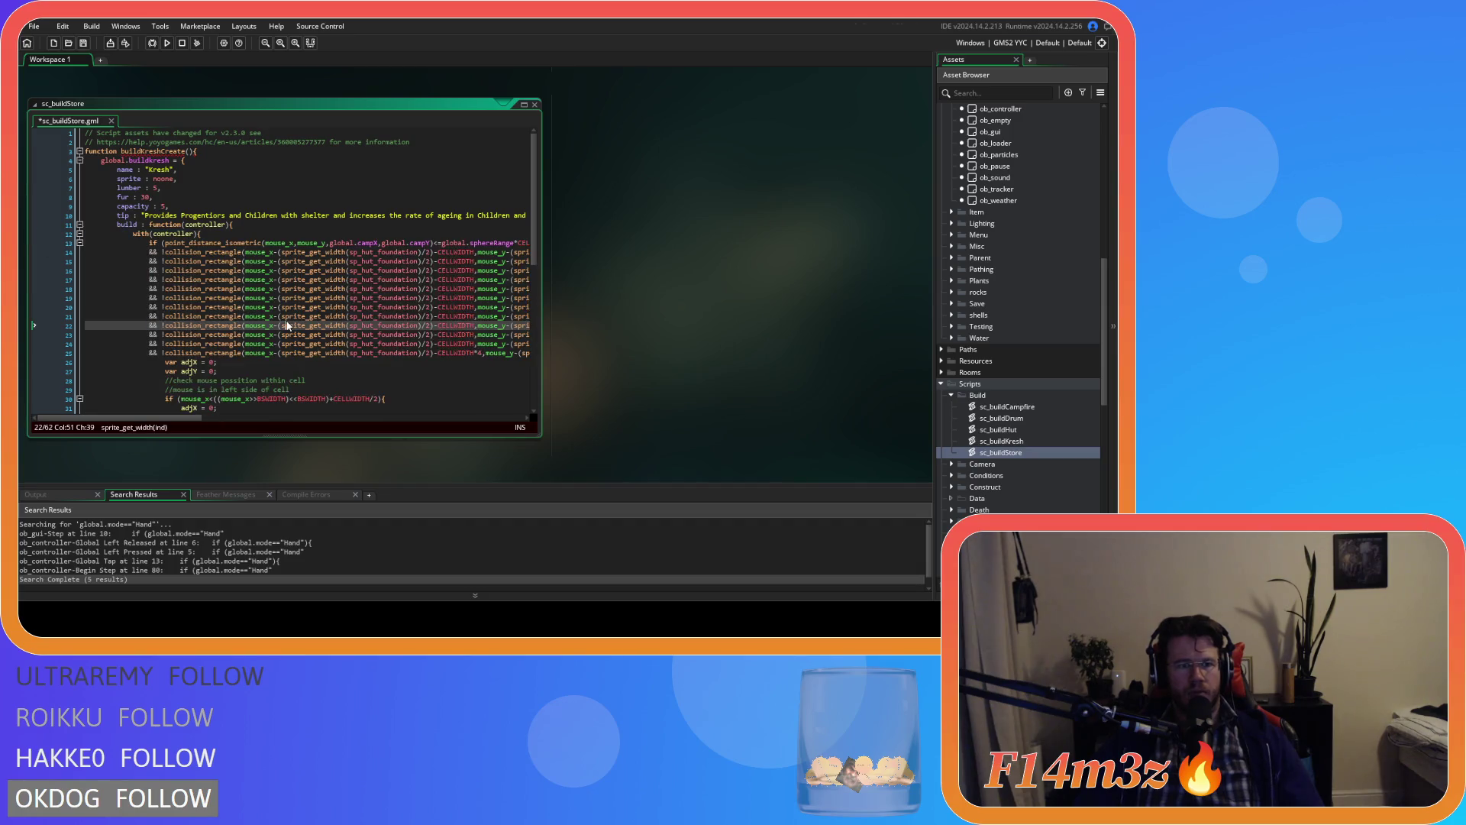
Step: Rename buildKreshCreate to buildStoreCreate
left_click_drag(165, 152, 142, 154)
type("Store")
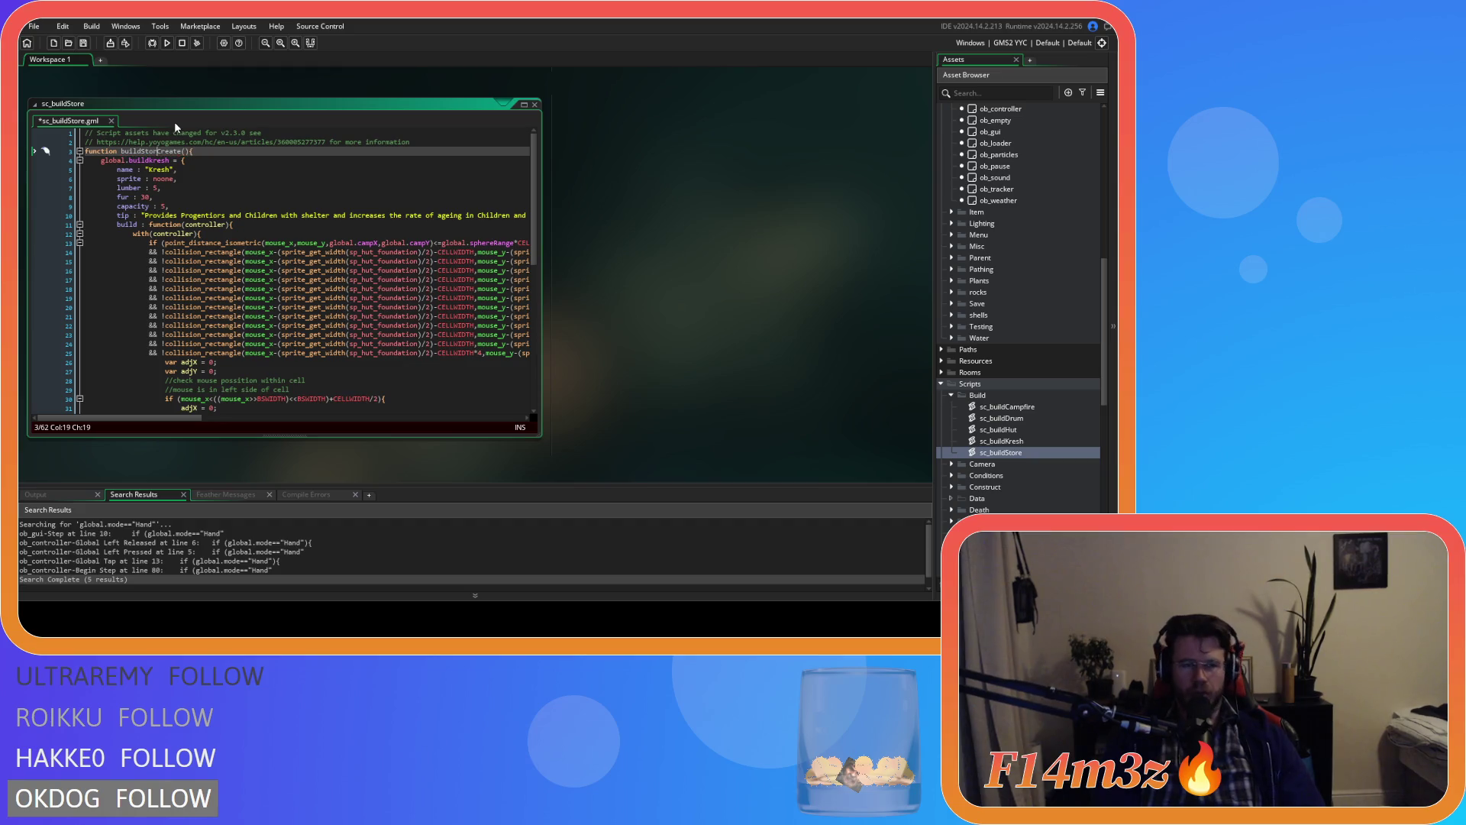
key("shift+Left")
key("shift+Left")
key("shift+Left")
key("ctrl+c")
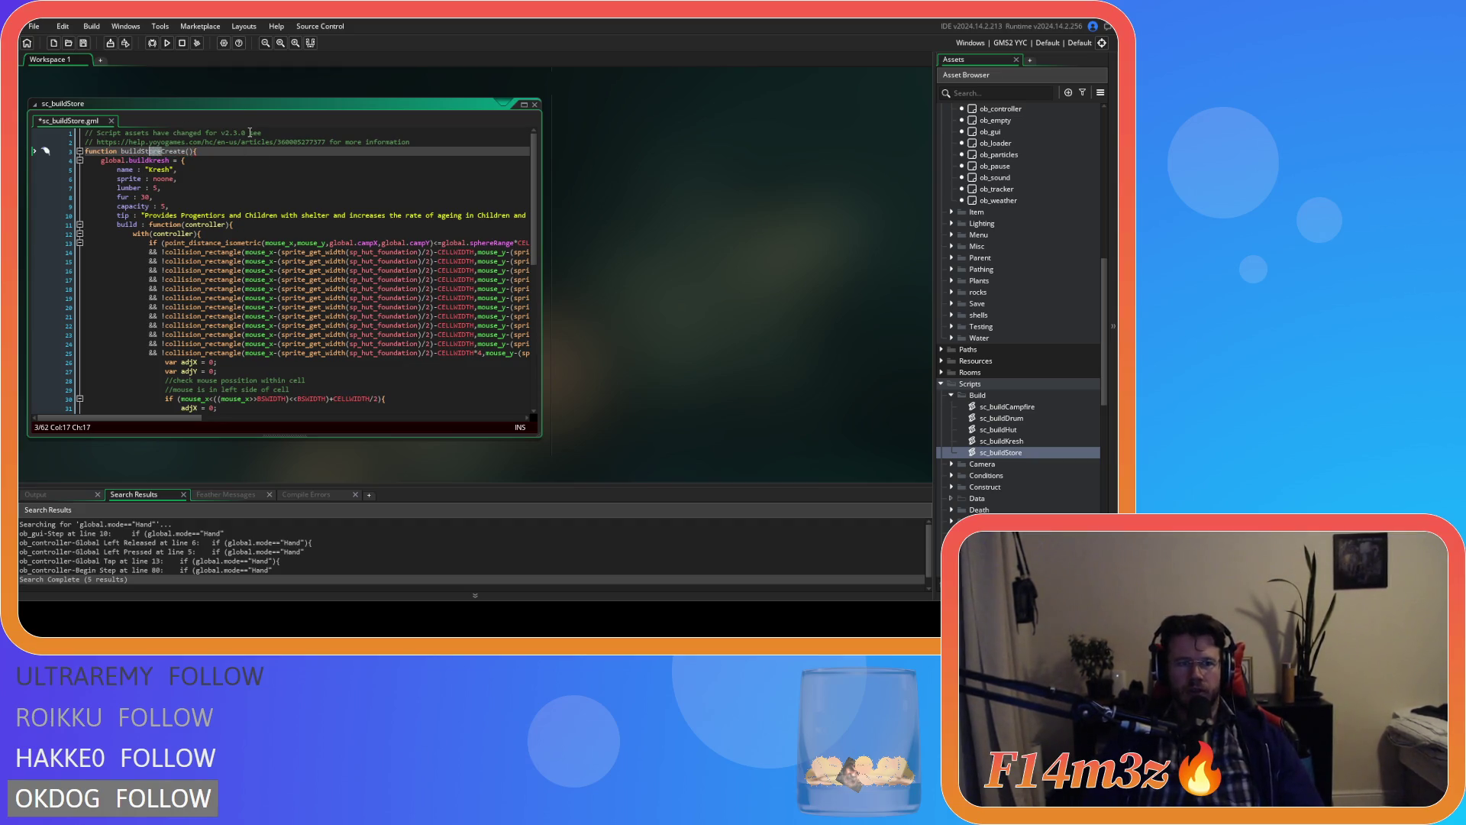
left_click_drag(149, 161, 165, 163)
key("ctrl+v")
double_click(159, 169)
key("ctrl+v")
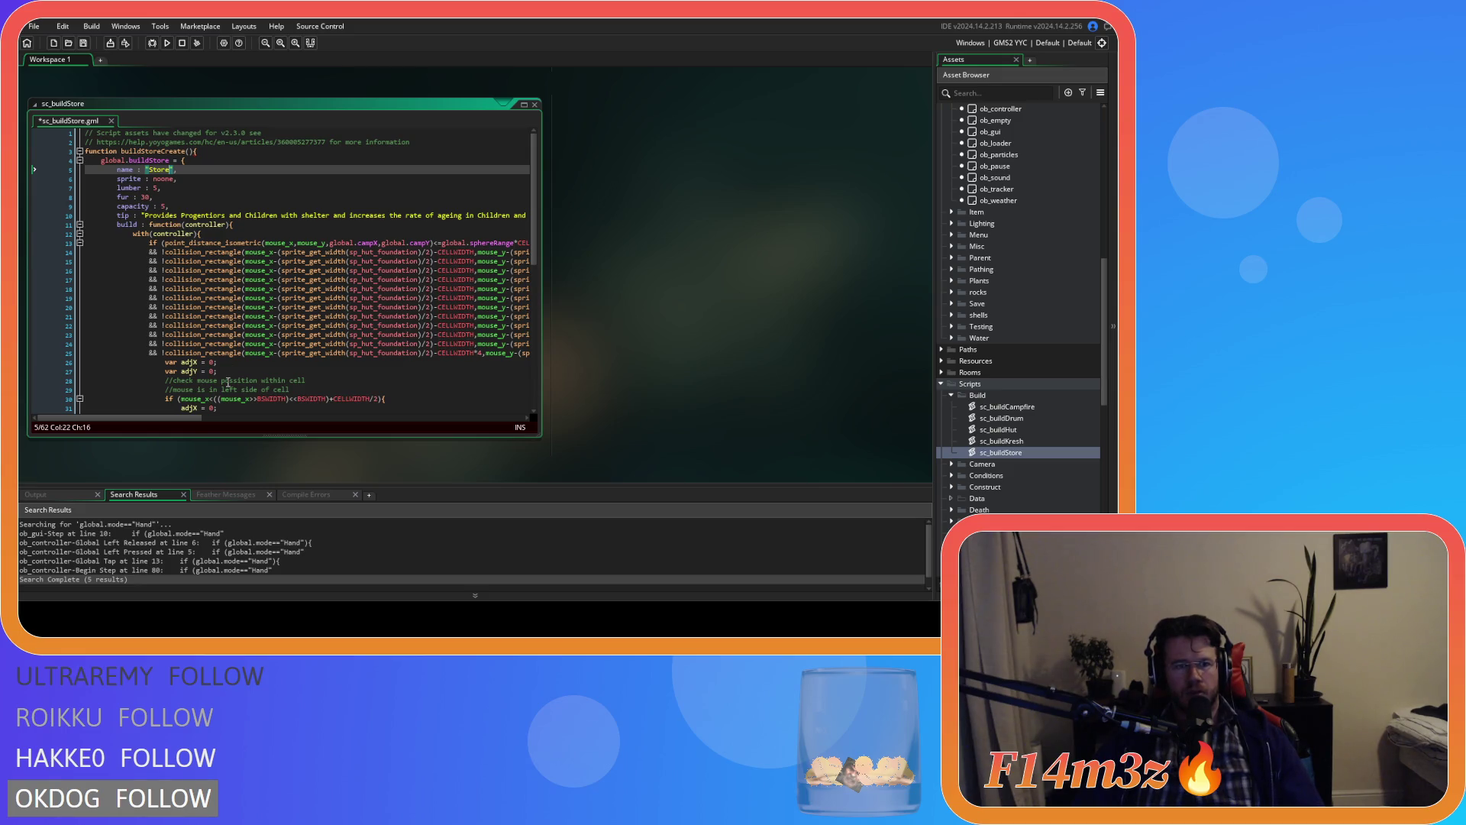
scroll(305, 394, "down", 10)
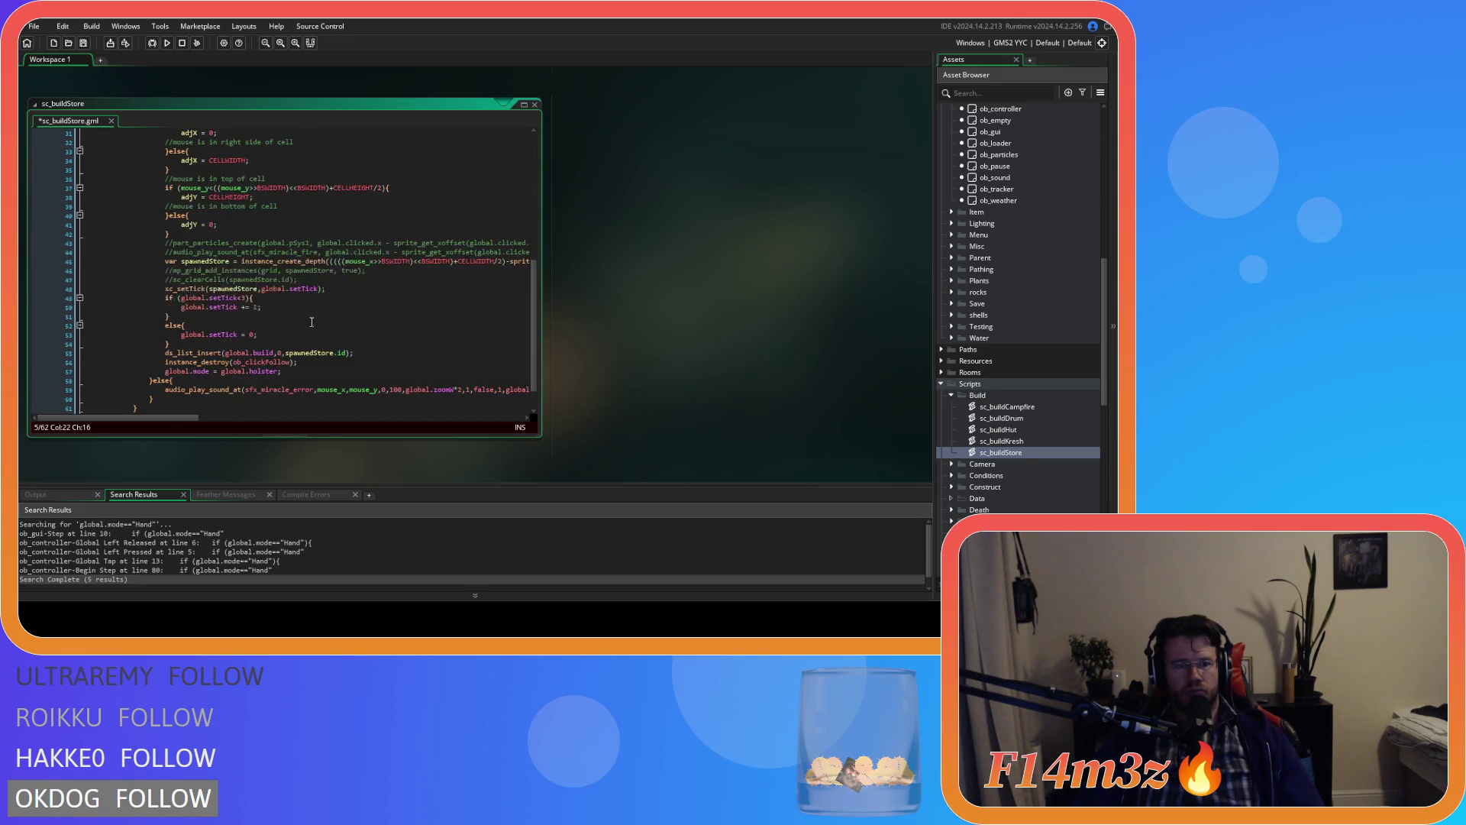
scroll(321, 313, "up", 10)
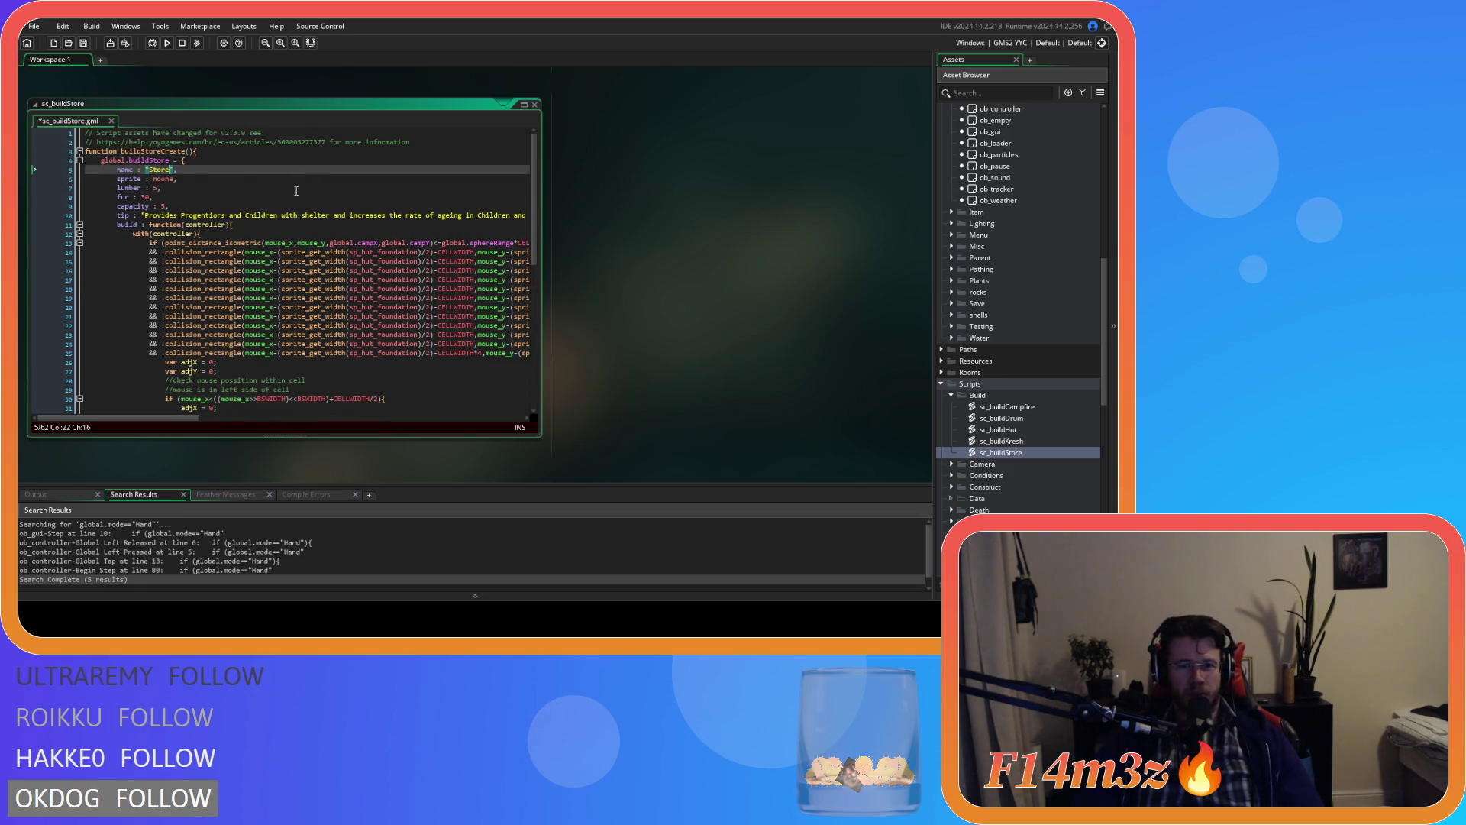
left_click_drag(168, 417, 311, 417)
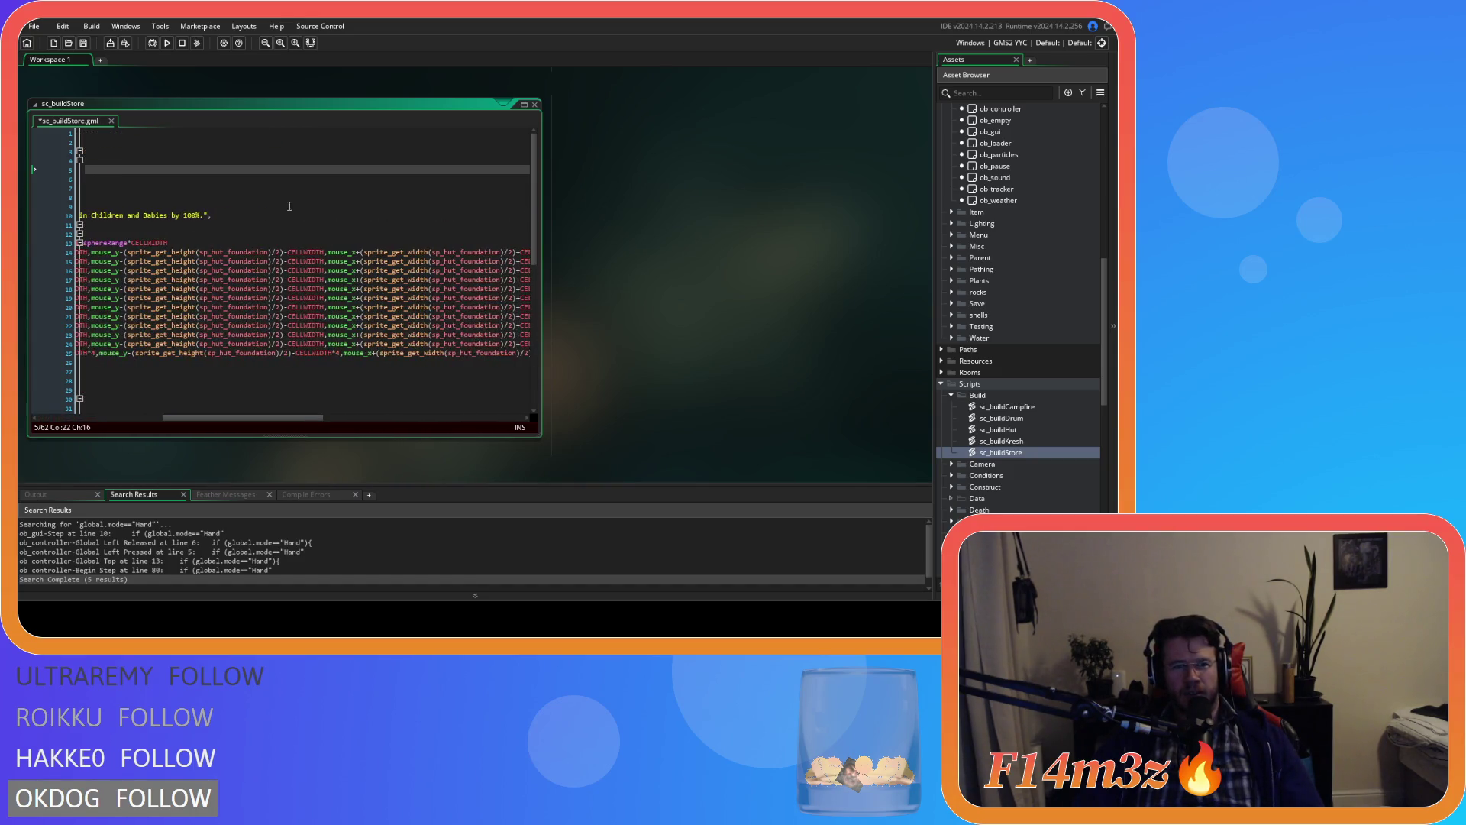
left_click(197, 217)
Step: Change the tip after 'Provides' to 'Followers with a place to Store Food, Water and other resources.'
key("Home")
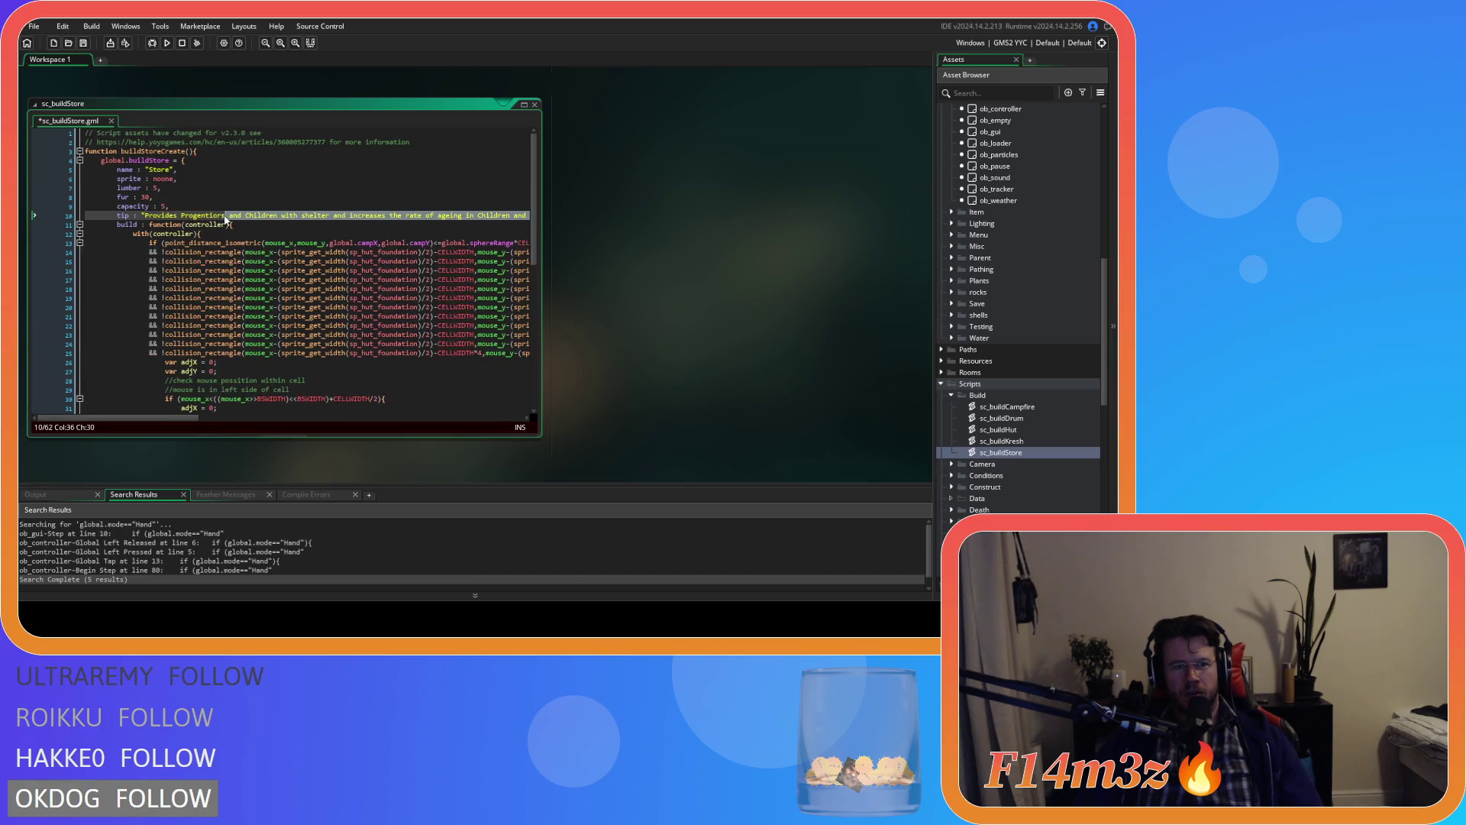
left_click(204, 219)
left_click(183, 217)
key("shift+End")
type("Cell")
key("BackSpace")
key("BackSpace")
key("BackSpace")
type("Followers wi")
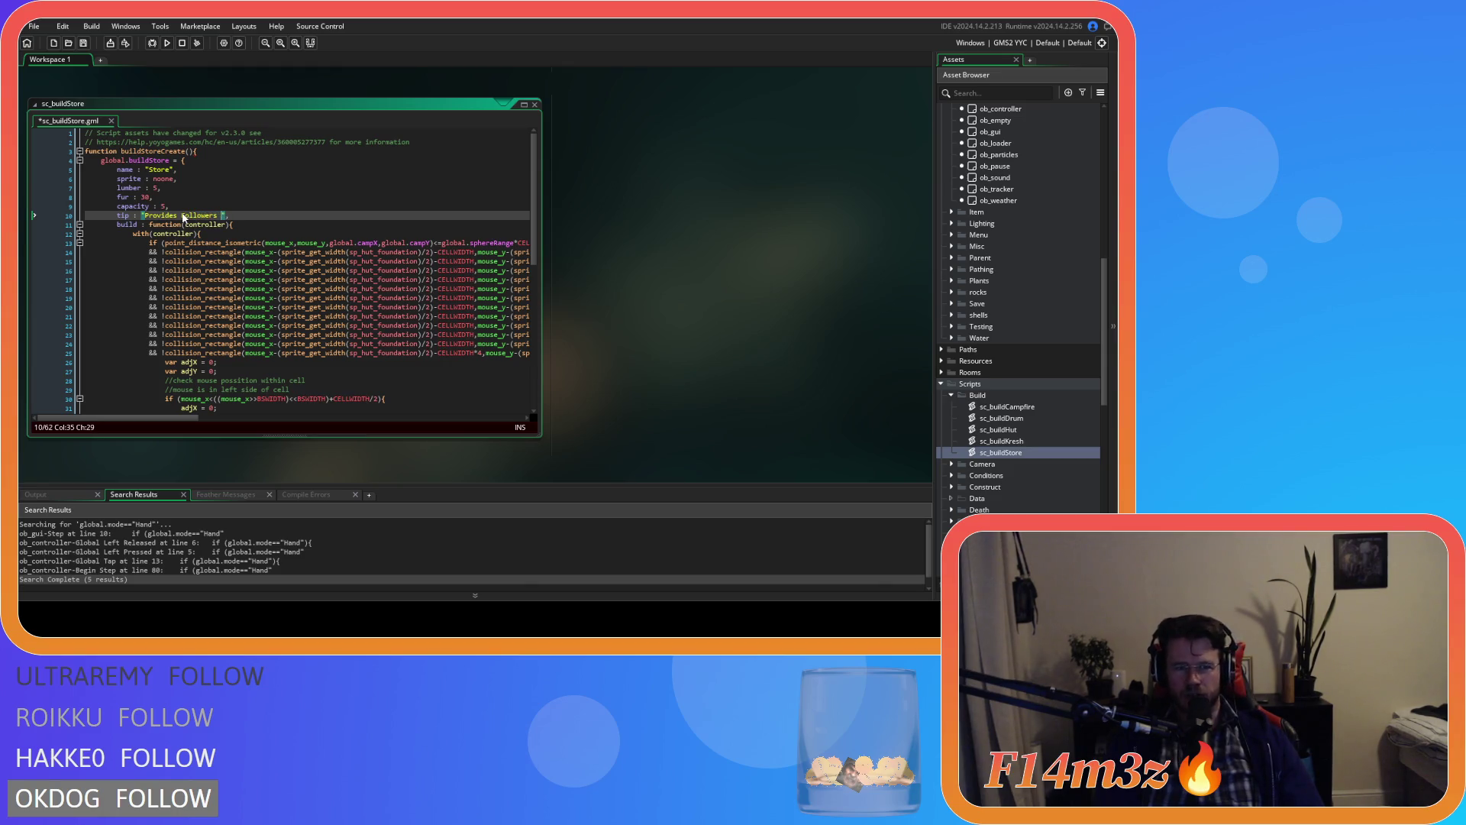
type("th a place ")
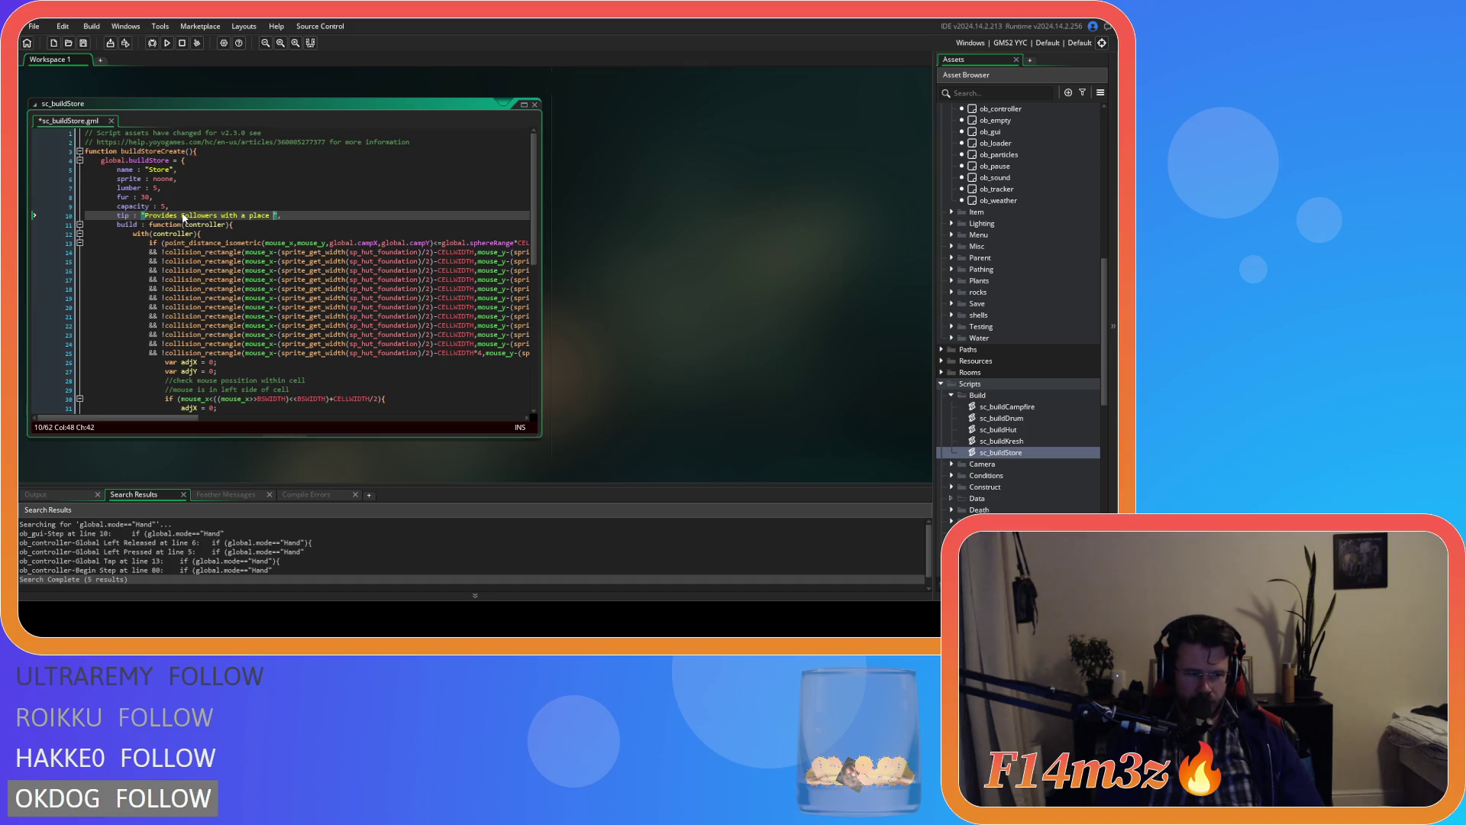
type("to Store")
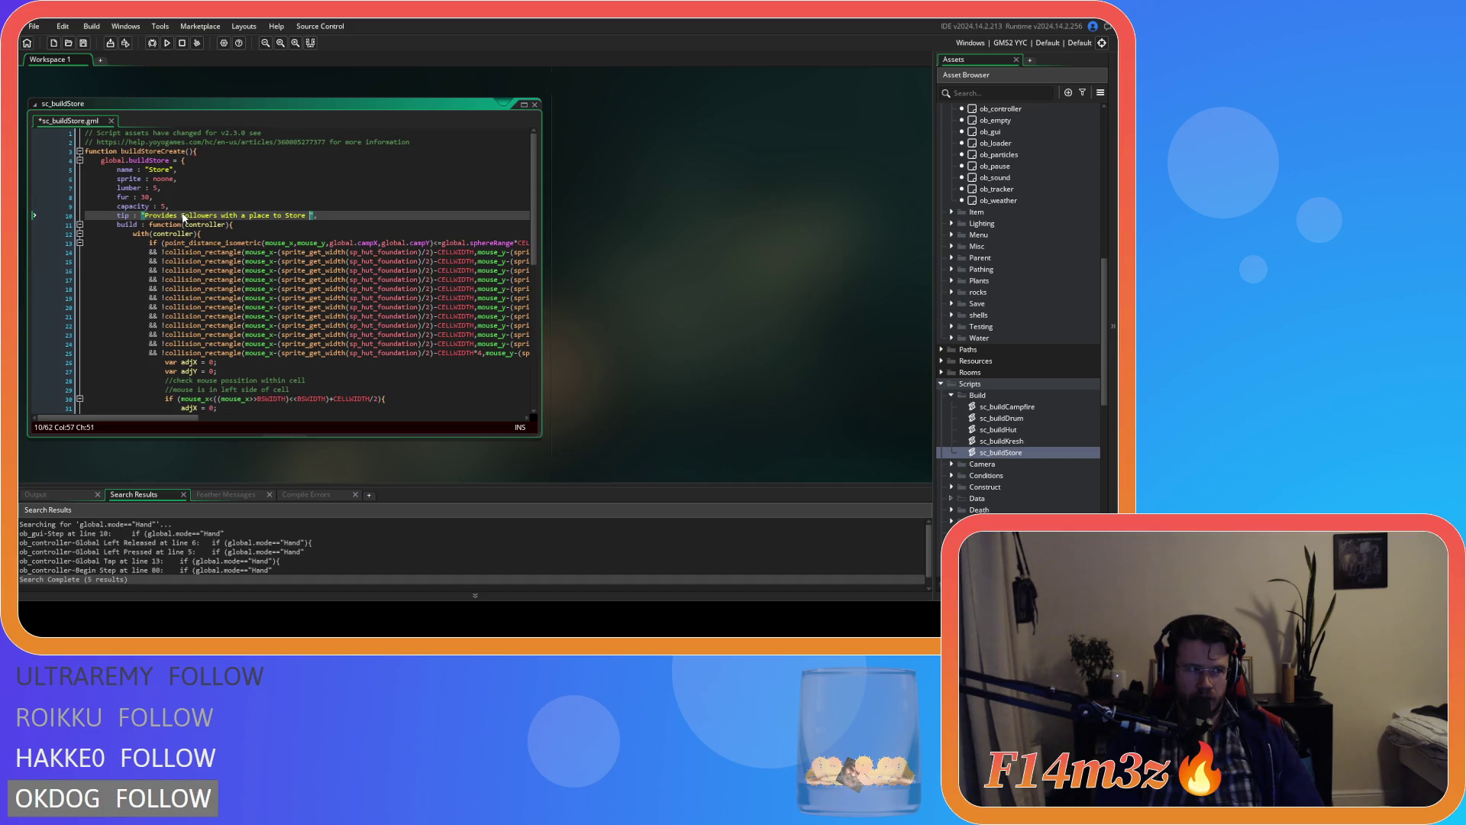
type("Food")
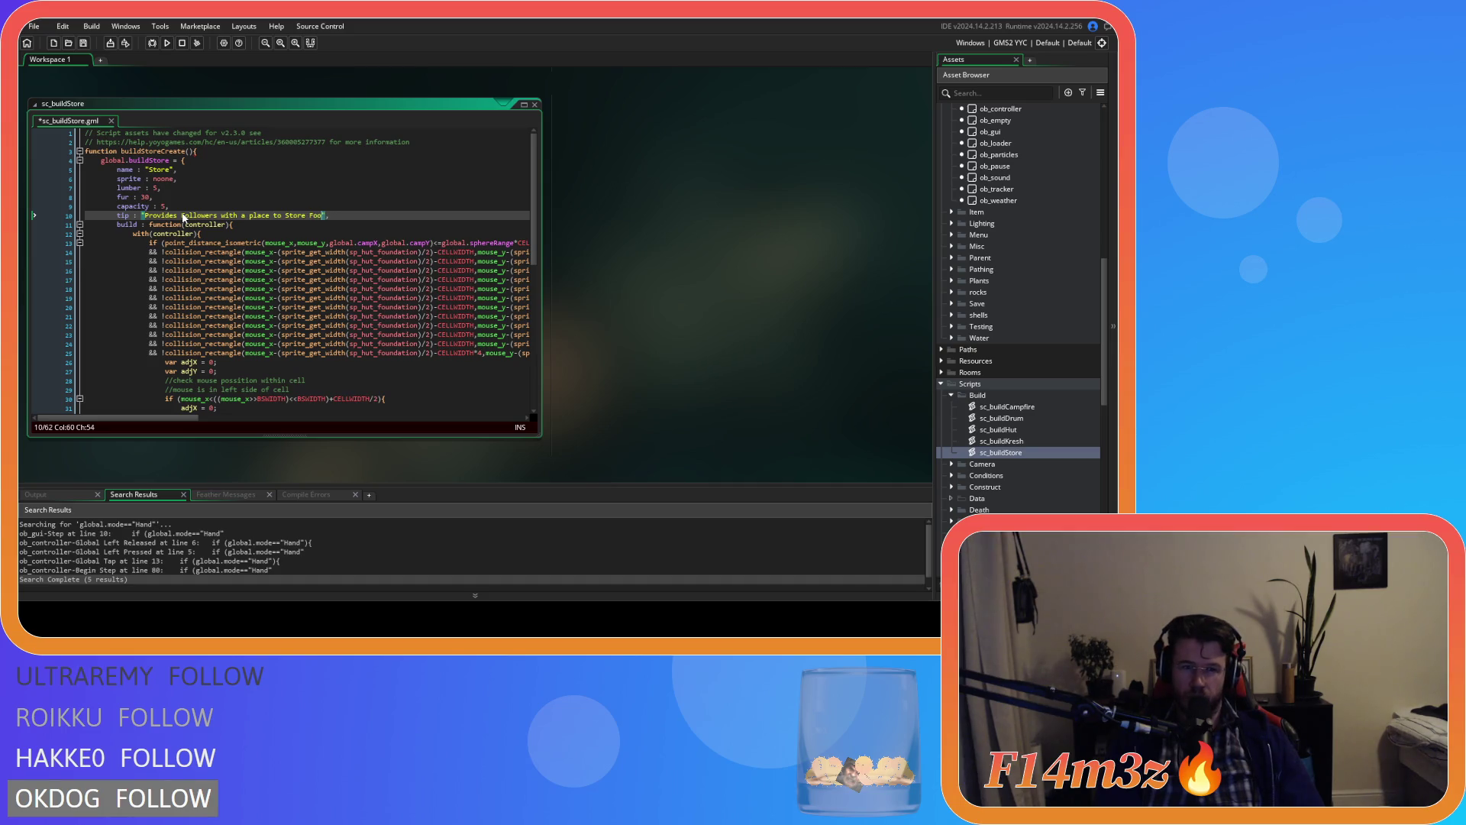
type(",")
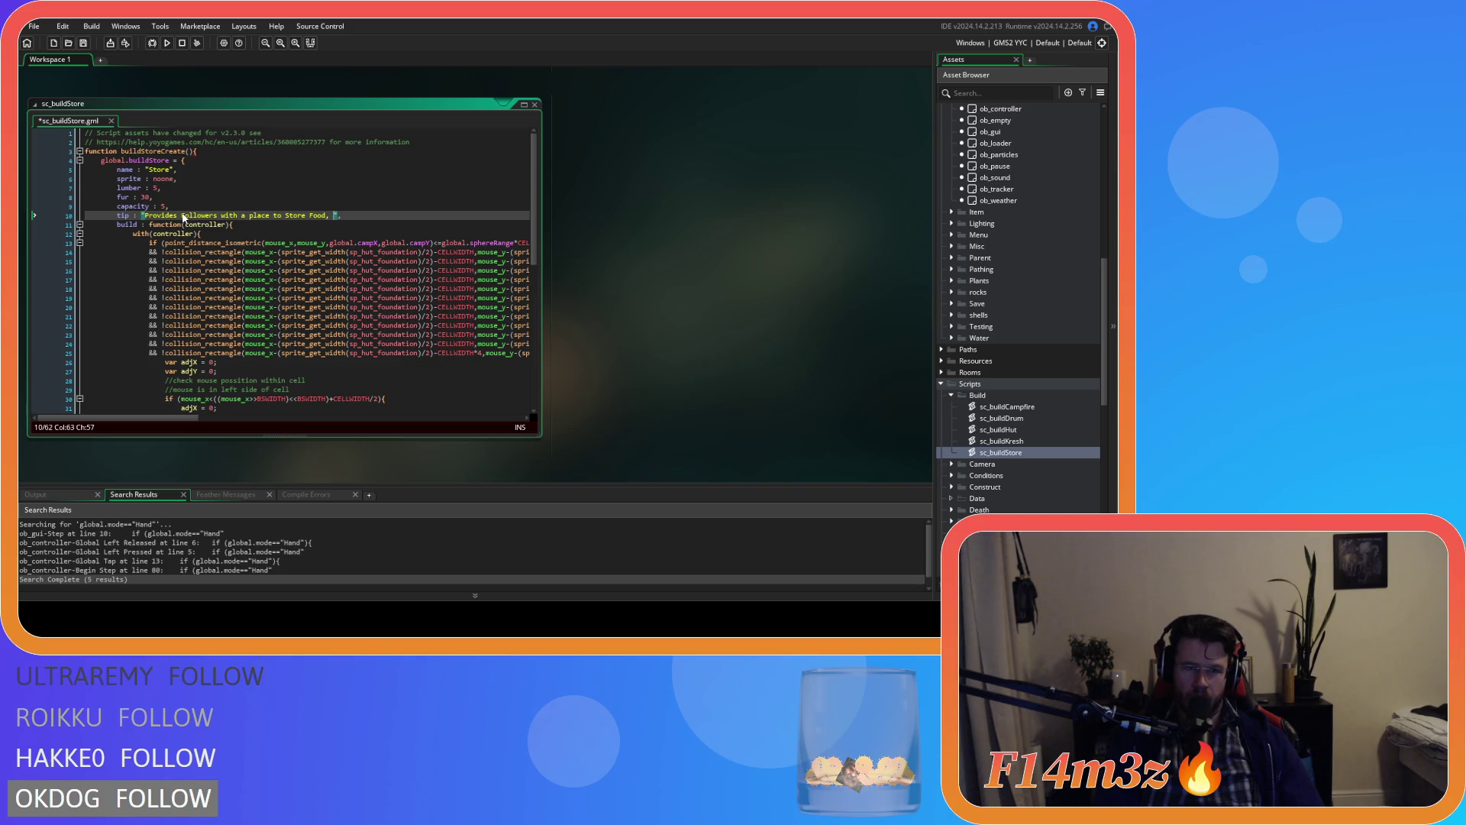
type(" Water and othe")
type("r resources./")
key("BackSpace")
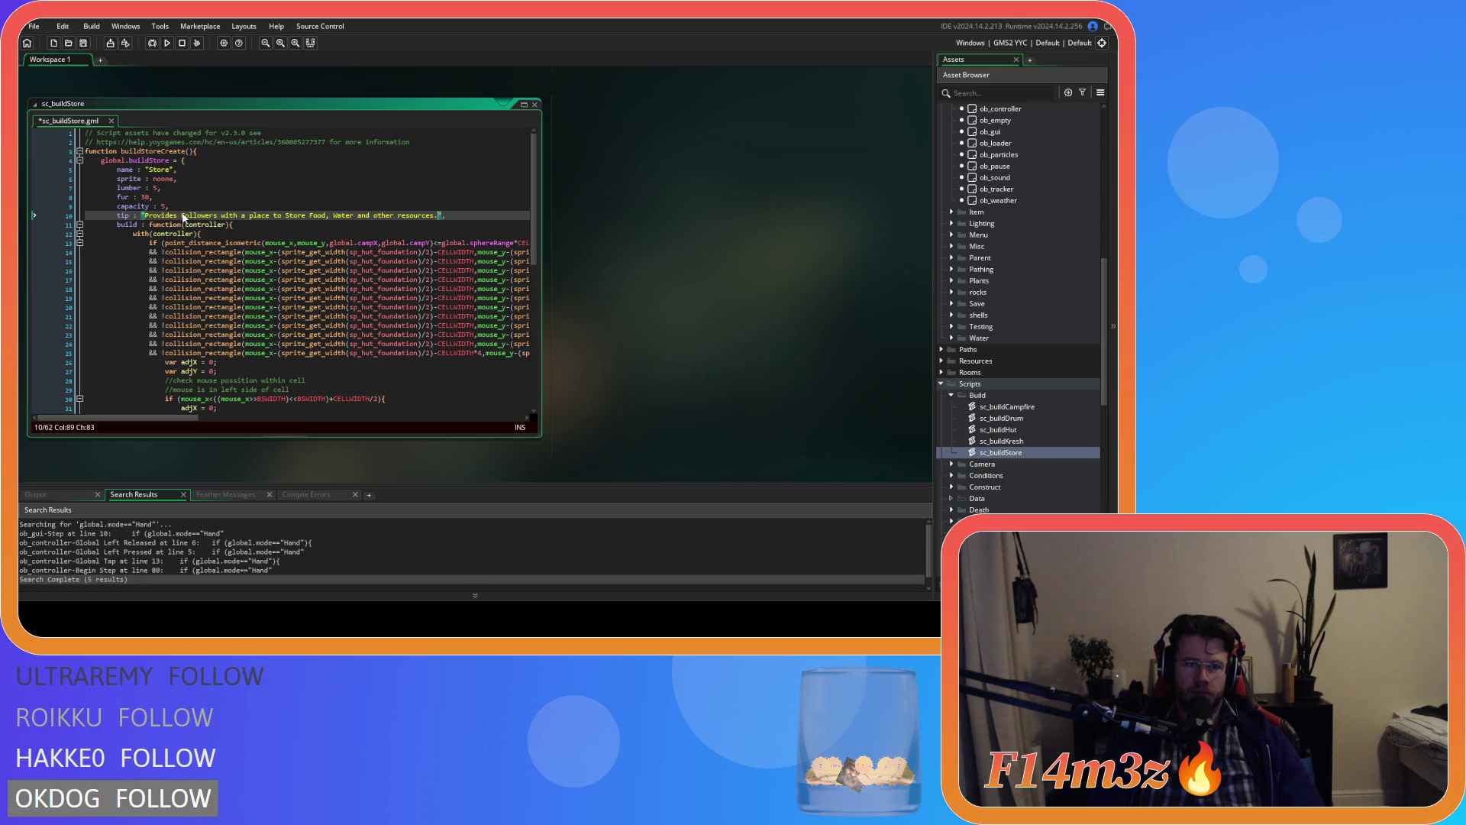
Step: Save the sc_buildStore script
key("ctrl+s")
left_click(451, 217)
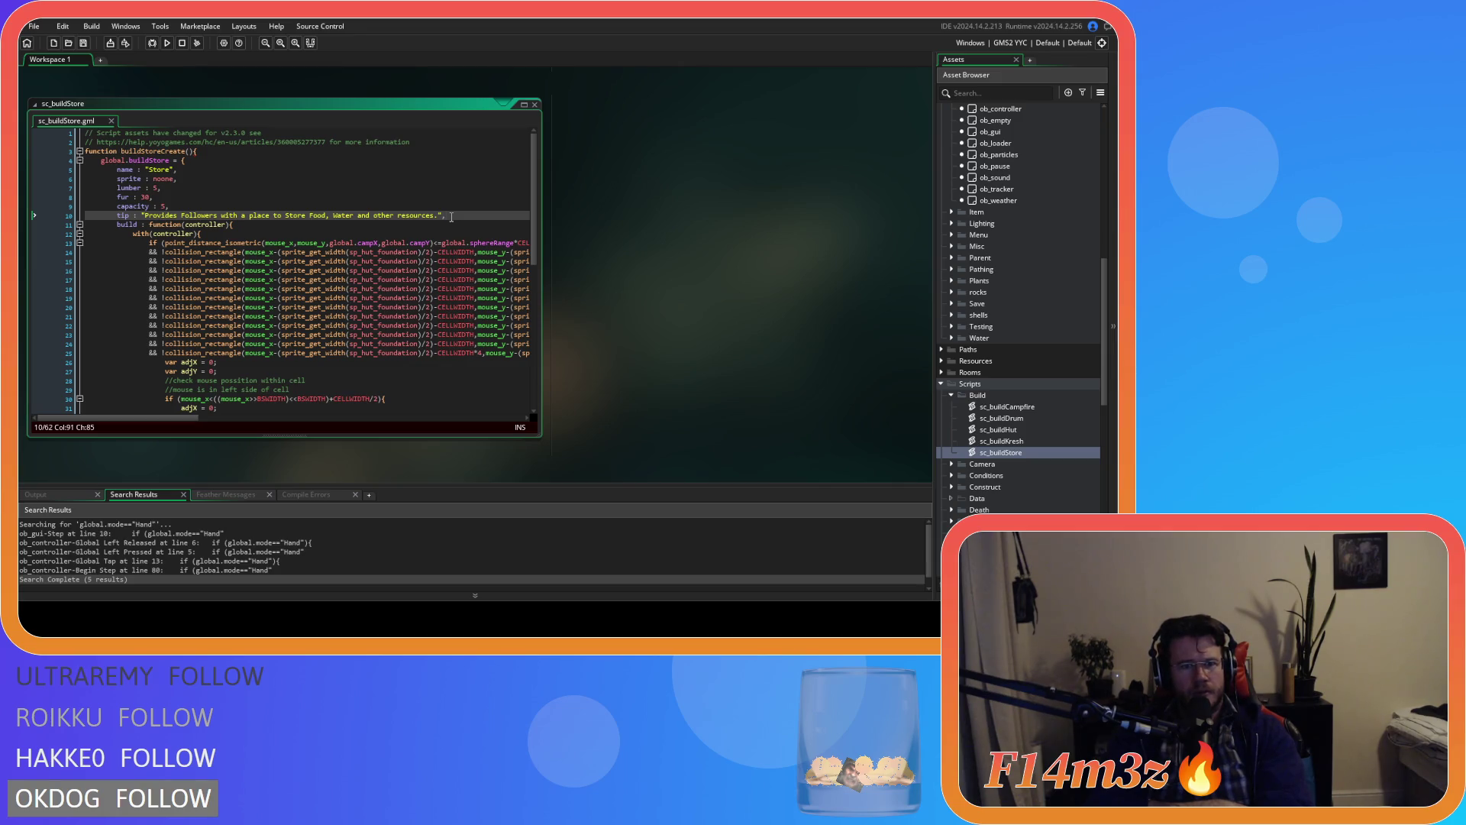
scroll(305, 305, "down", 10)
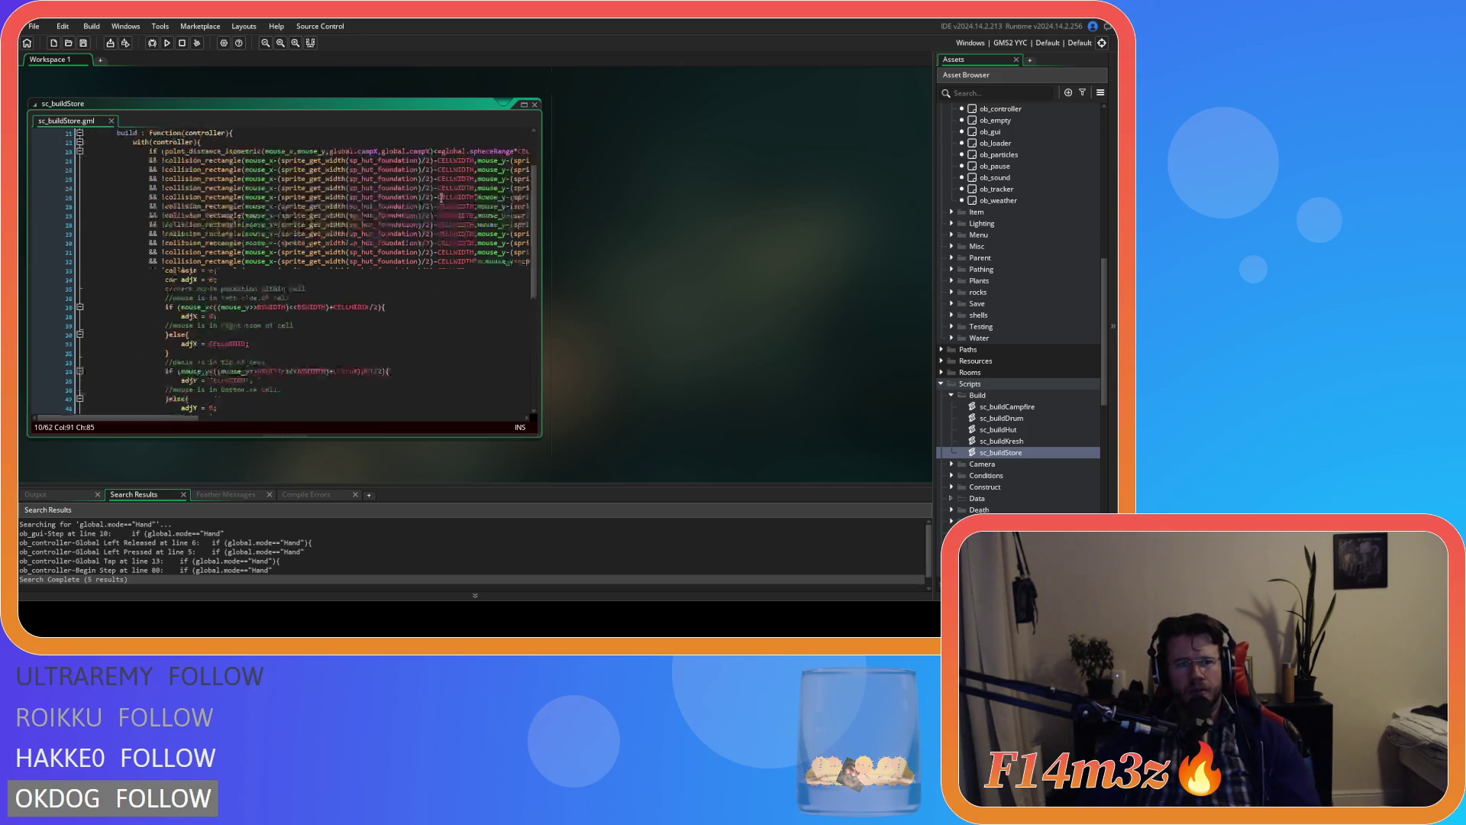
Step: Add a closing brace at the end of sc_buildStore
left_click(191, 398)
key("Return")
type("}")
key("Return")
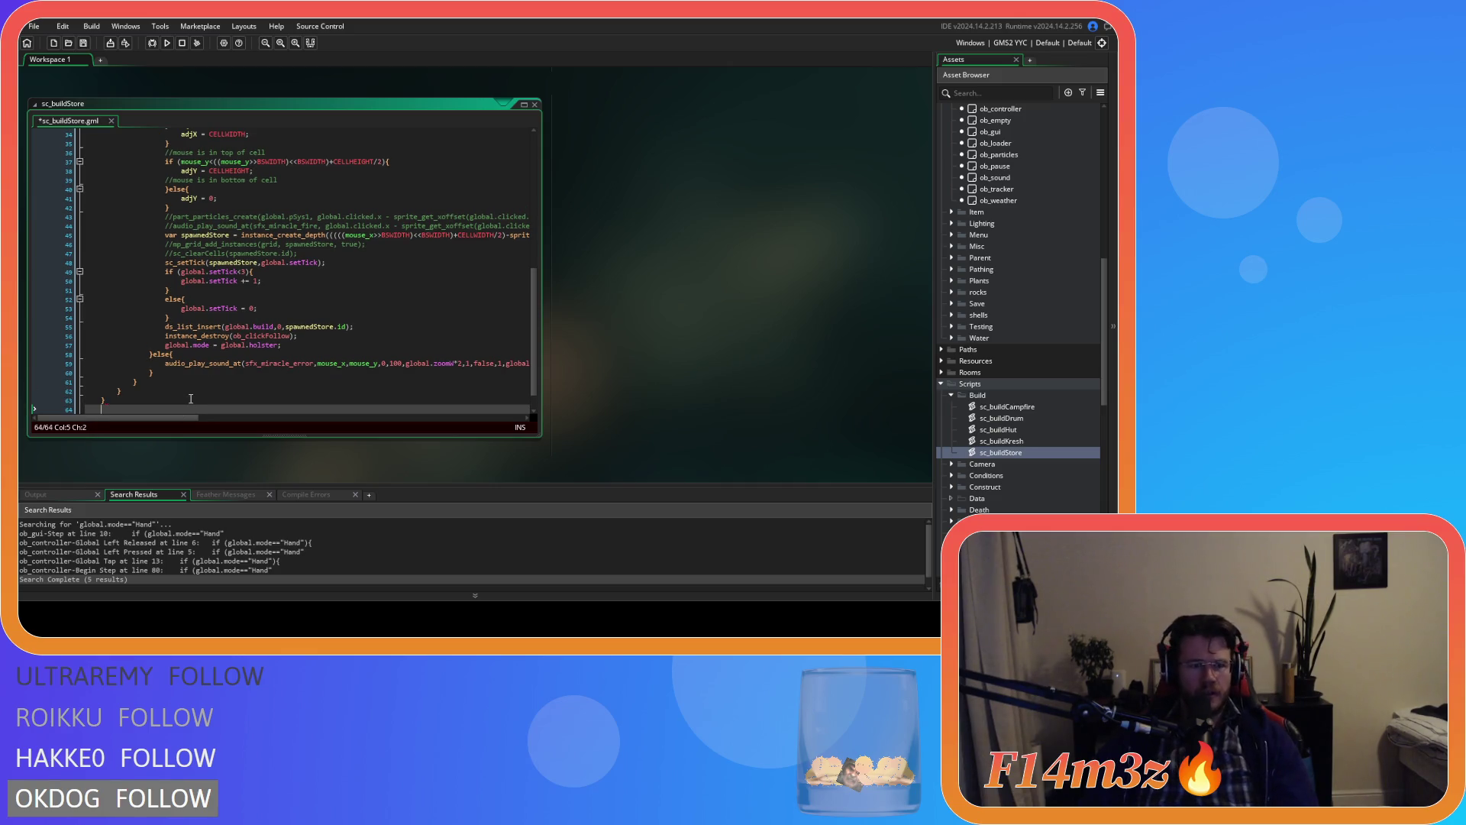
key("ctrl+z")
scroll(220, 270, "up", 10)
mouse_move(220, 270)
left_click(238, 196)
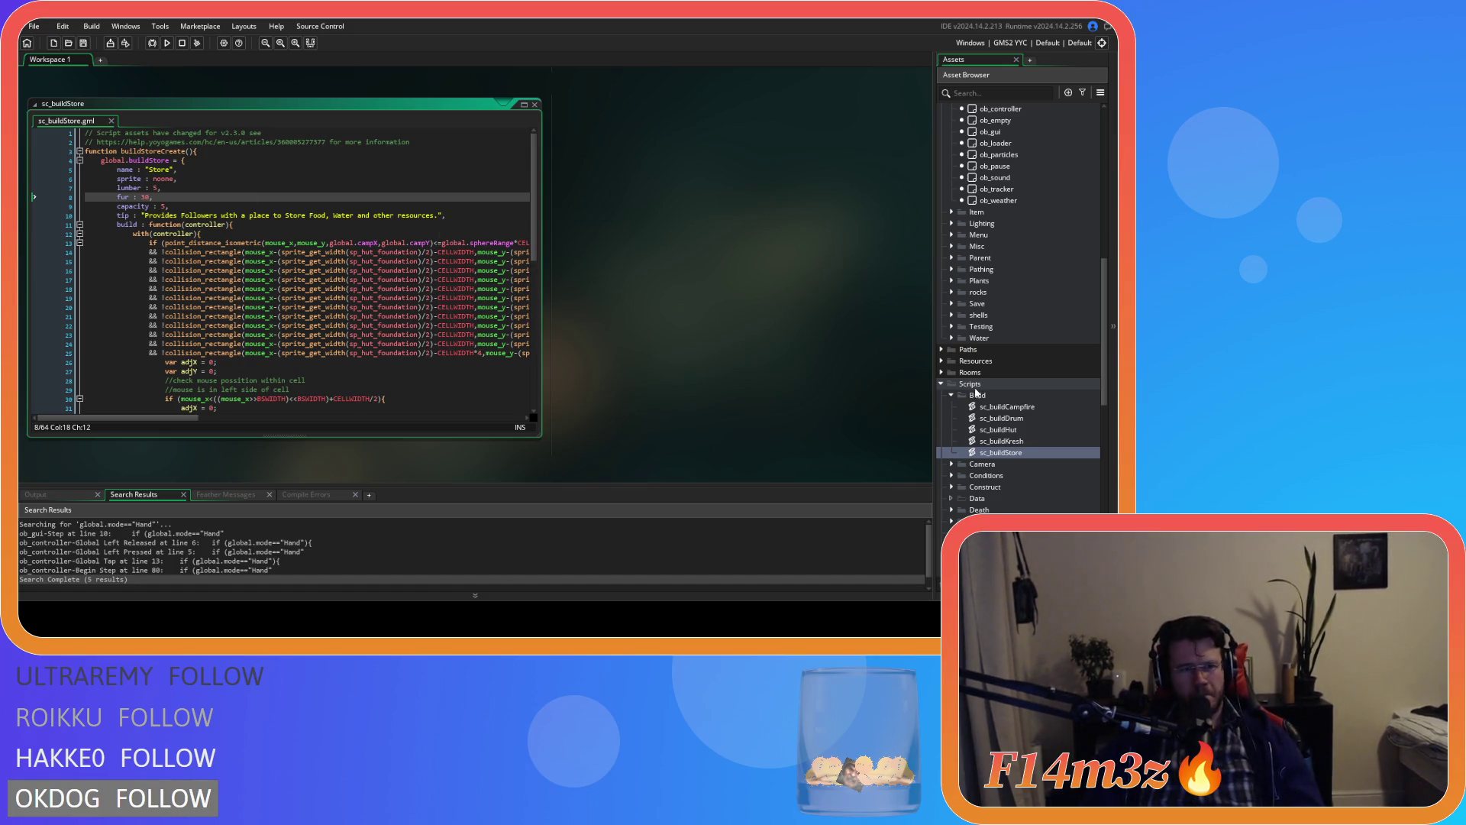
Step: Collapse the Build folder, close the sc_buildStore editor, and expand the Miracles scripts folder
left_click(951, 395)
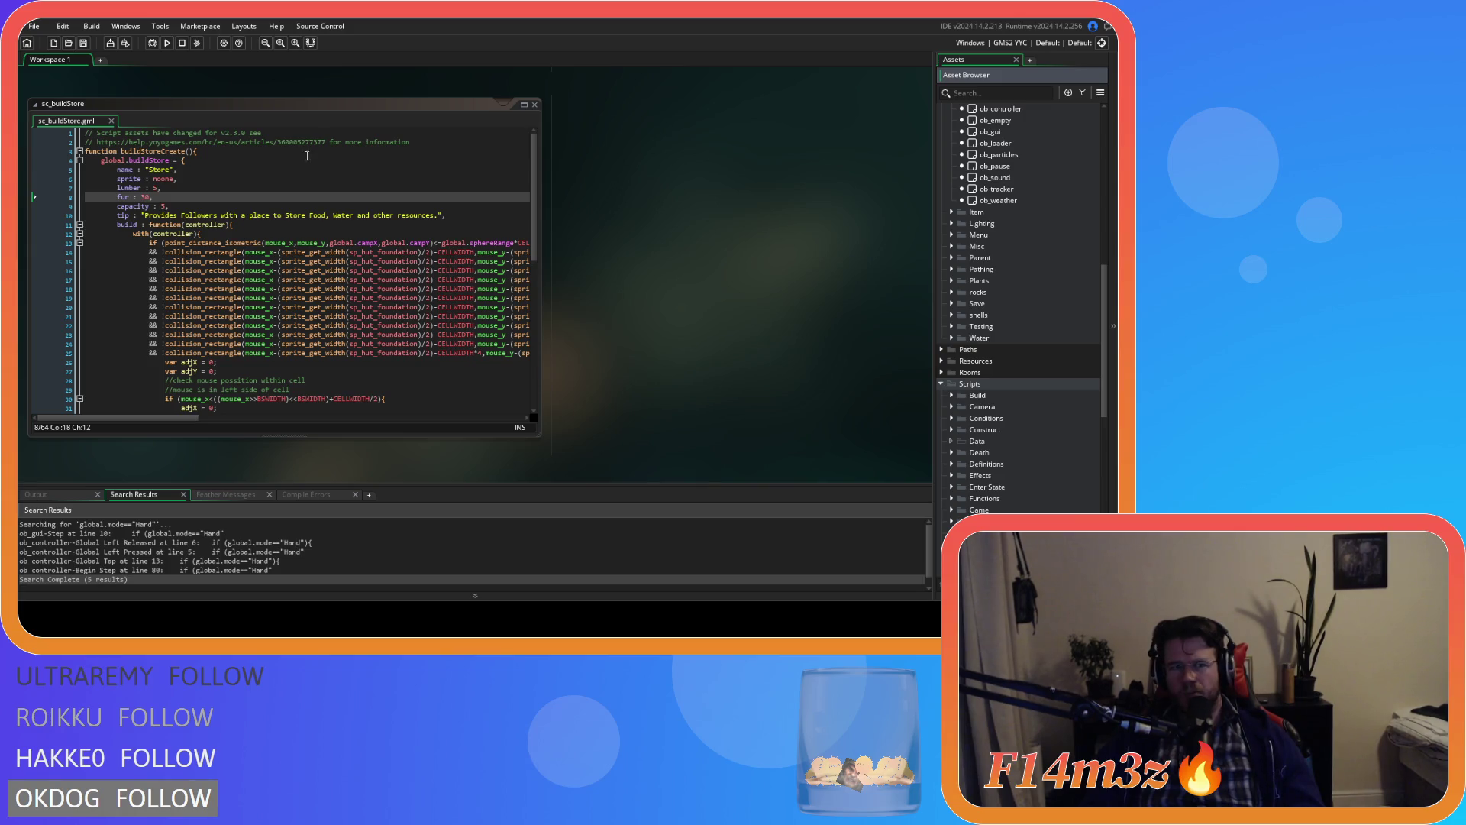
right_click(687, 211)
mouse_move(706, 233)
left_click(759, 325)
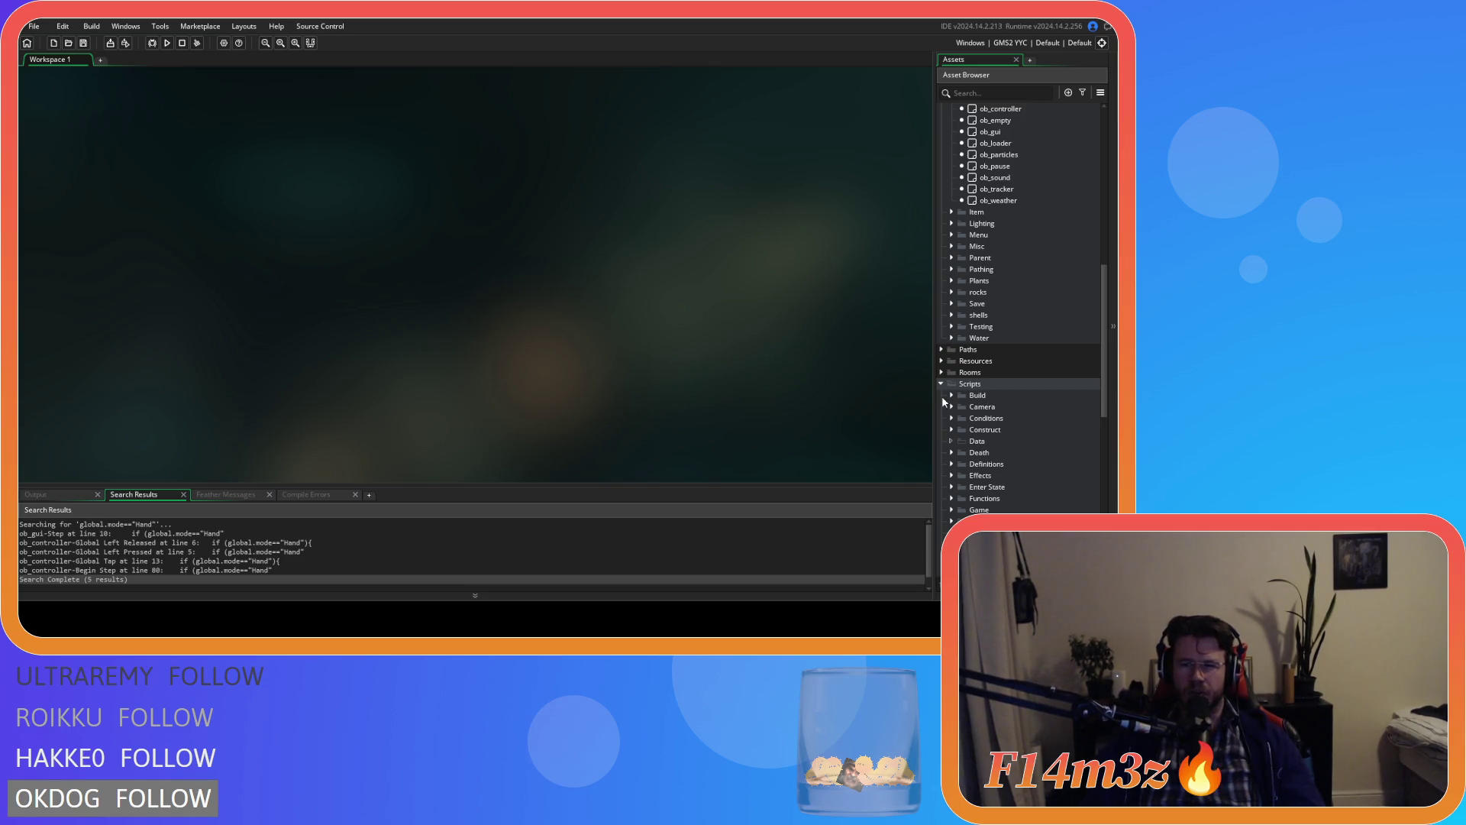
scroll(942, 395, "down", 5)
left_click(951, 464)
scroll(942, 396, "down", 4)
scroll(967, 362, "down", 3)
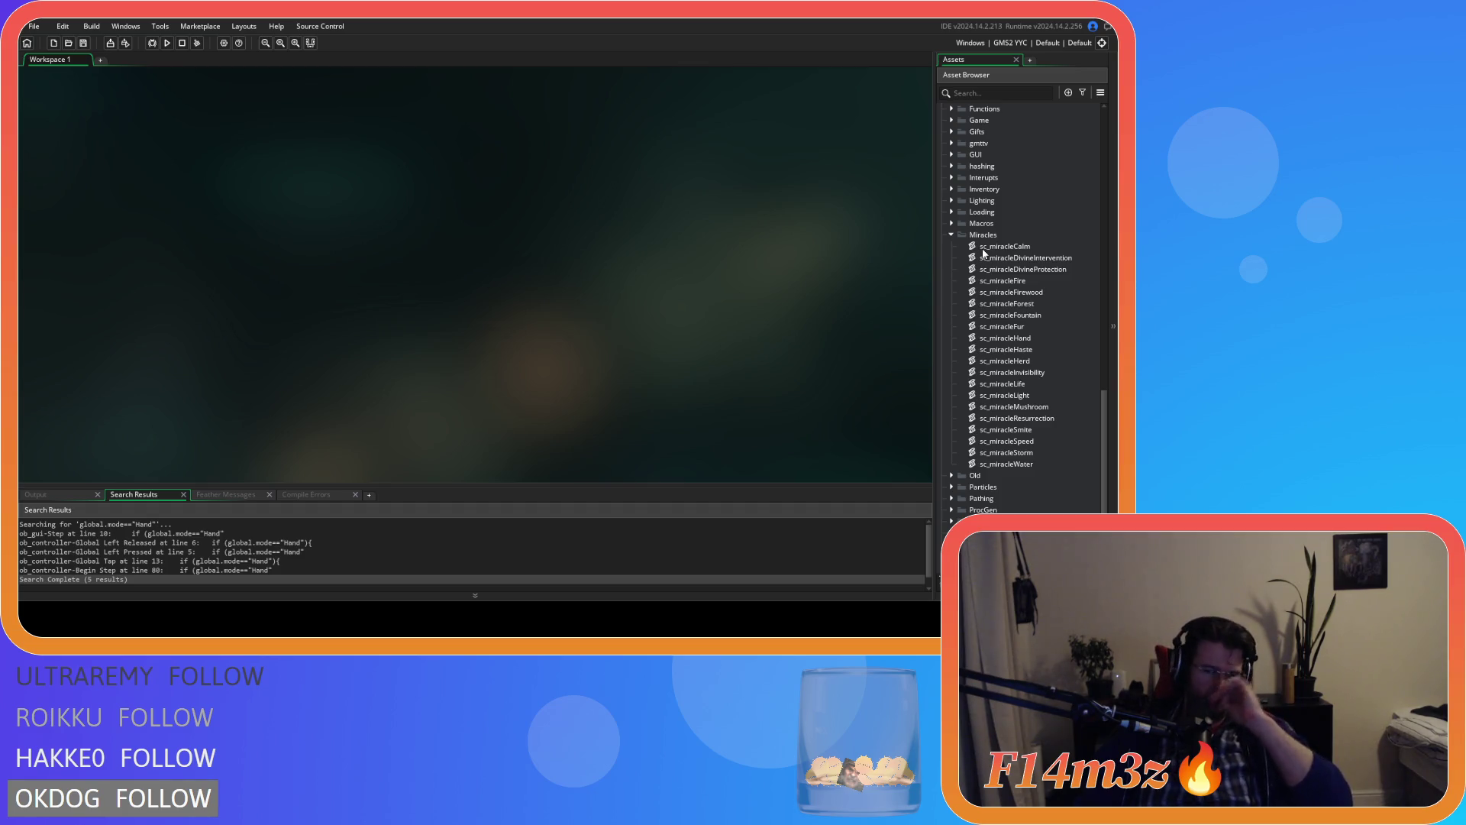
Step: Scroll the asset list, then go back to the sc_loadCode script with Alt+Left
scroll(1016, 316, "up", 3)
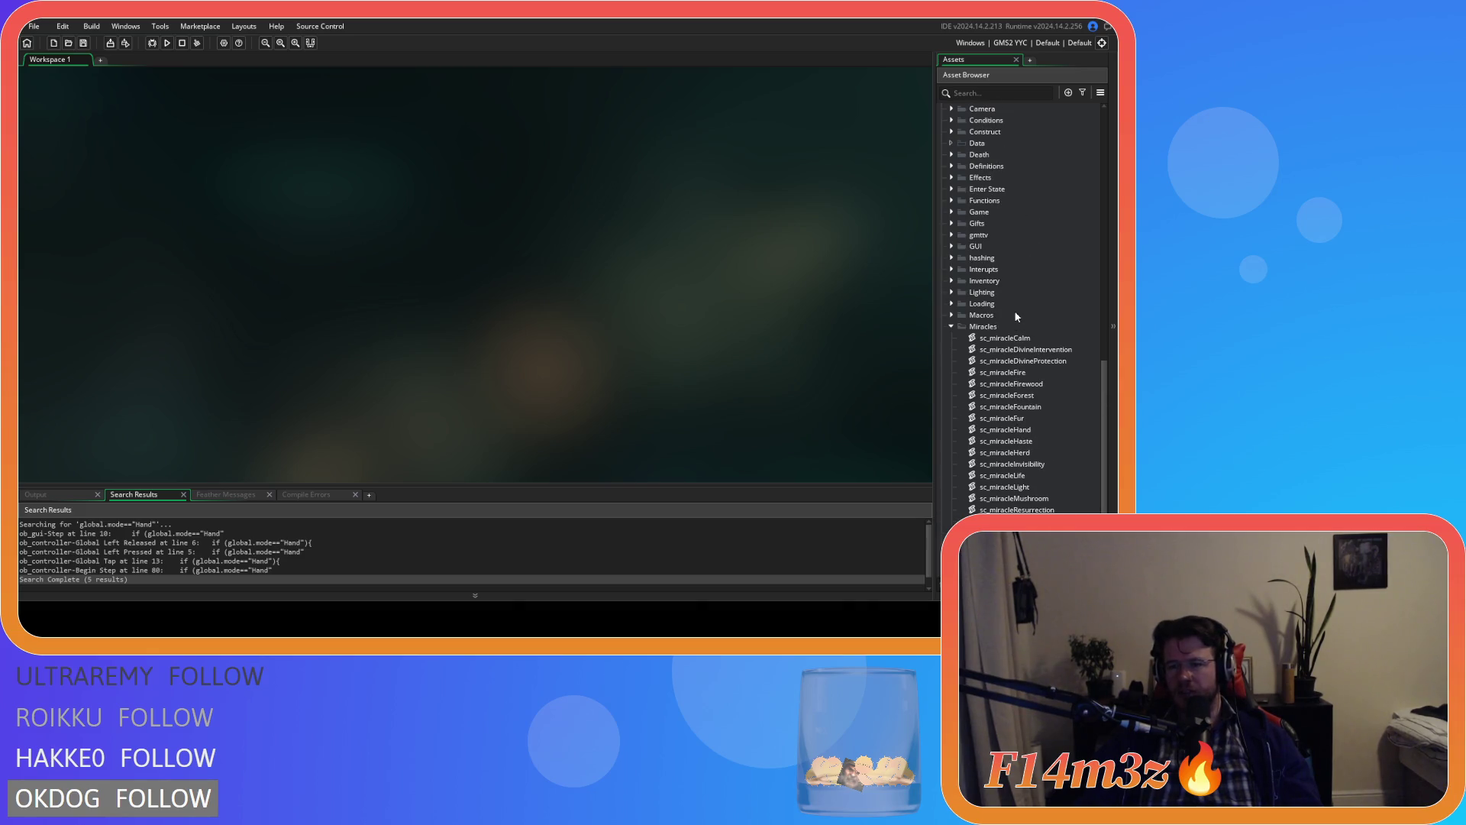
scroll(1016, 317, "down", 3)
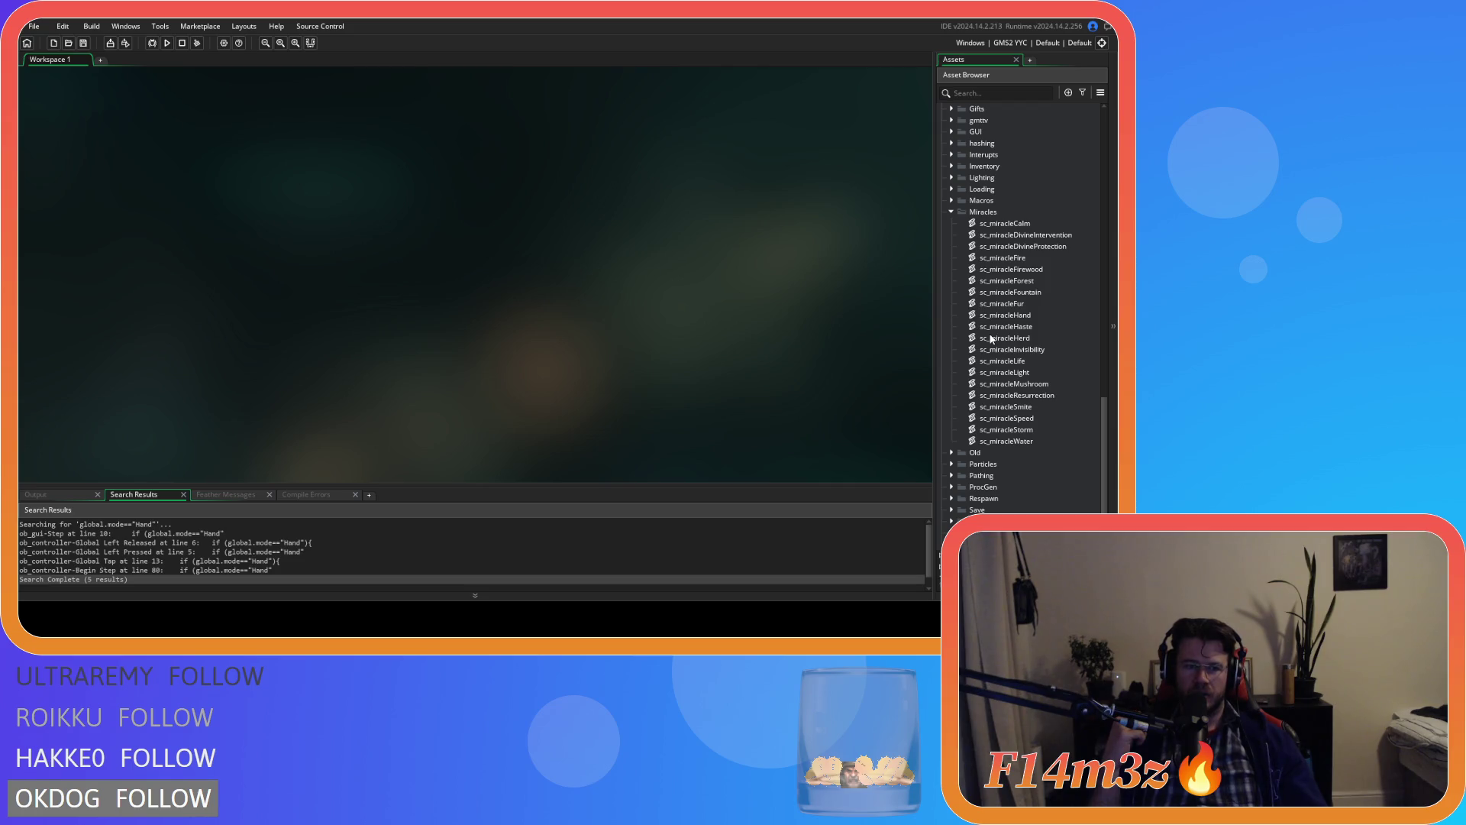
key("alt+Left")
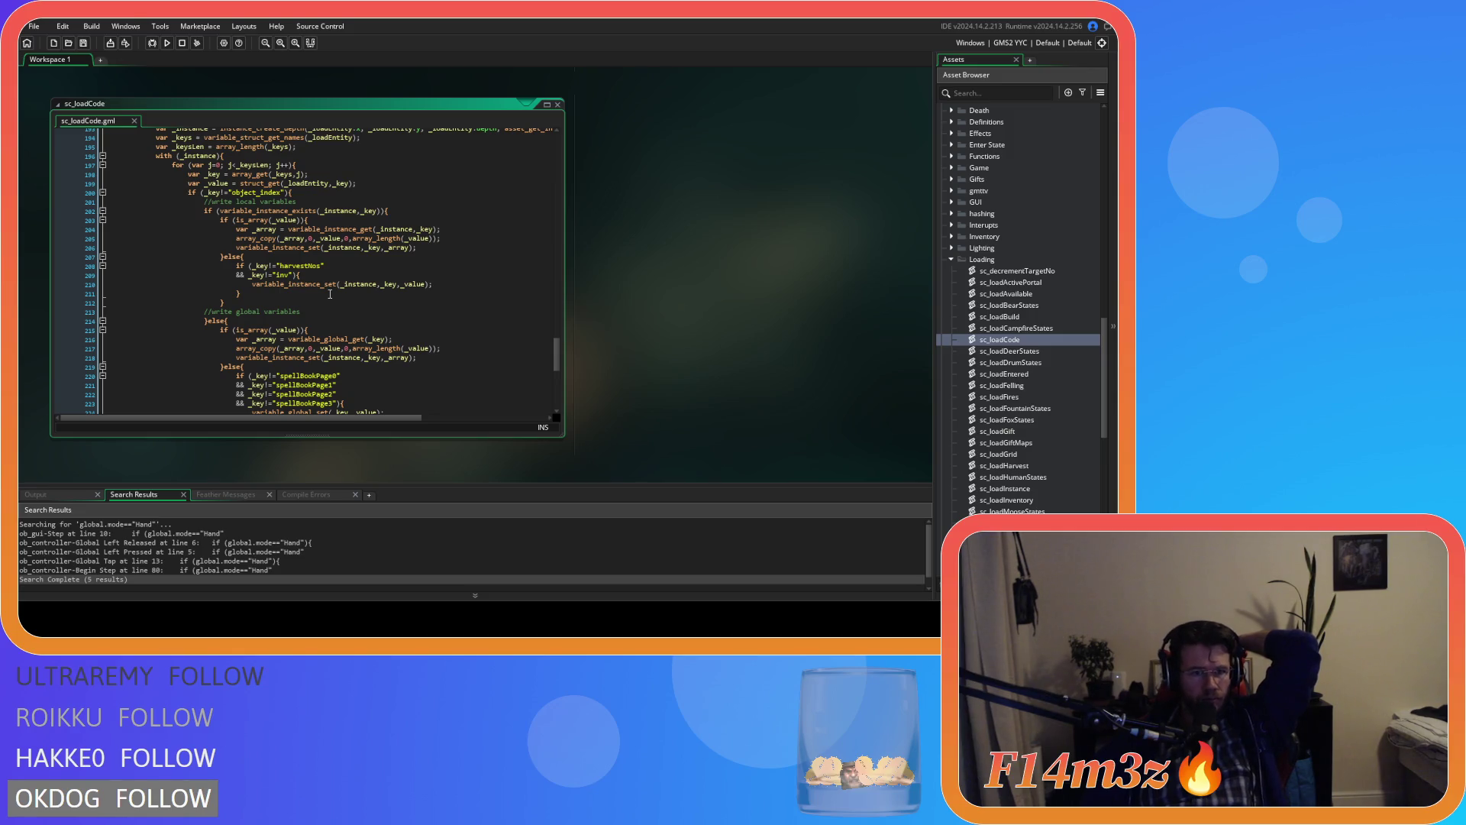
Step: Follow sc_loadCode's loadInstance and loadStates calls to open sc_loadInstance and sc_loadStates
scroll(330, 294, "down", 6)
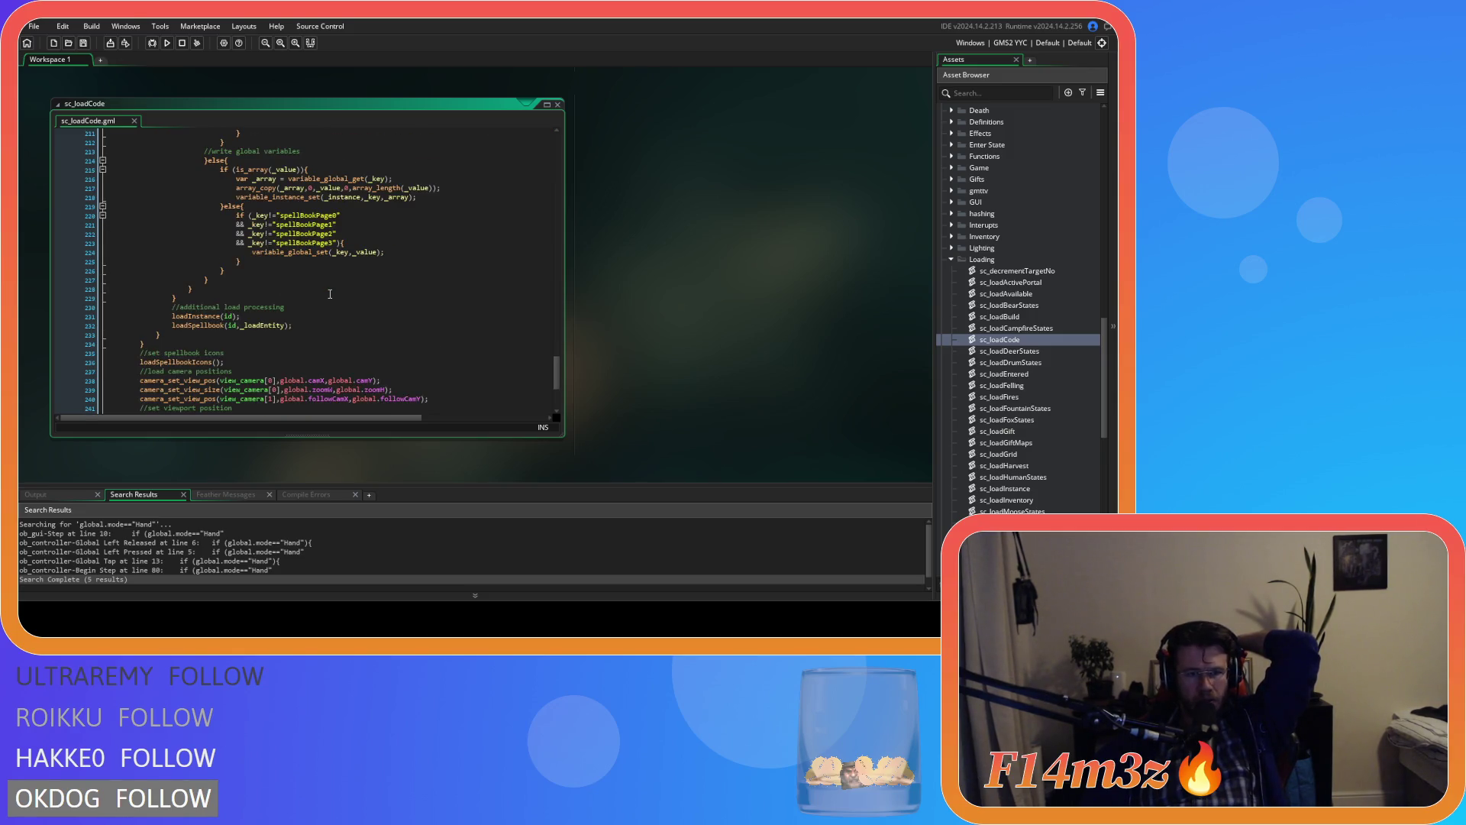
scroll(330, 294, "down", 3)
middle_click(209, 248)
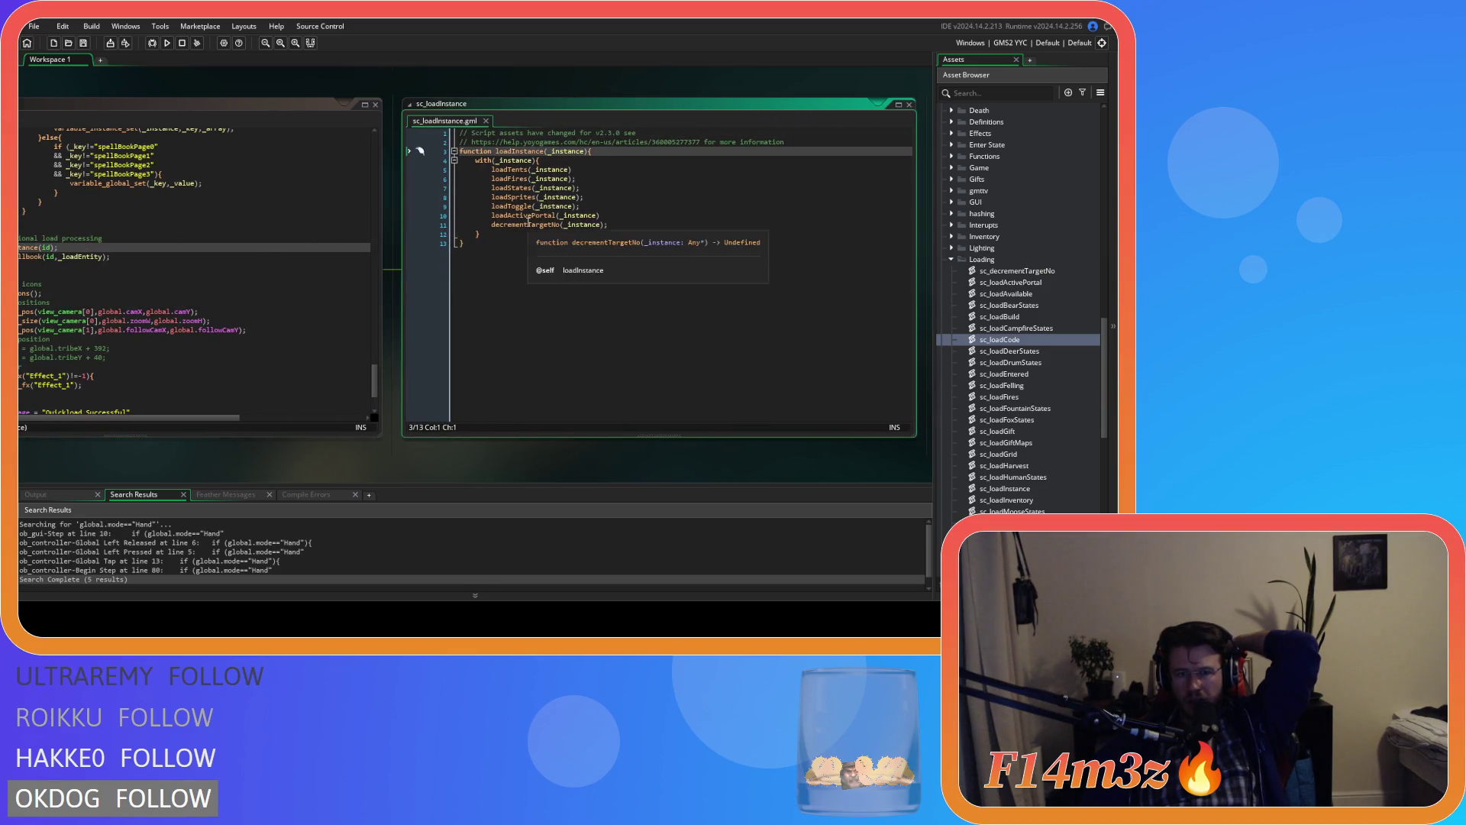
middle_click(502, 188)
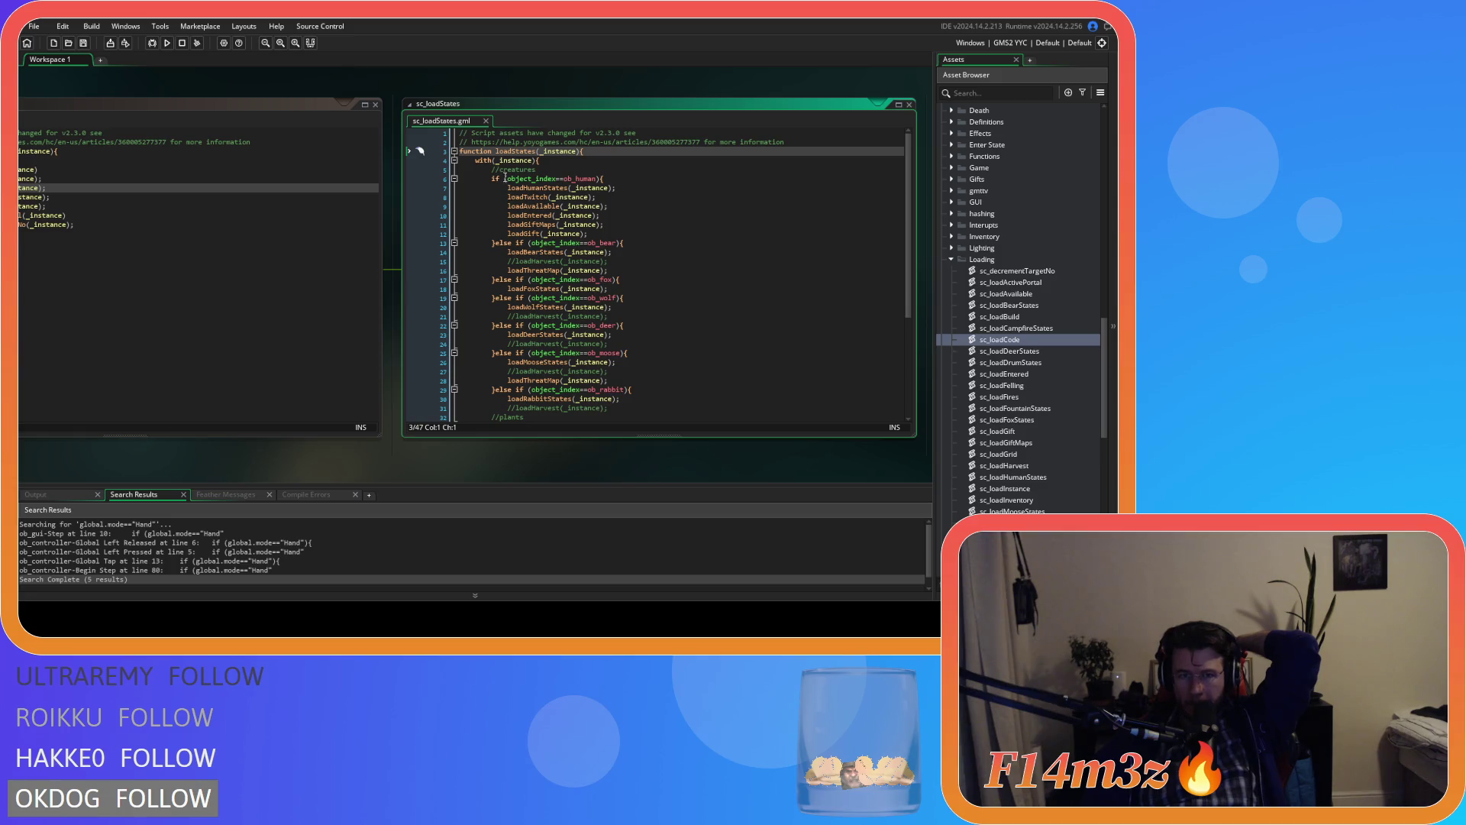
scroll(1058, 401, "down", 3)
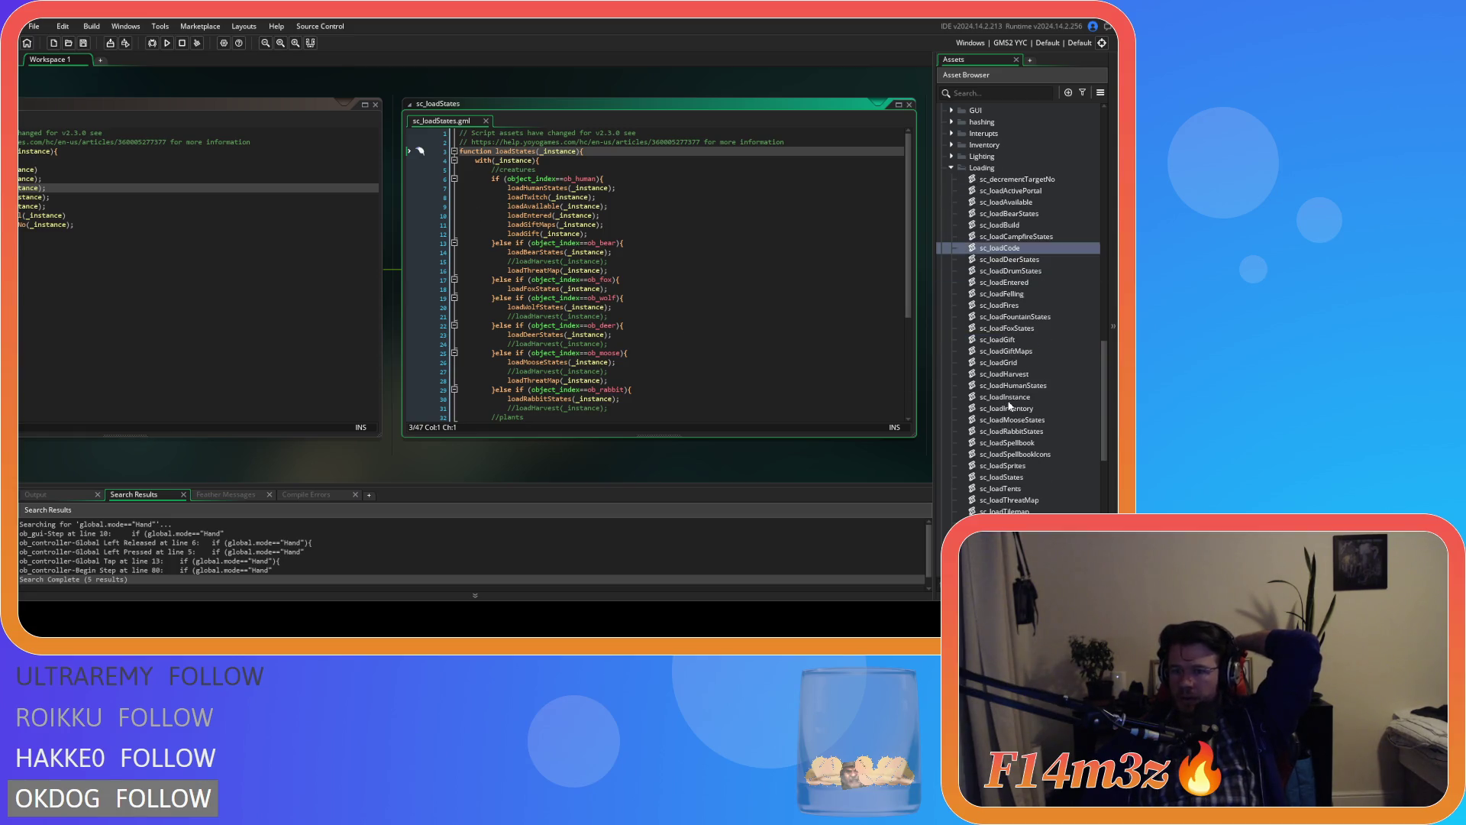
Step: Open sc_loadInventory and search the whole project for loadInventory occurrences
double_click(1040, 408)
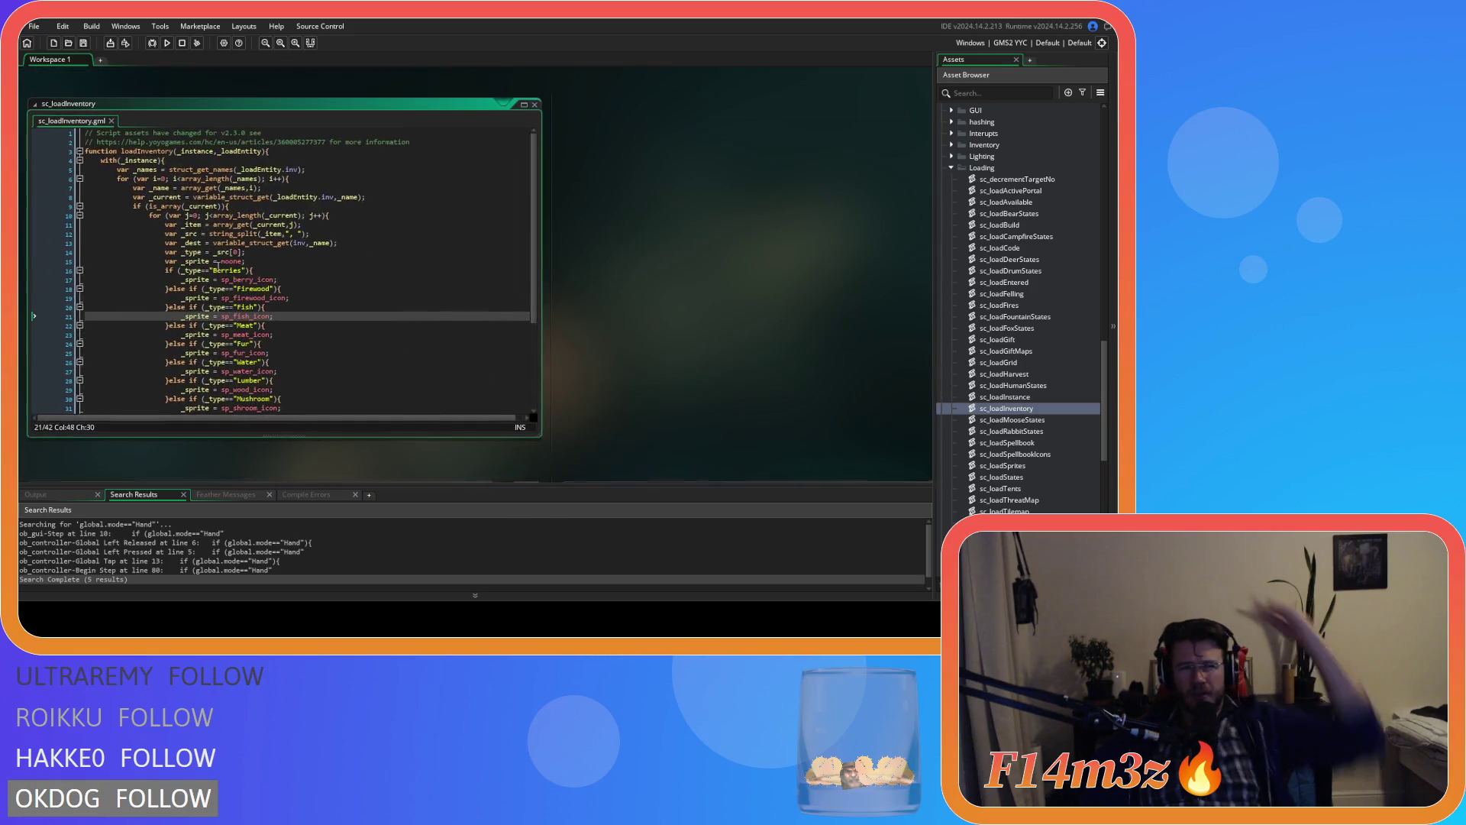
left_click(140, 151)
double_click(140, 151)
key("ctrl+f")
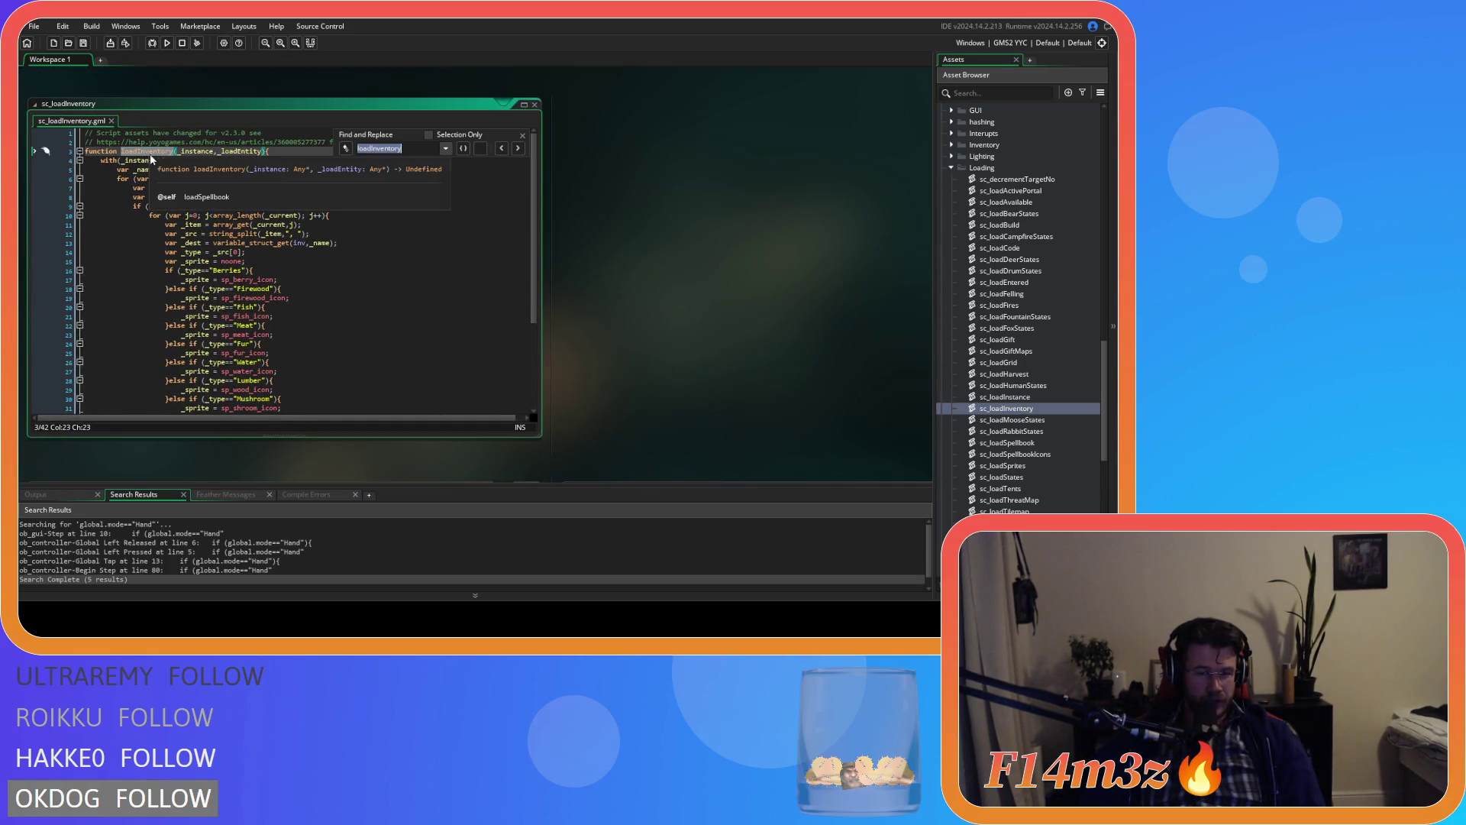
left_click(522, 135)
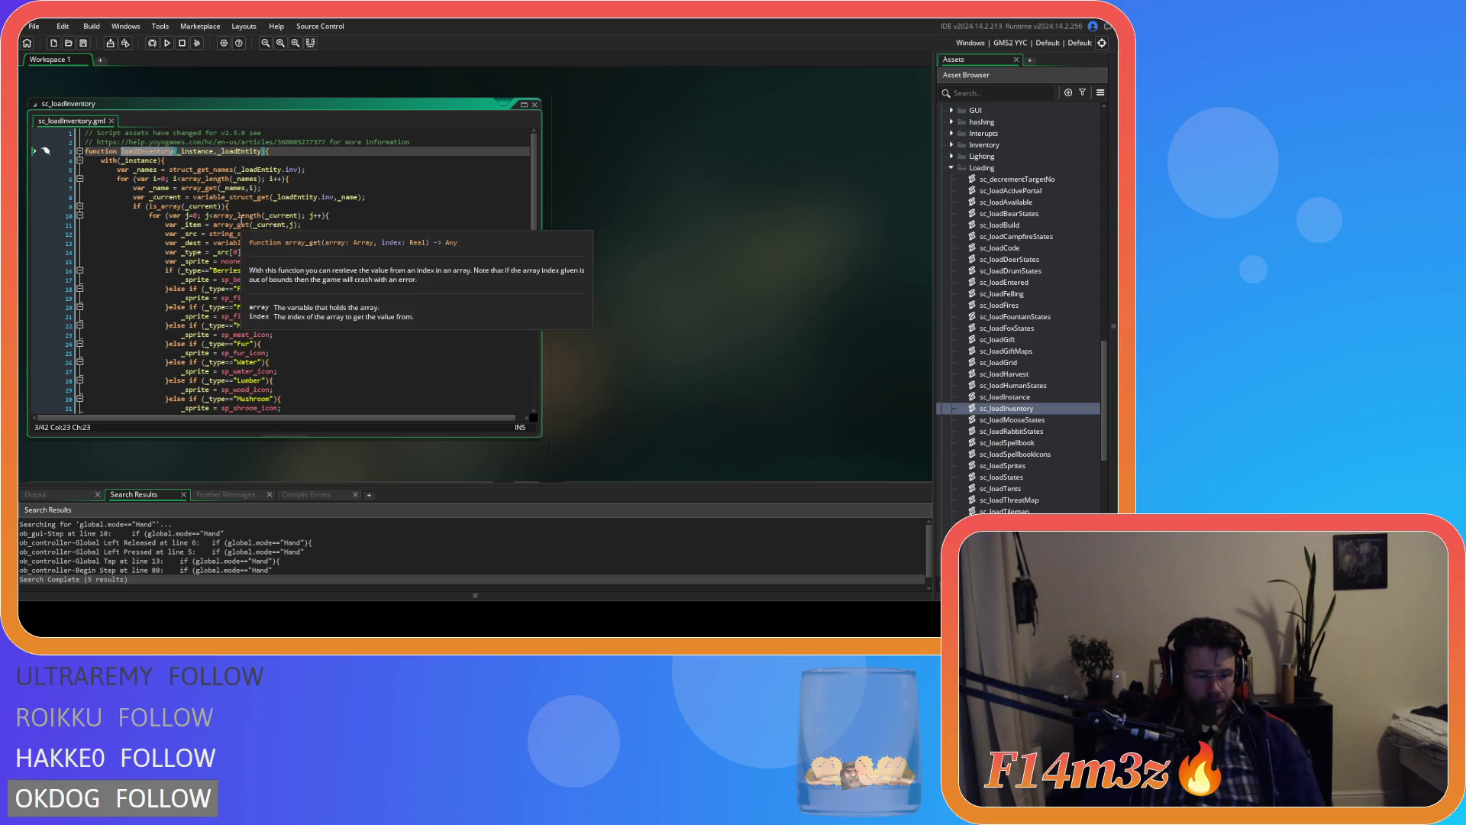
key("ctrl+shift+f")
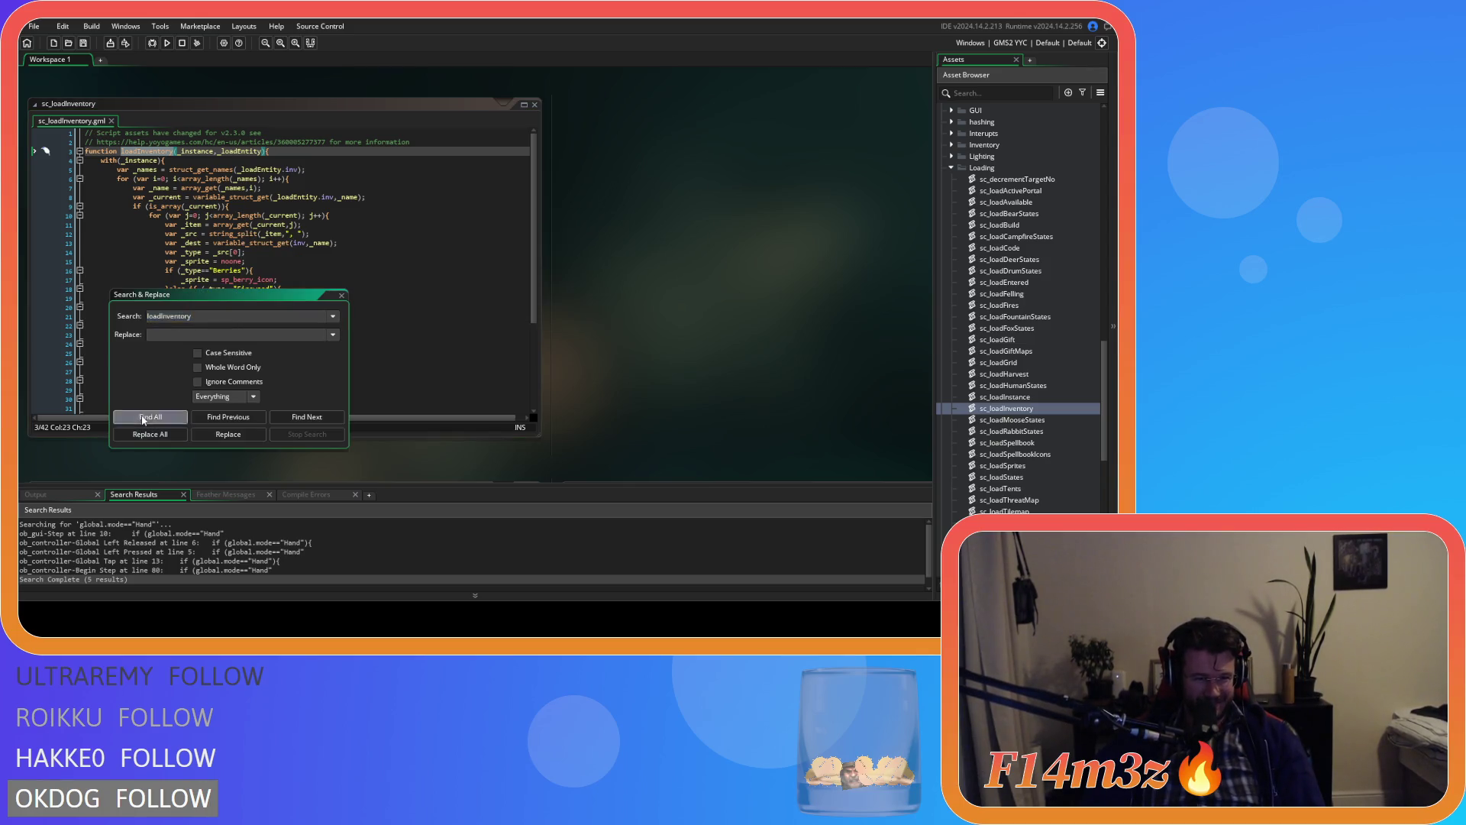
left_click(145, 417)
key("Escape")
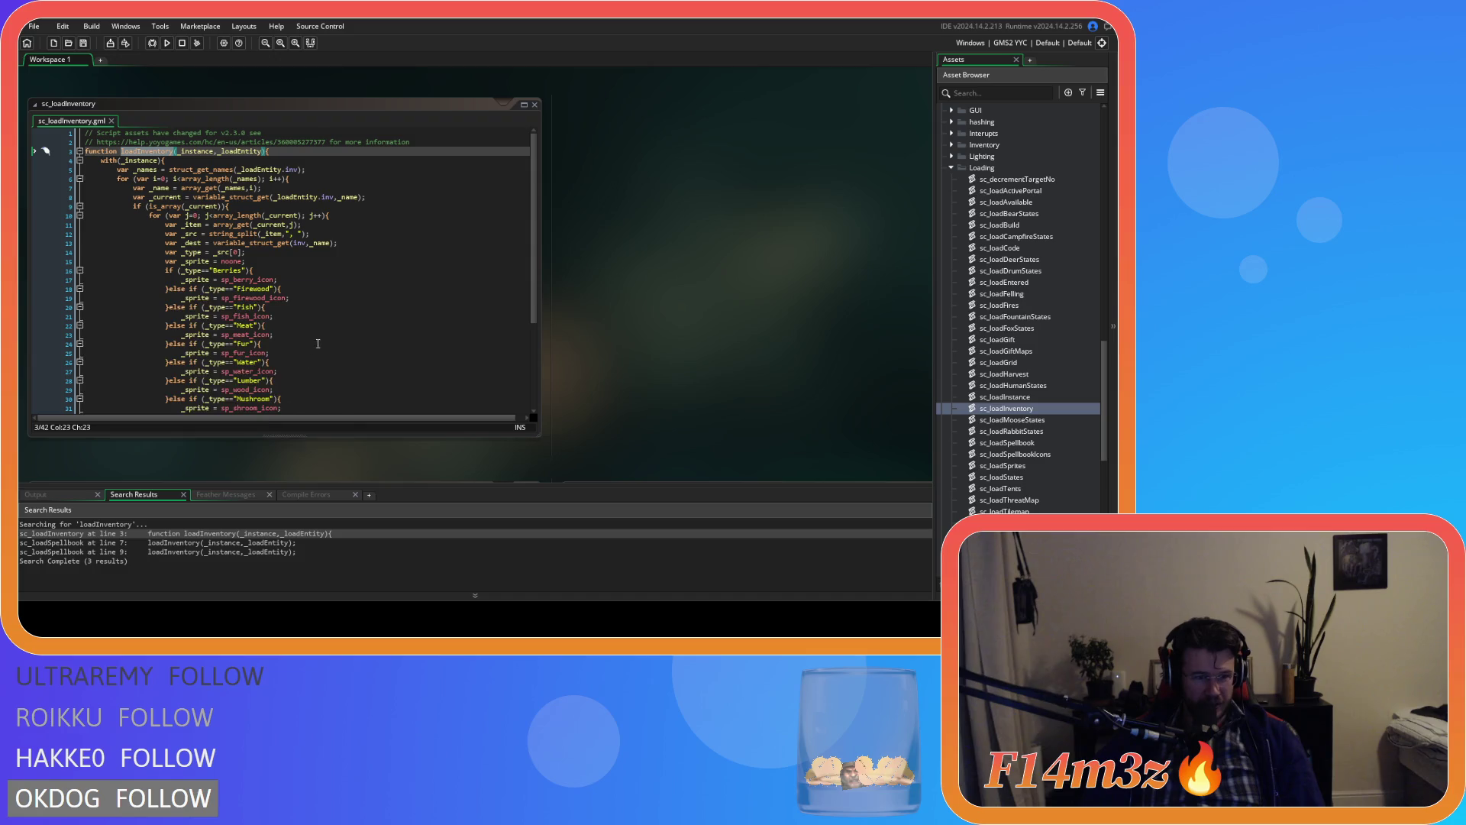
Step: Open sc_loadSpellbook at its line 7 loadInventory call and open sc_loadInventory alongside it
double_click(132, 541)
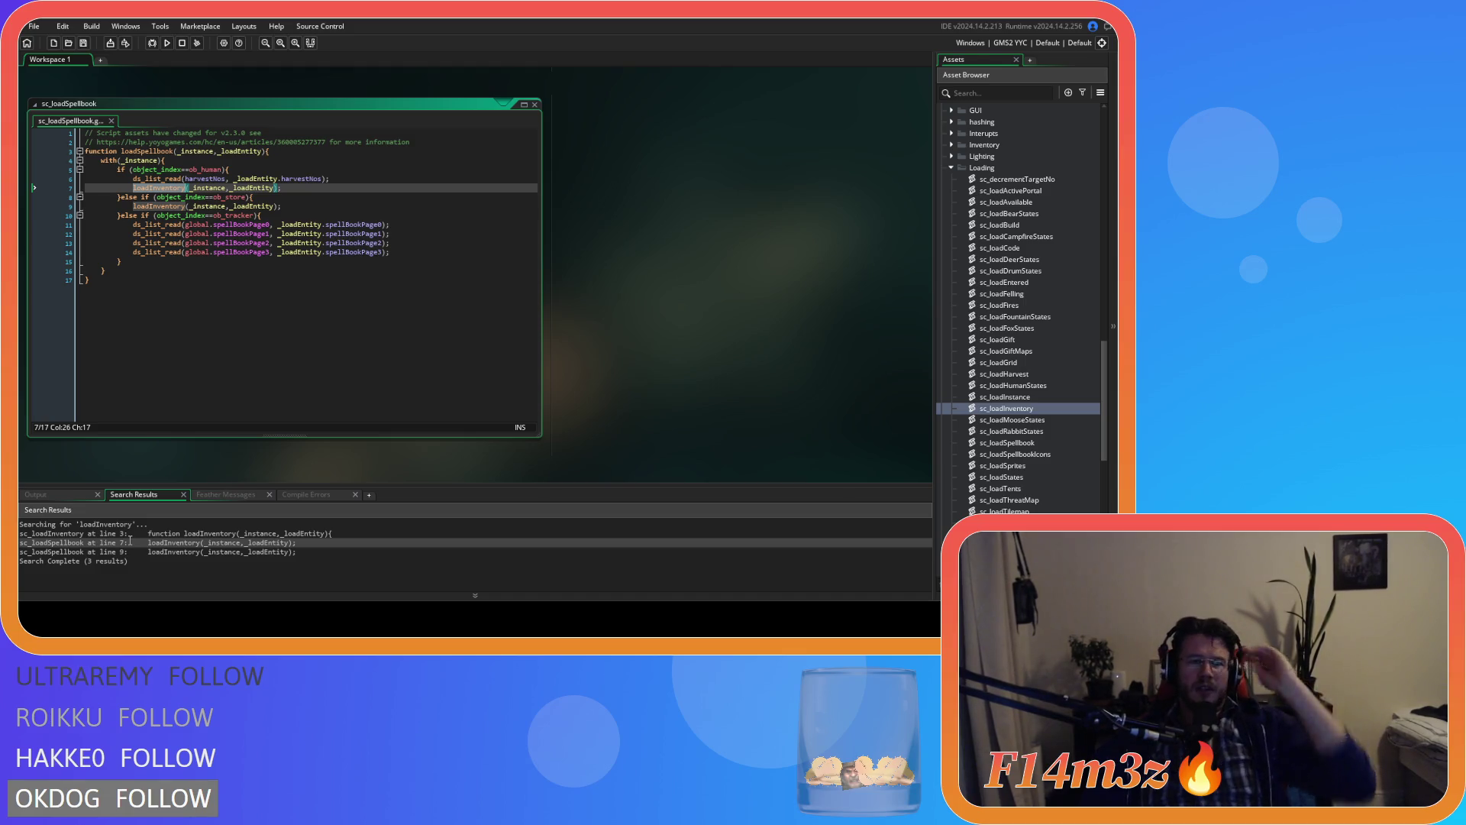
left_click(305, 277)
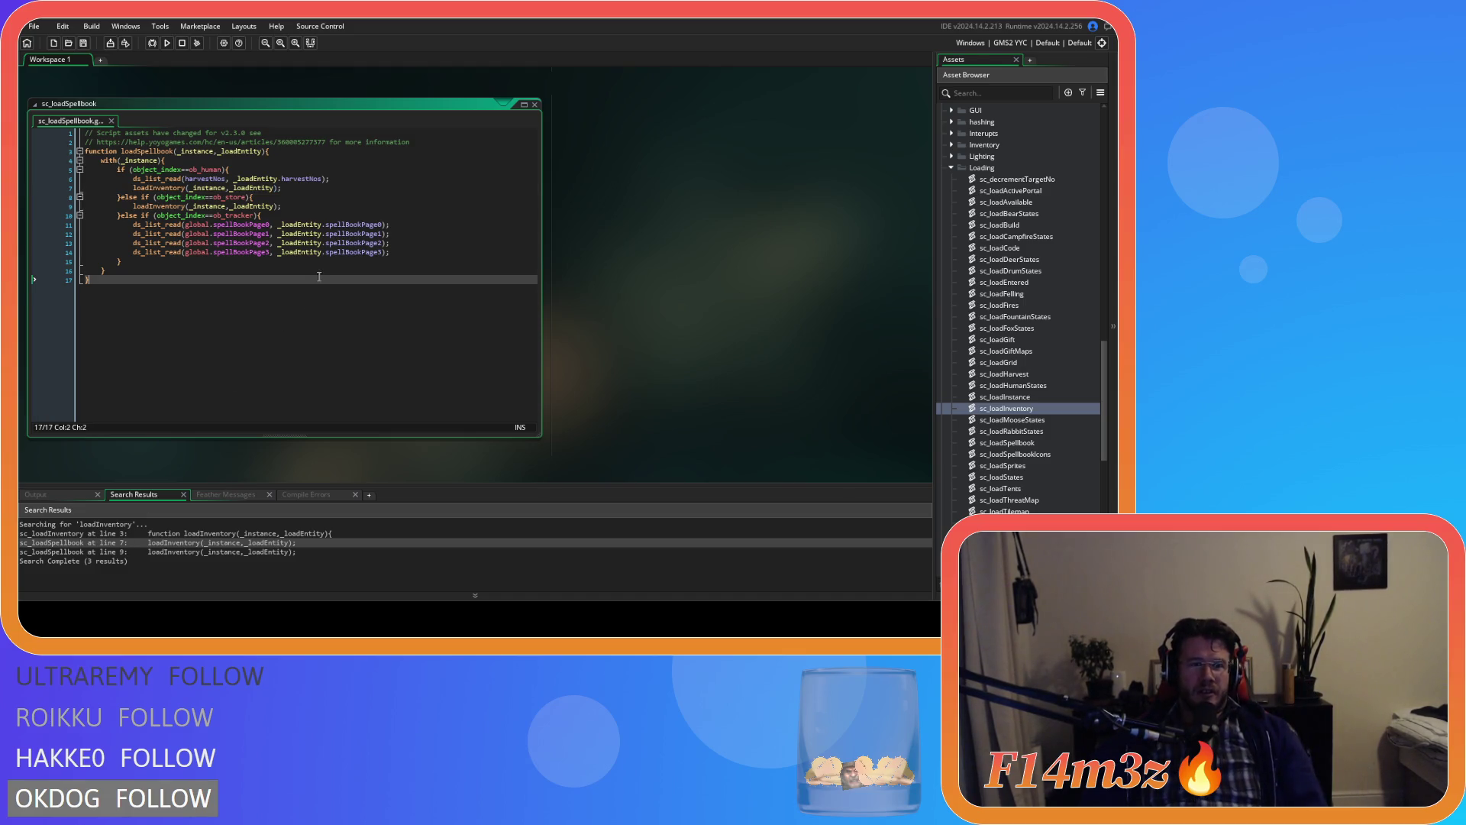
left_click(333, 179)
left_click(355, 187)
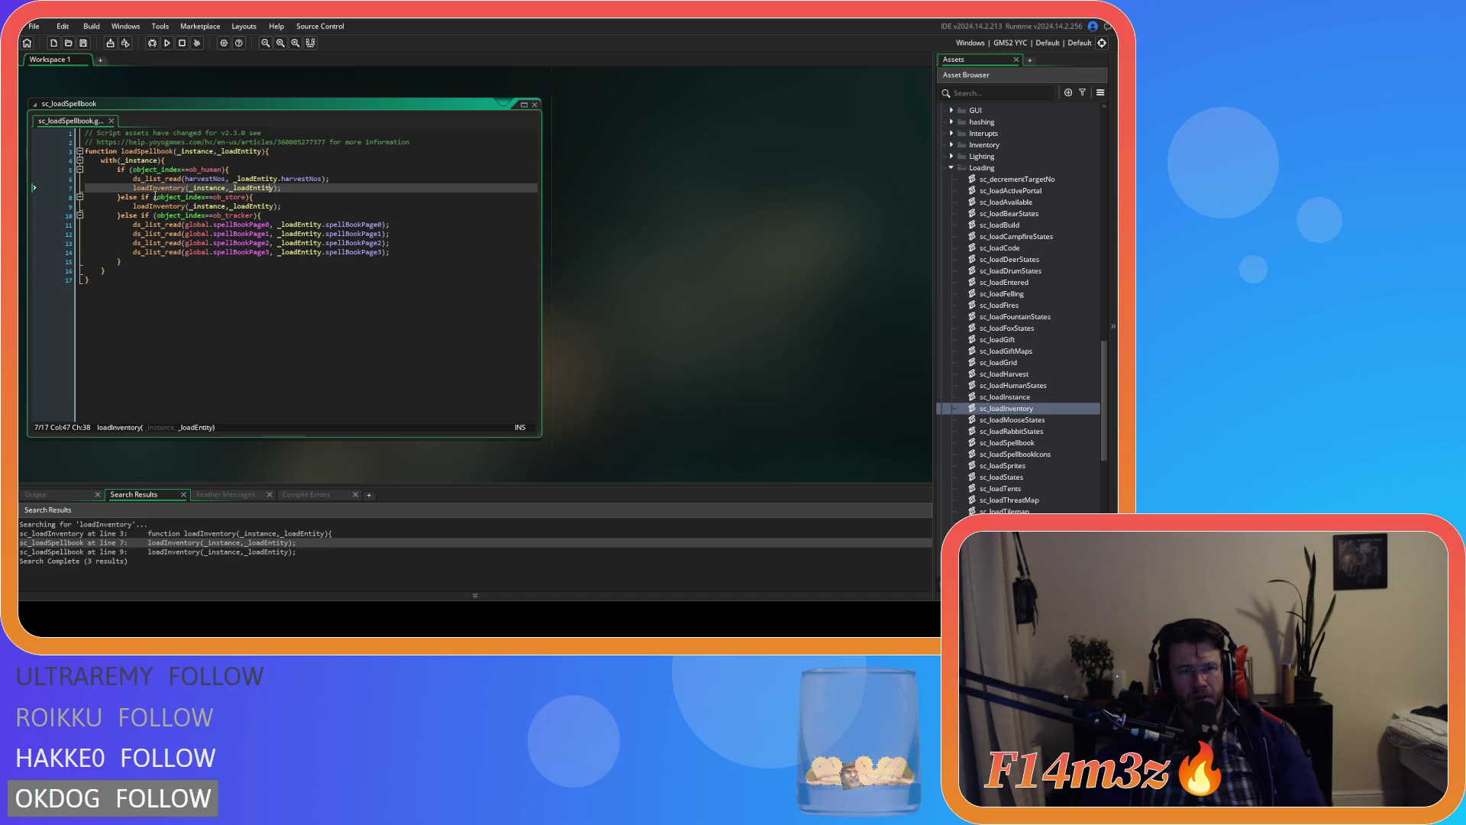
middle_click(157, 188)
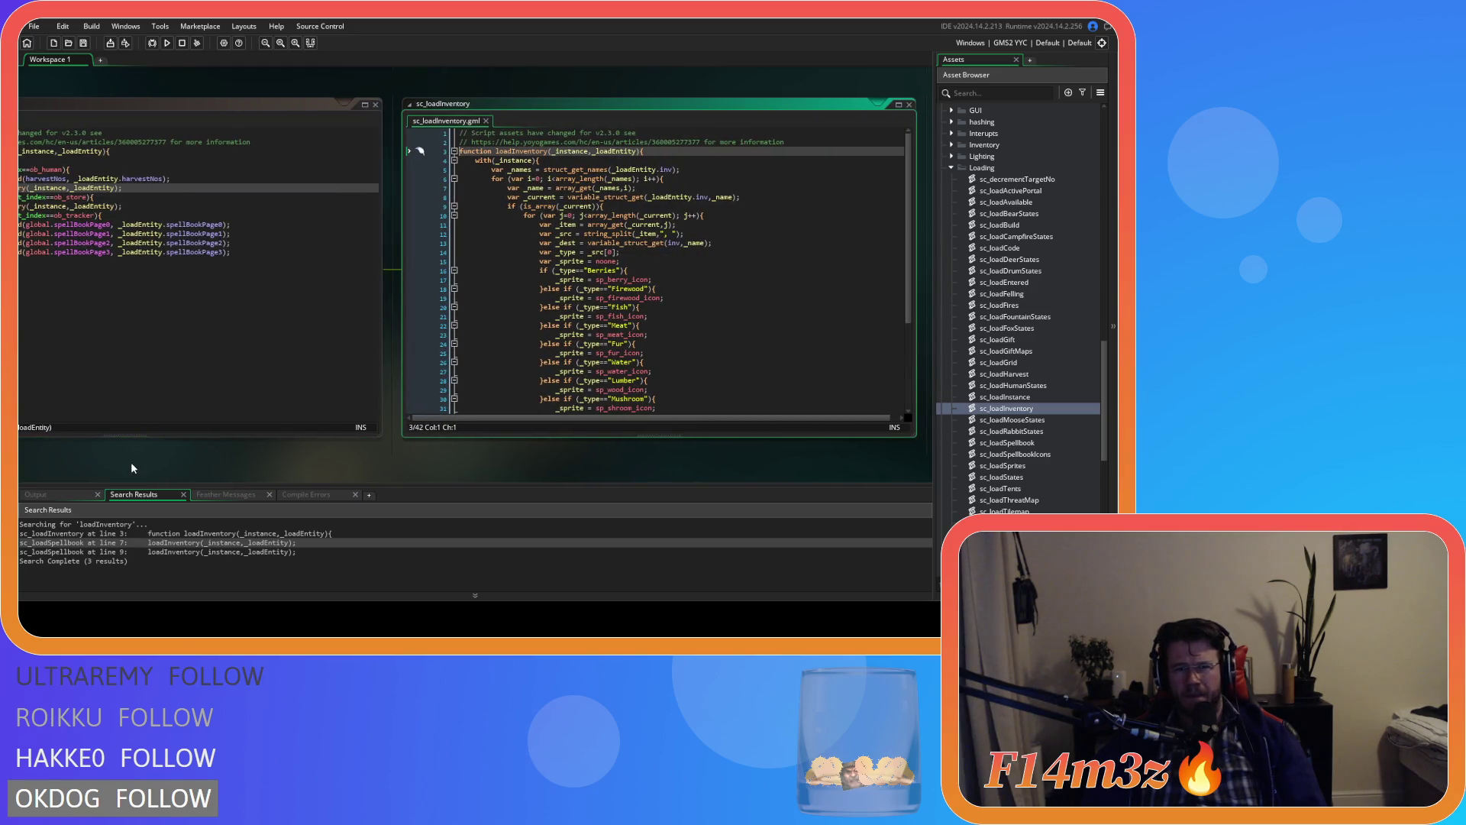
Step: Pan the workspace to compare both scripts, then close the sc_loadInventory editor
left_click_drag(132, 462, 225, 458)
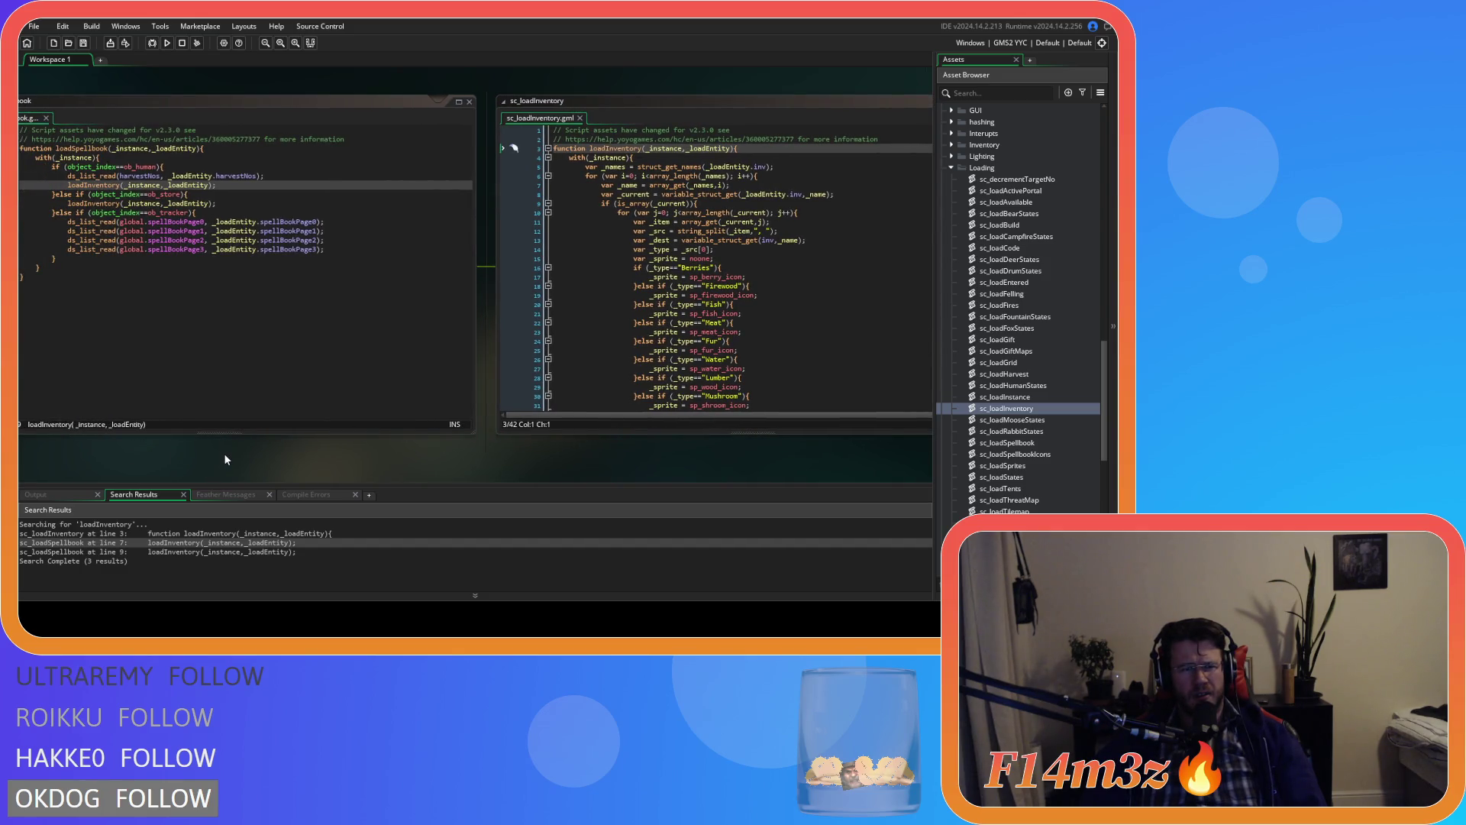
left_click_drag(195, 459, 254, 451)
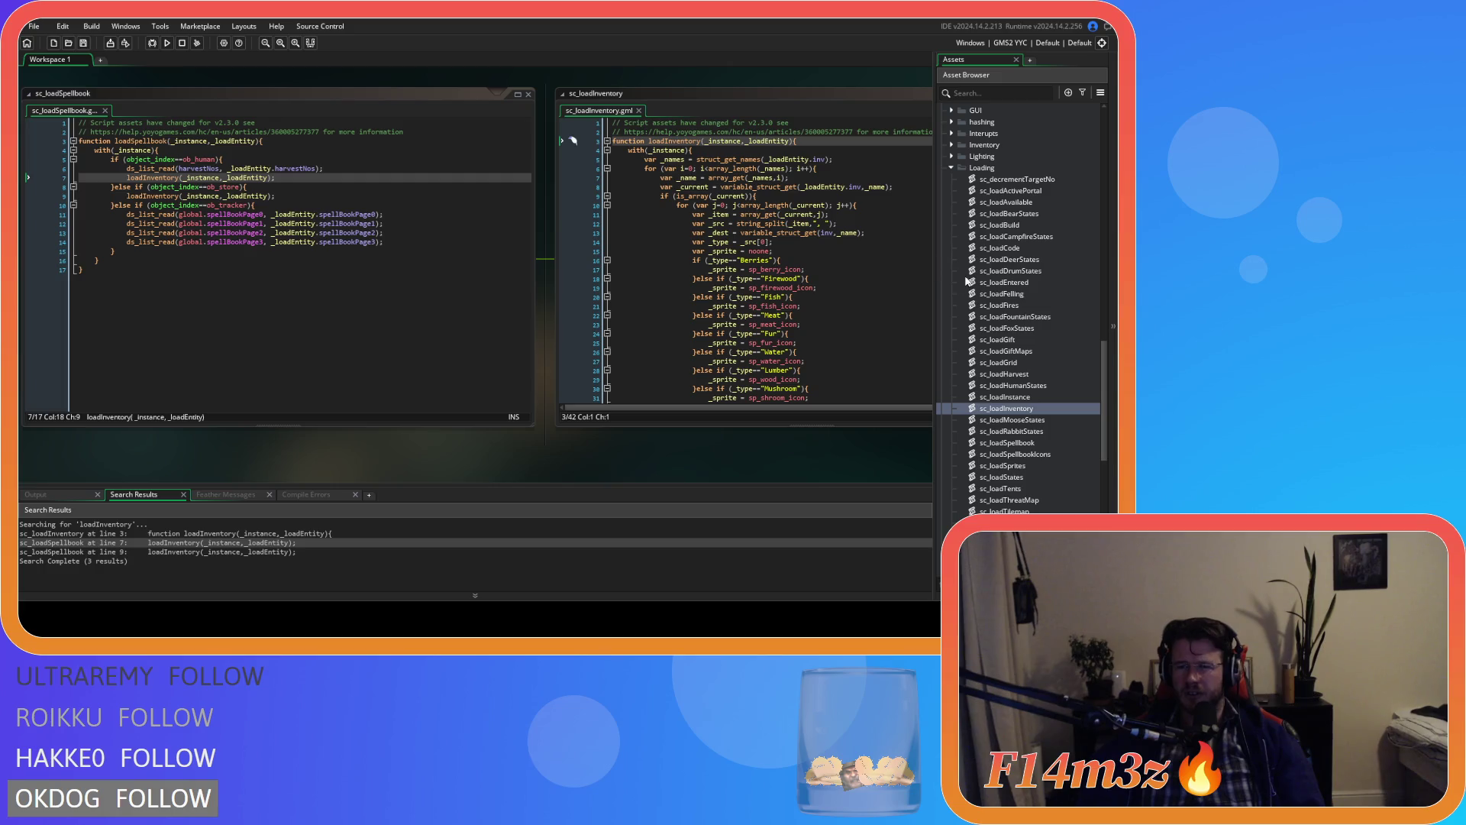
left_click(638, 110)
left_click(401, 99)
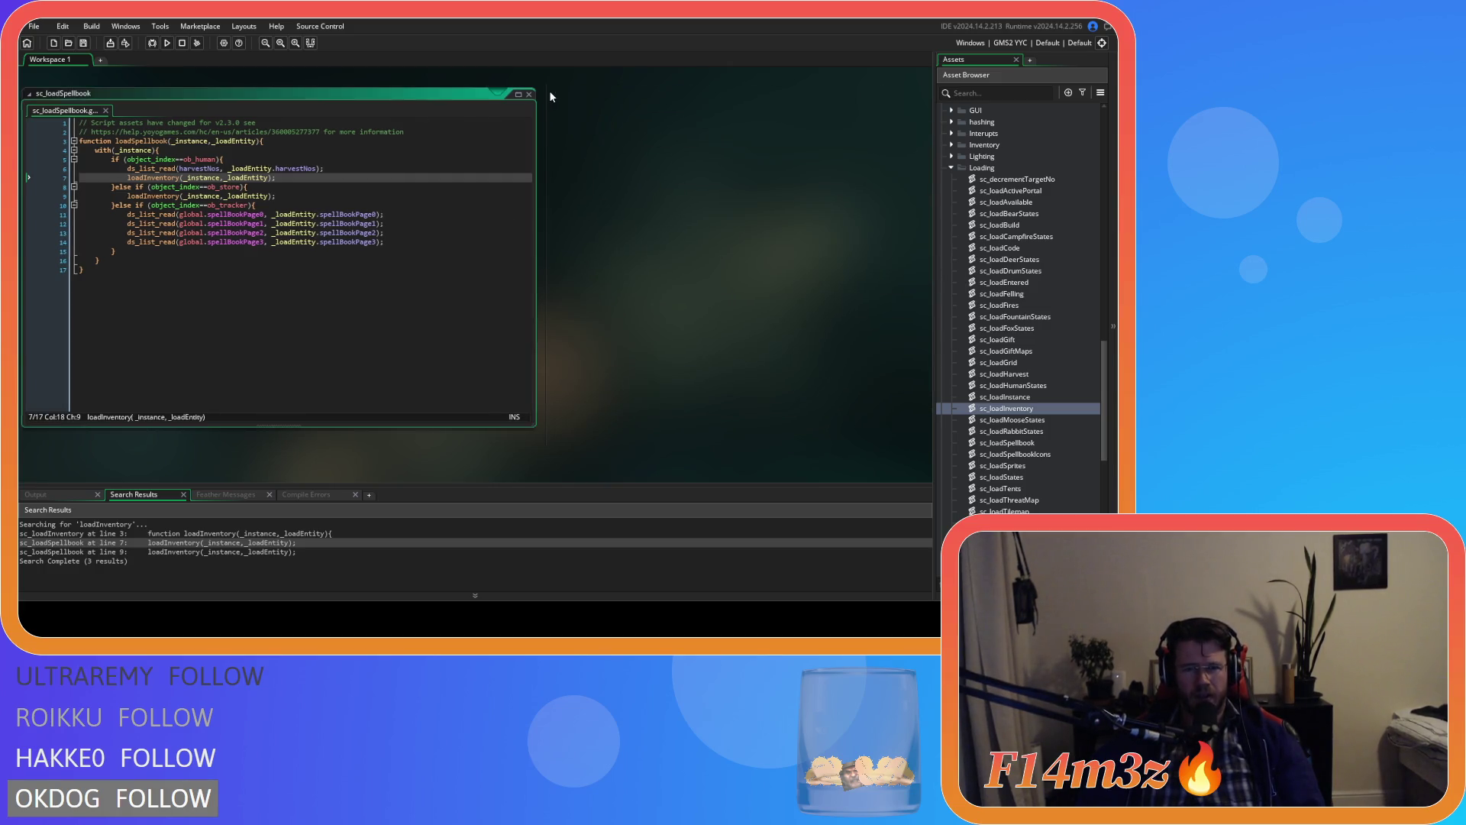
Step: Close sc_loadSpellbook and open sc_inventory from the Inventory scripts folder
left_click(535, 94)
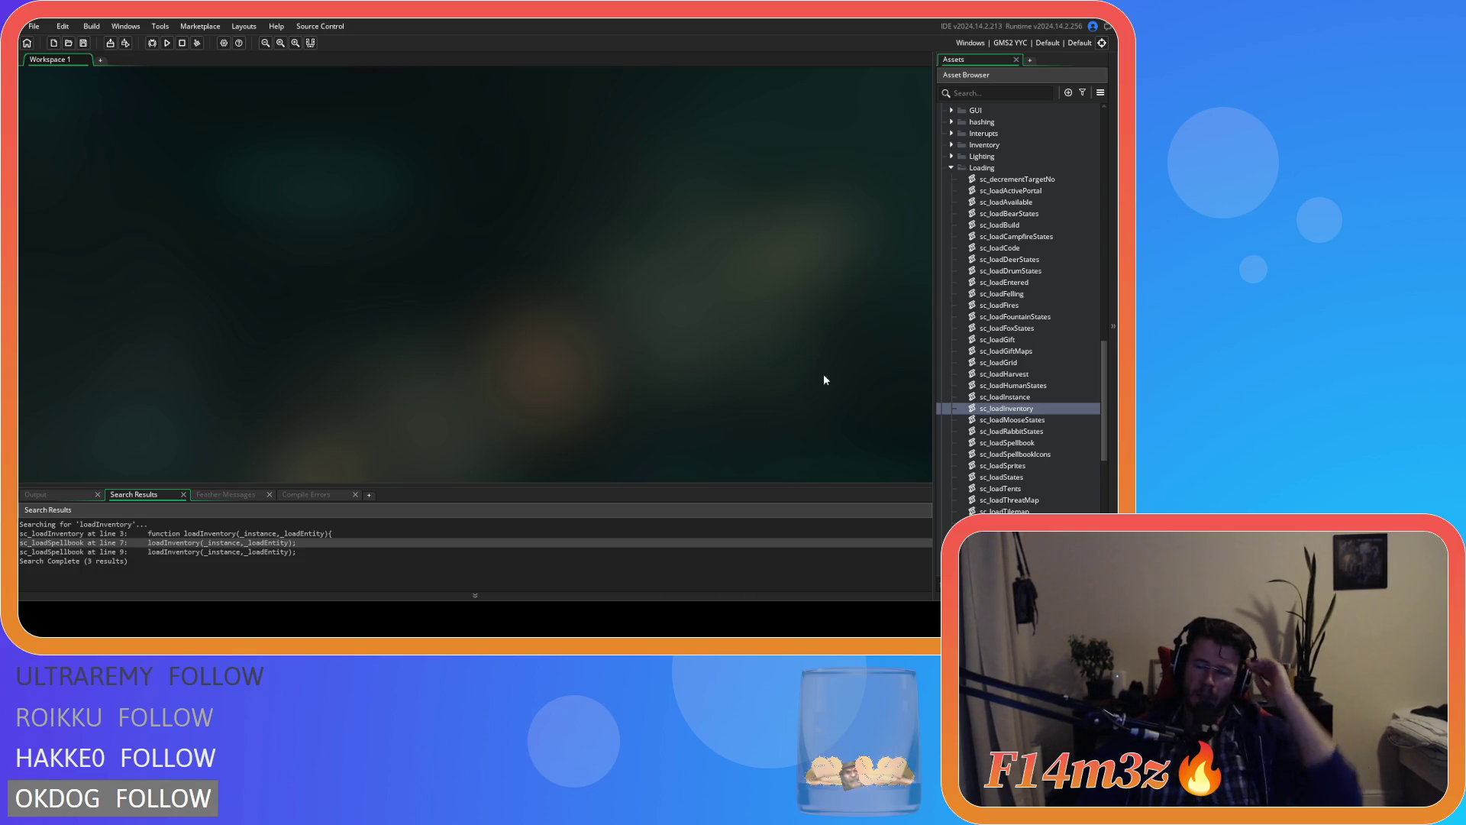
scroll(972, 426, "down", 3)
scroll(1014, 453, "up", 5)
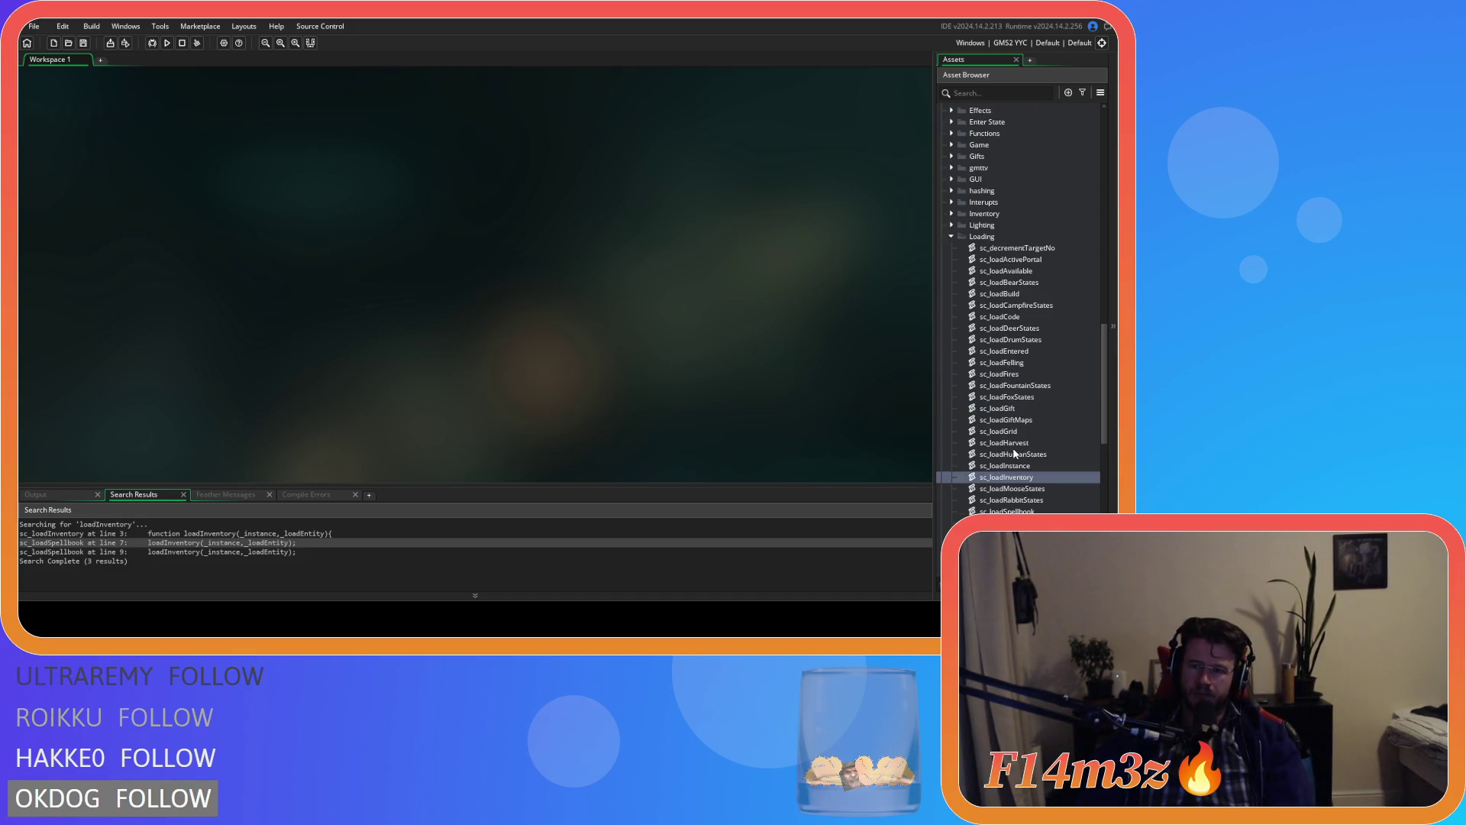
scroll(1014, 453, "up", 5)
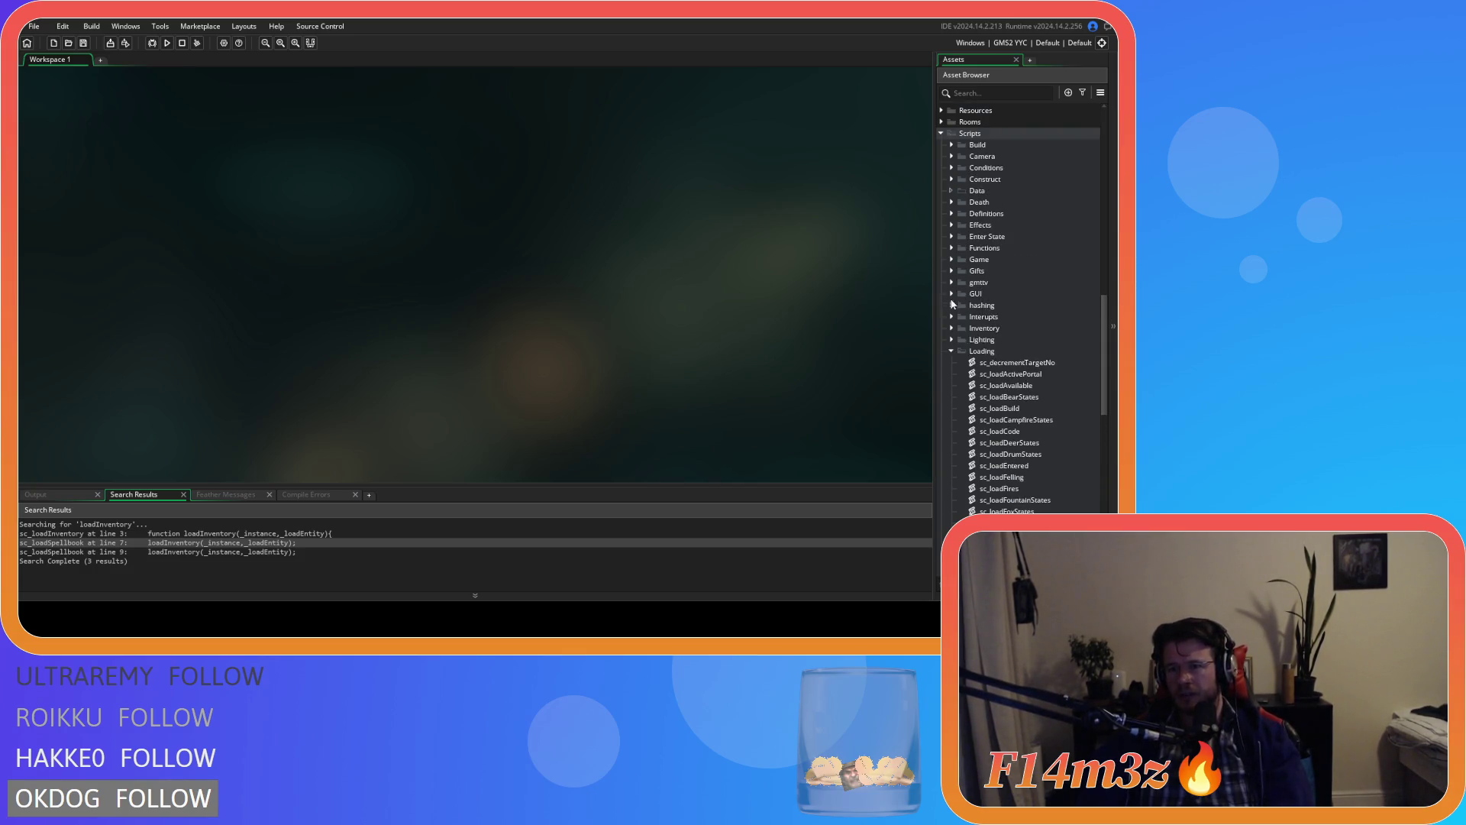
left_click(950, 328)
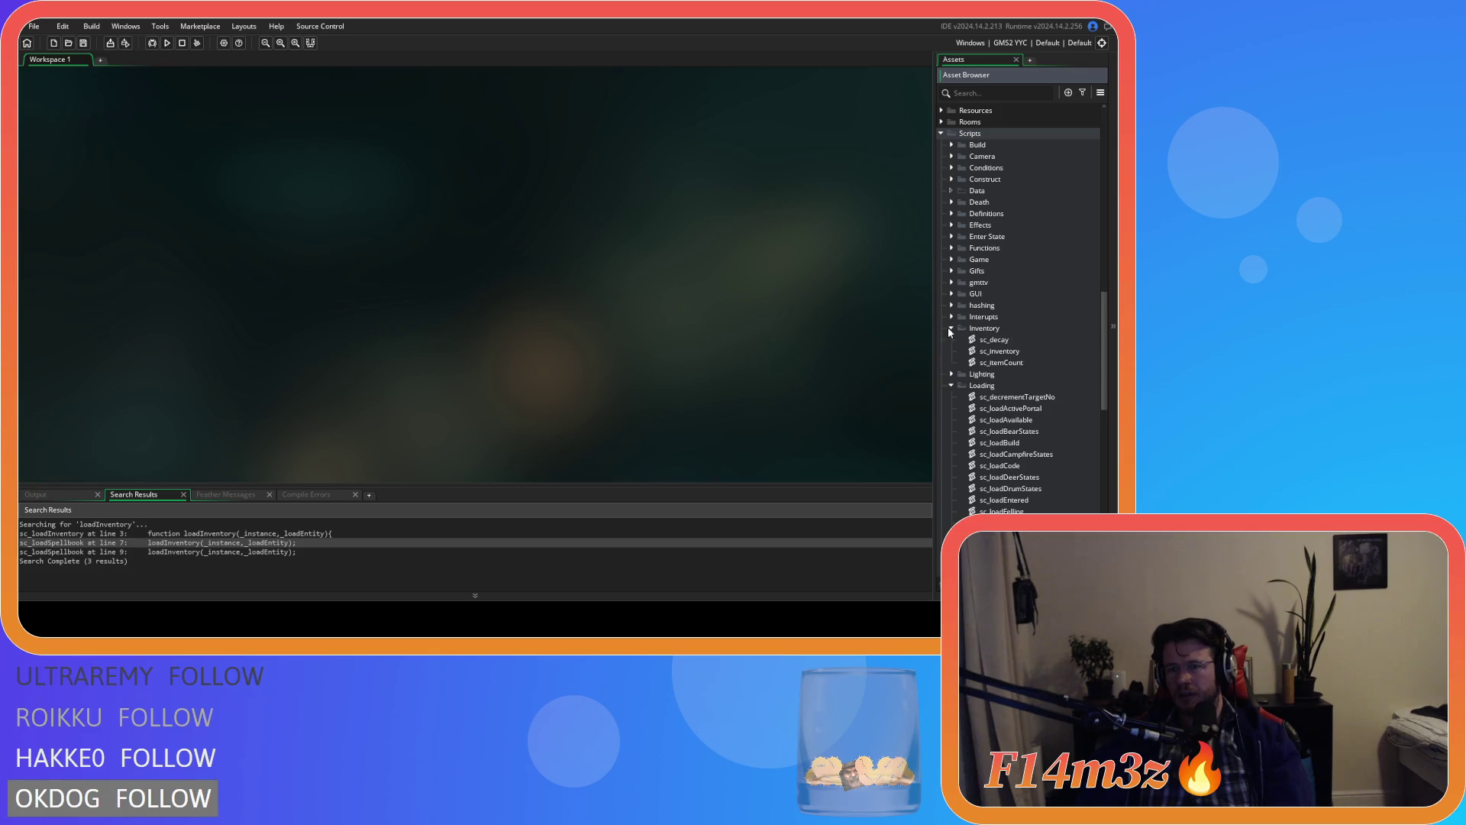
double_click(1031, 350)
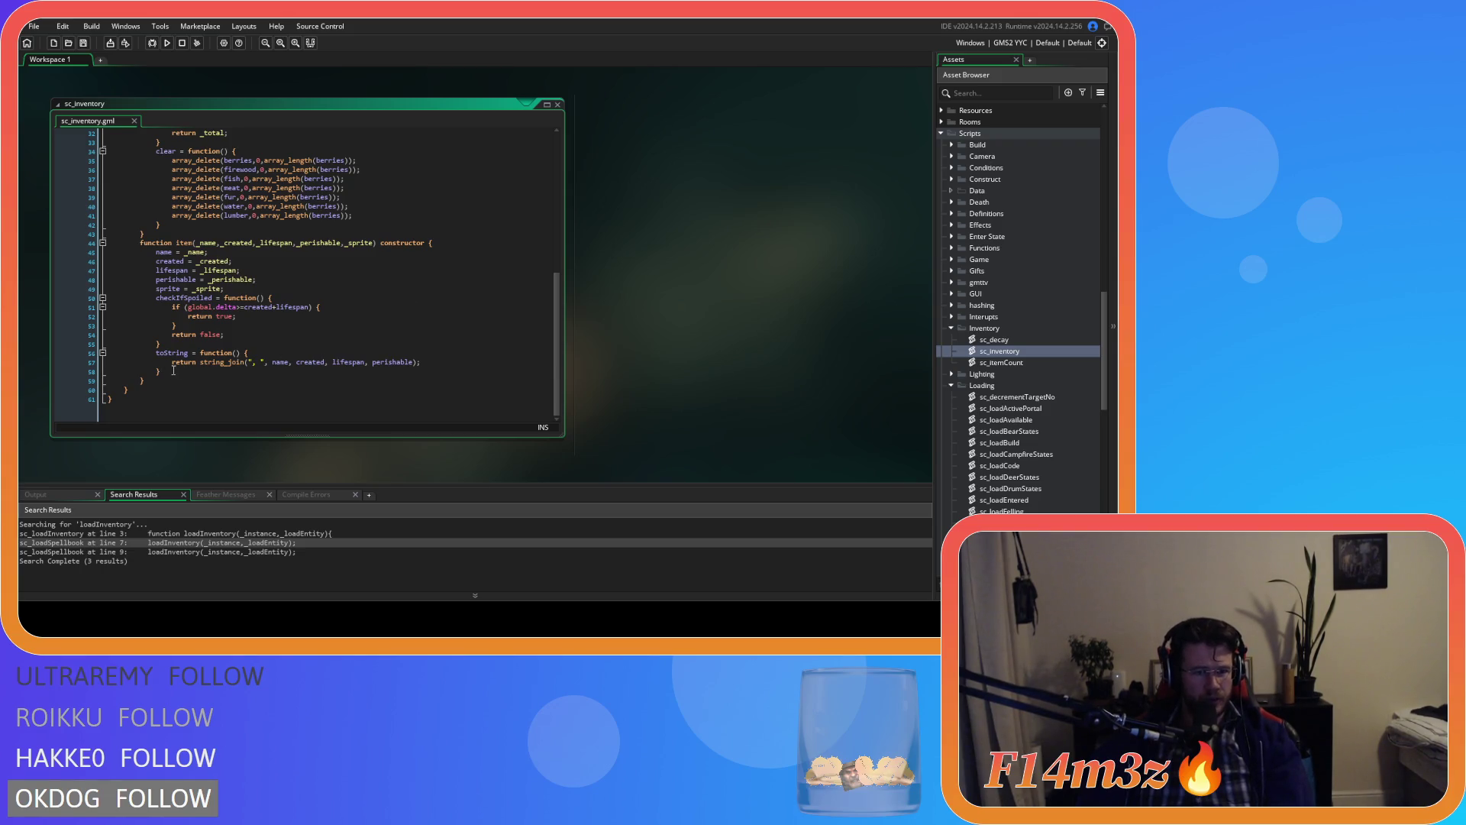
Step: Copy the item constructor's toString function block from sc_inventory
left_click_drag(161, 372, 66, 352)
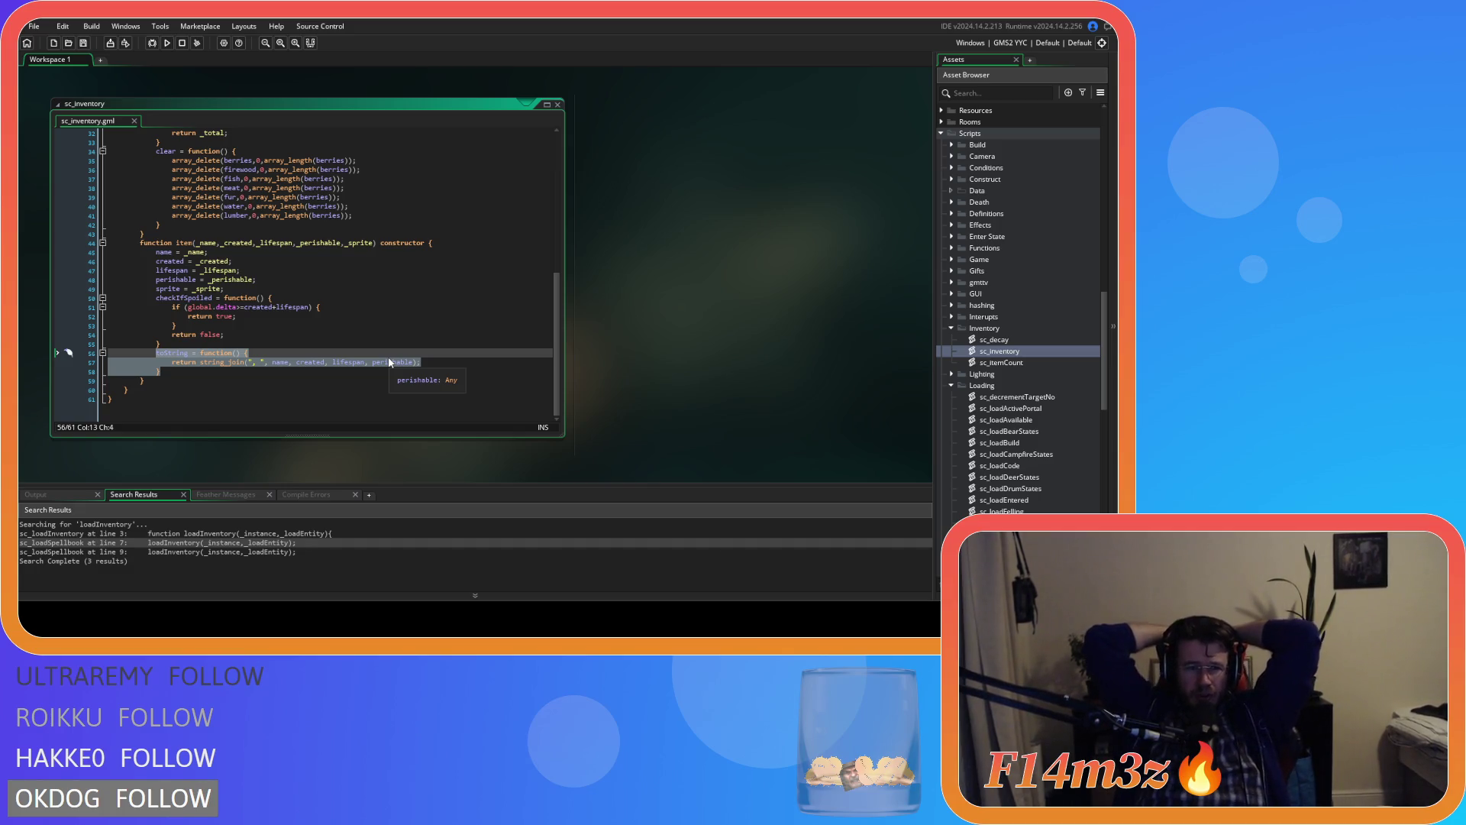
left_click(257, 362)
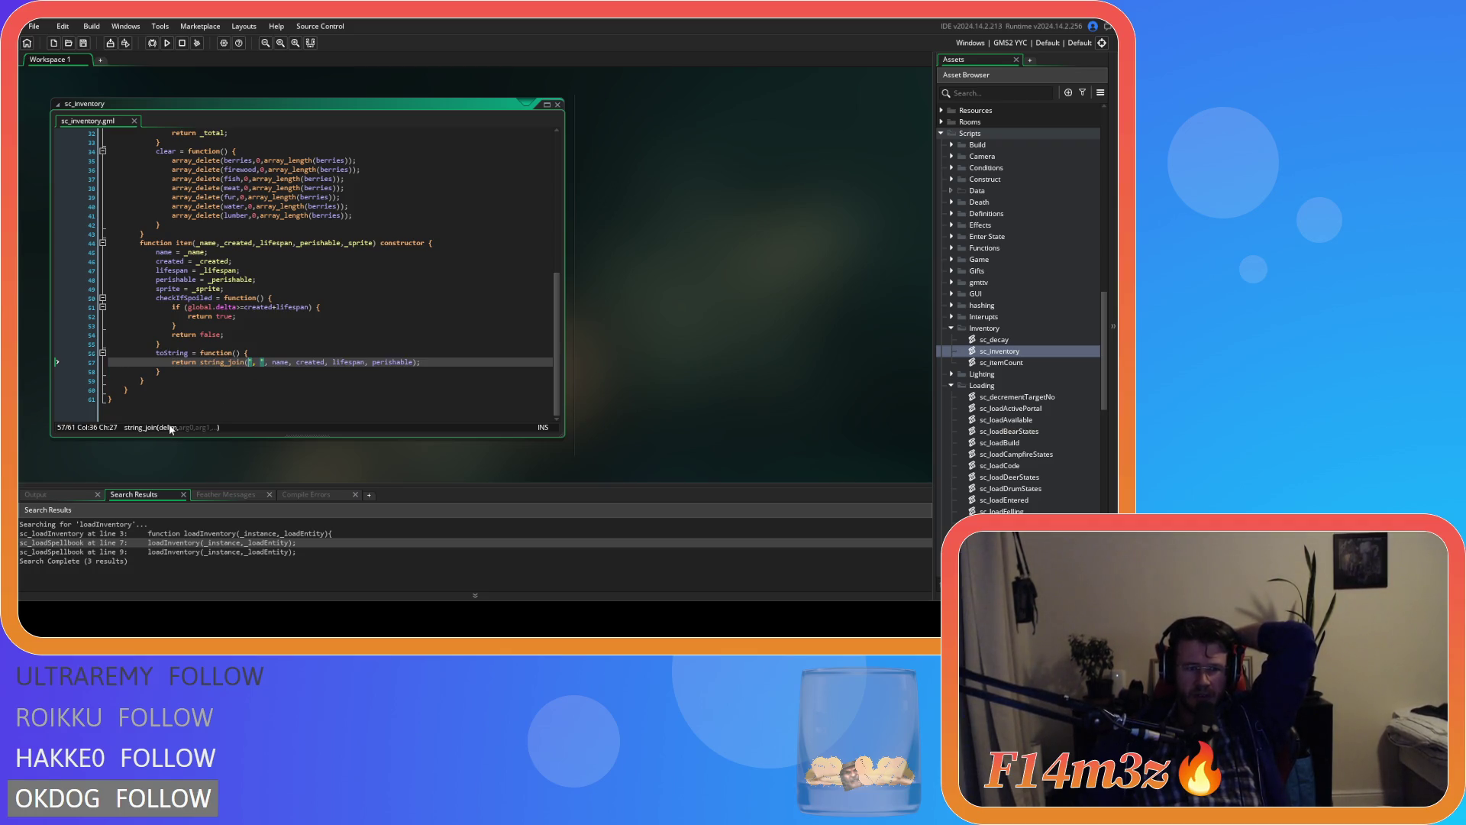
left_click(297, 362)
left_click_drag(297, 362, 369, 361)
left_click_drag(162, 372, 157, 353)
right_click(160, 357)
left_click(194, 382)
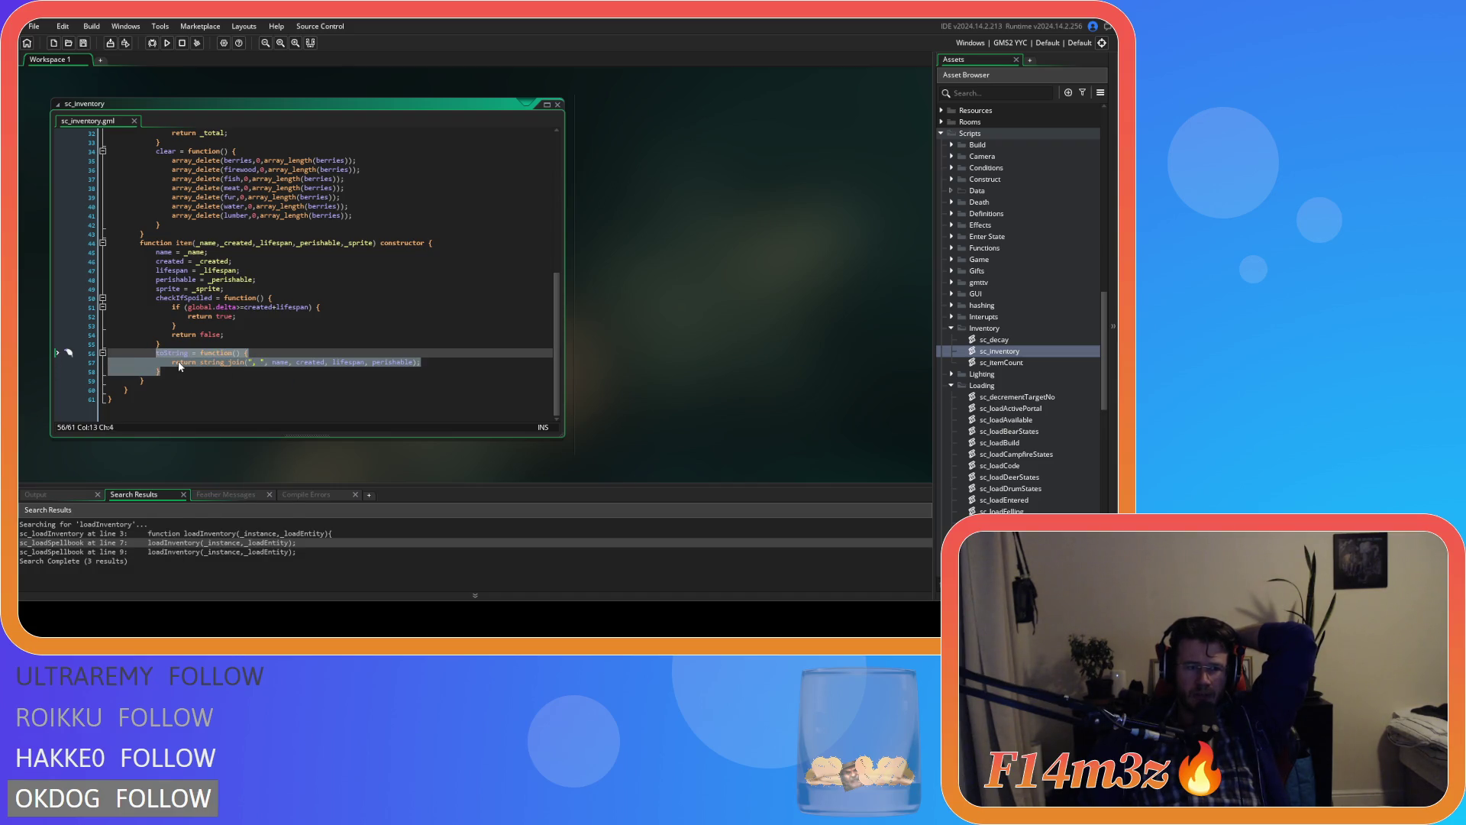
right_click(174, 360)
left_click(204, 387)
left_click_drag(162, 372, 156, 353)
right_click(191, 365)
left_click(215, 388)
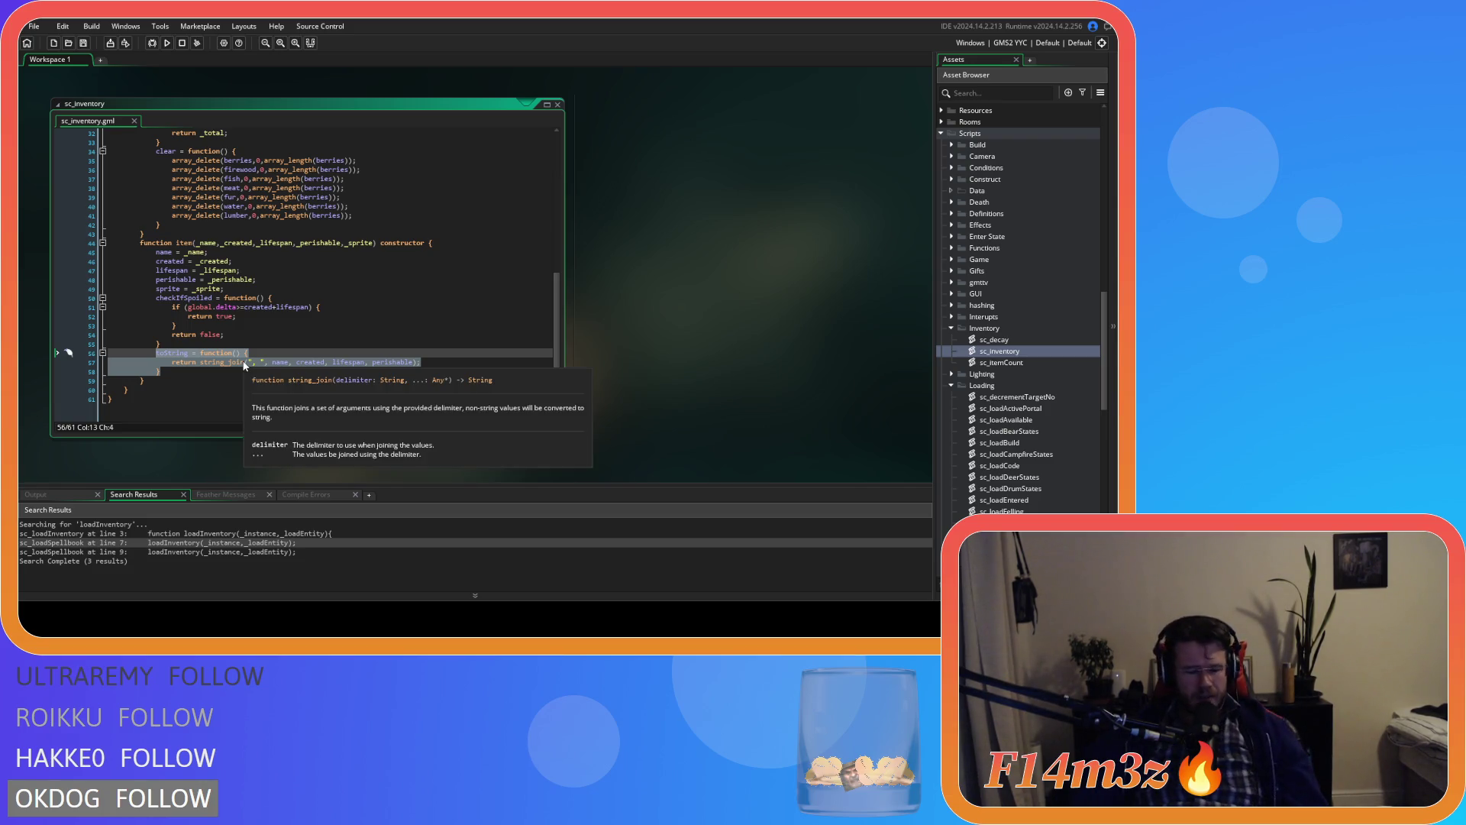
left_click(252, 380)
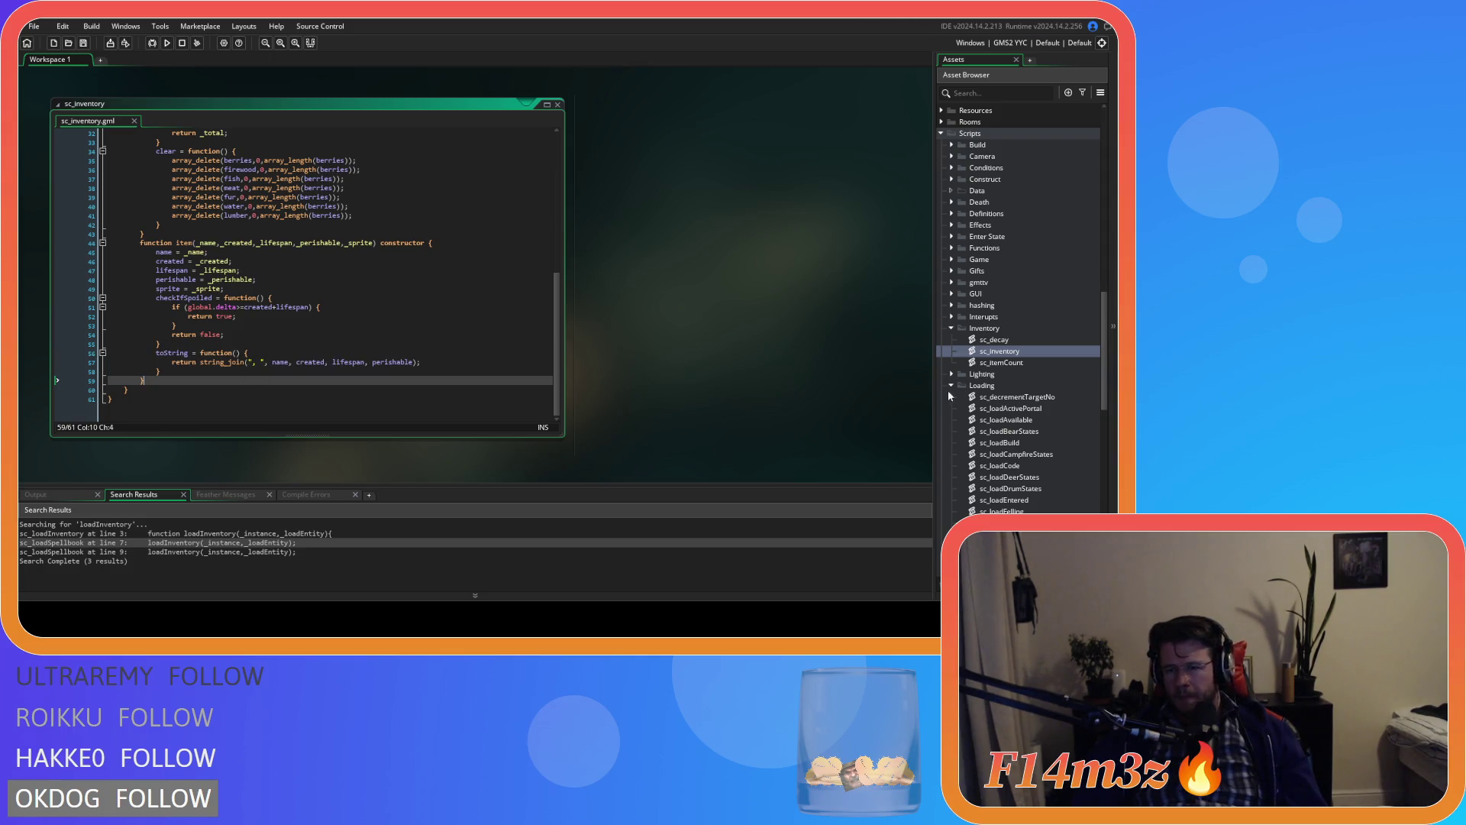
Step: Browse the Asset Browser, expanding and collapsing the Loading scripts folder
scroll(1001, 464, "down", 3)
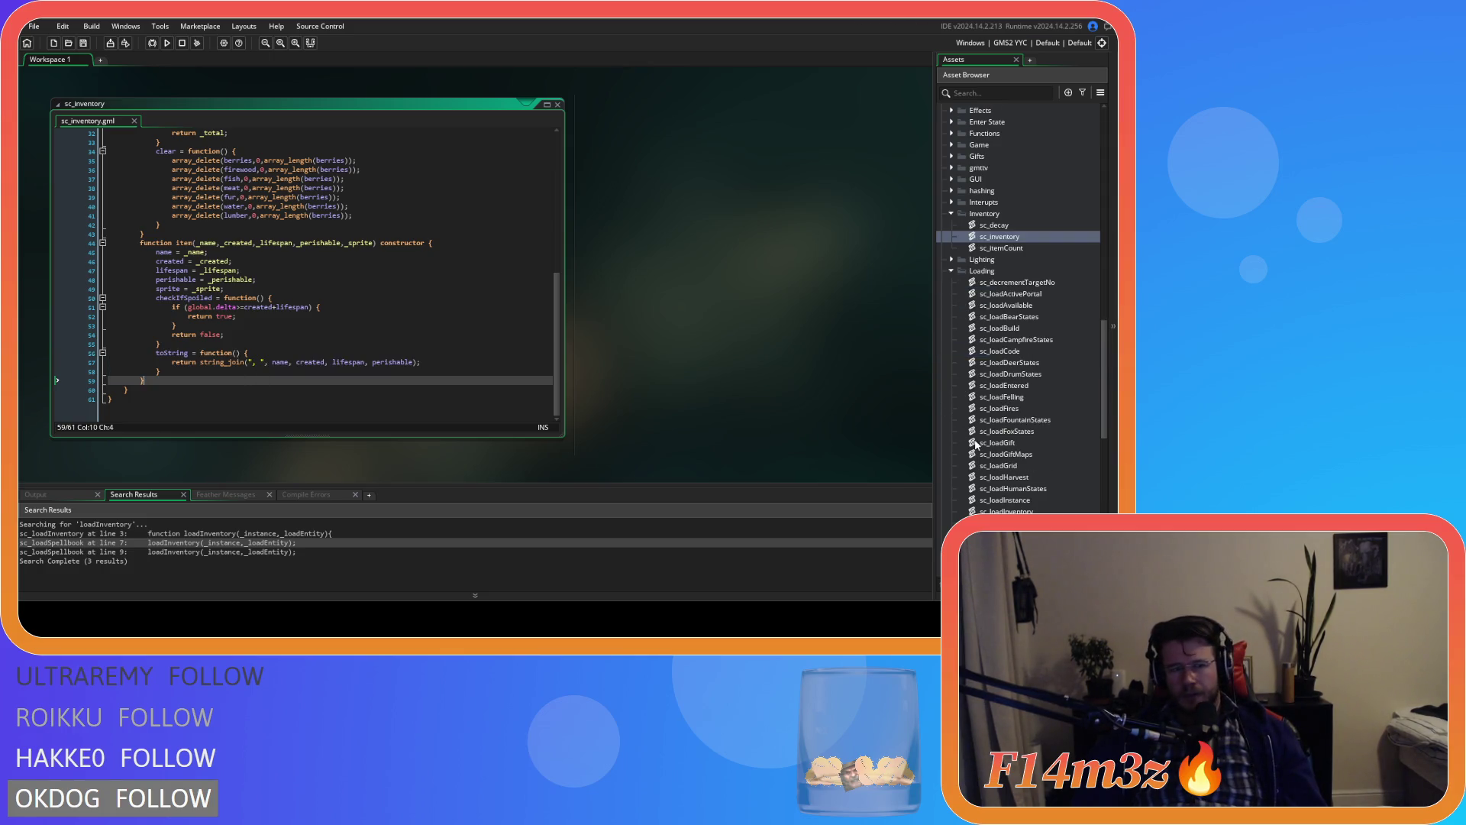
scroll(978, 397, "up", 10)
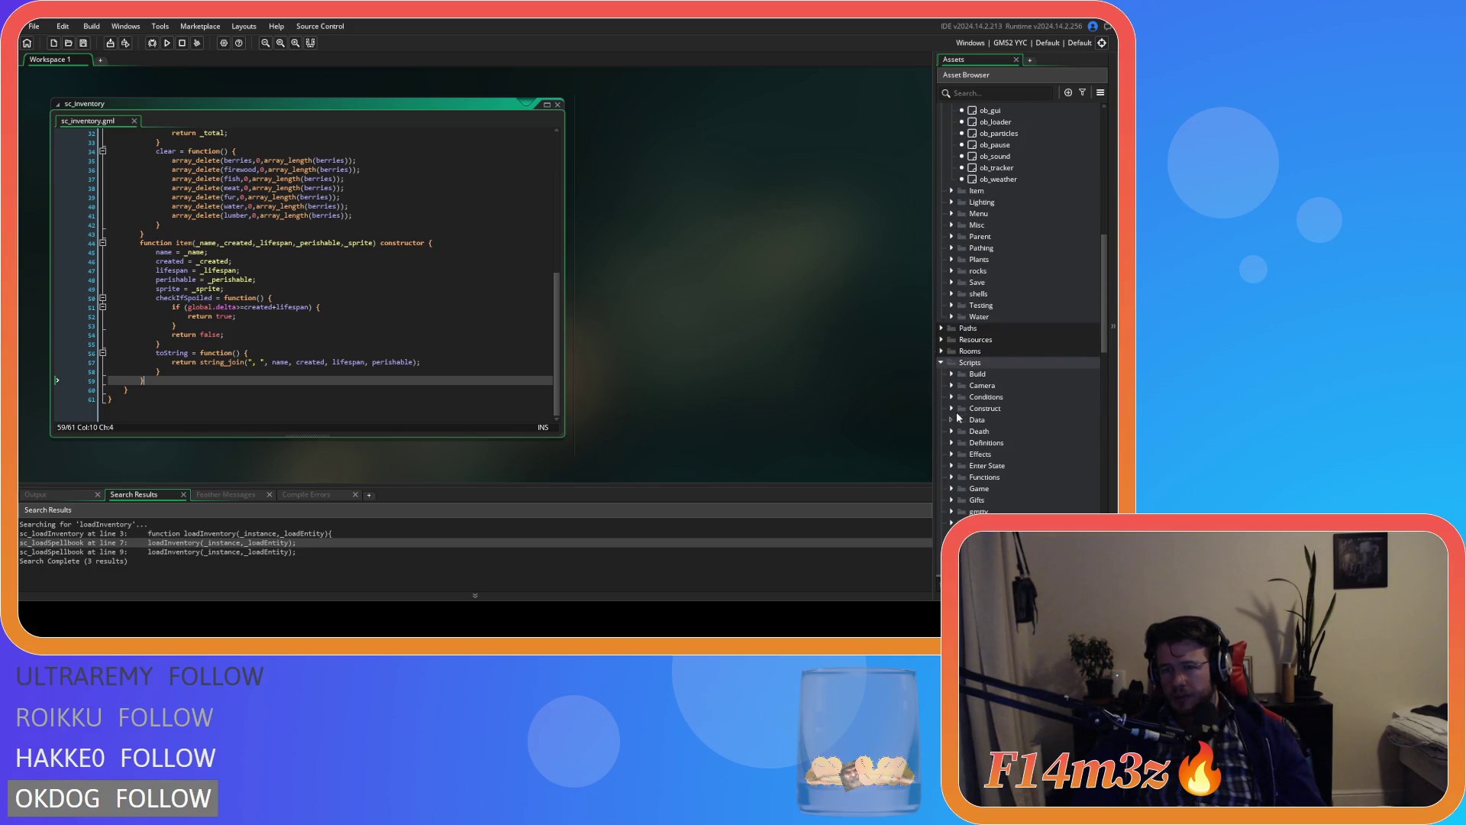
scroll(959, 406, "down", 7)
left_click(950, 385)
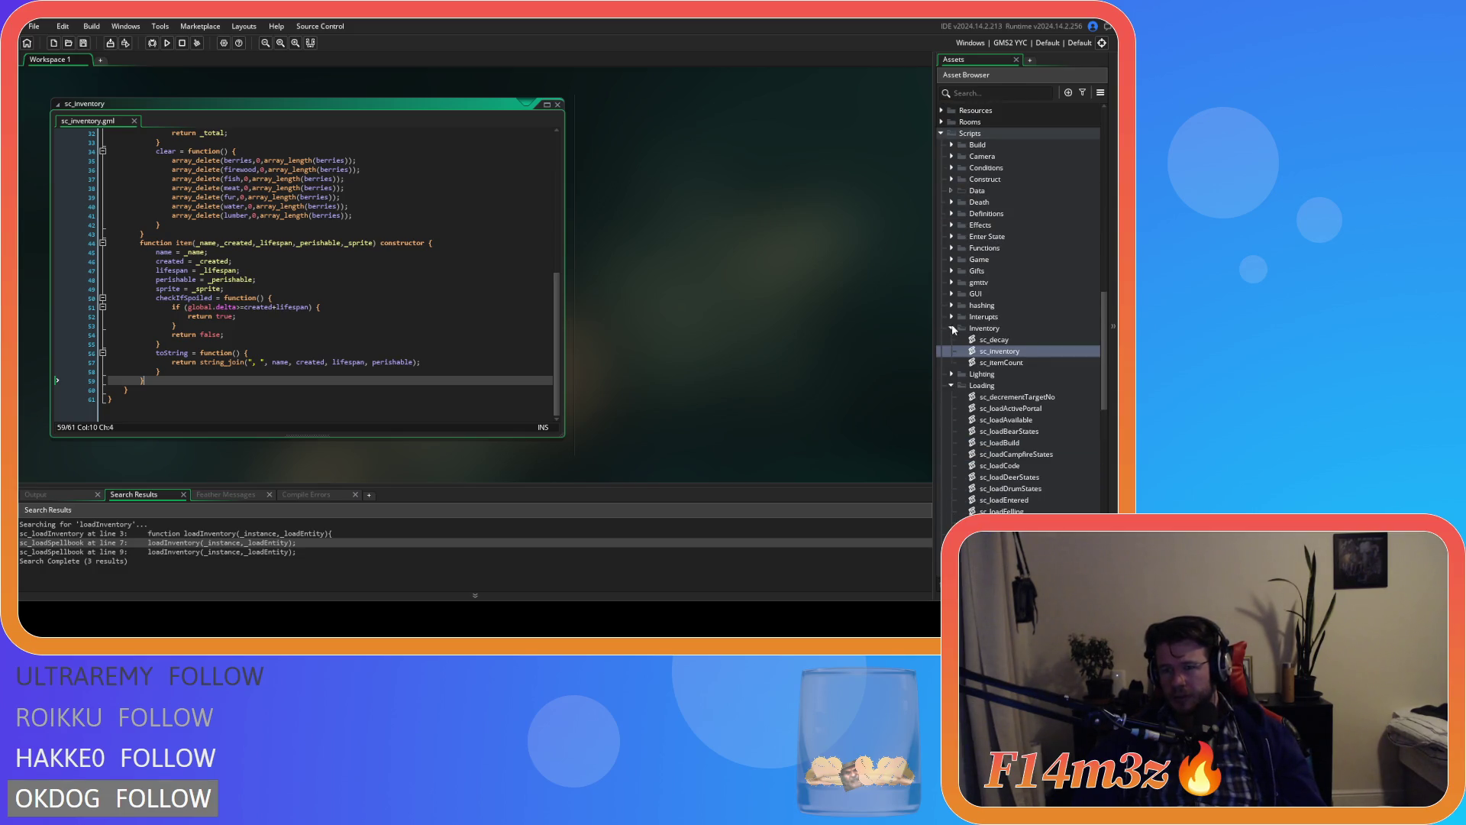
scroll(954, 338, "down", 10)
scroll(956, 367, "up", 8)
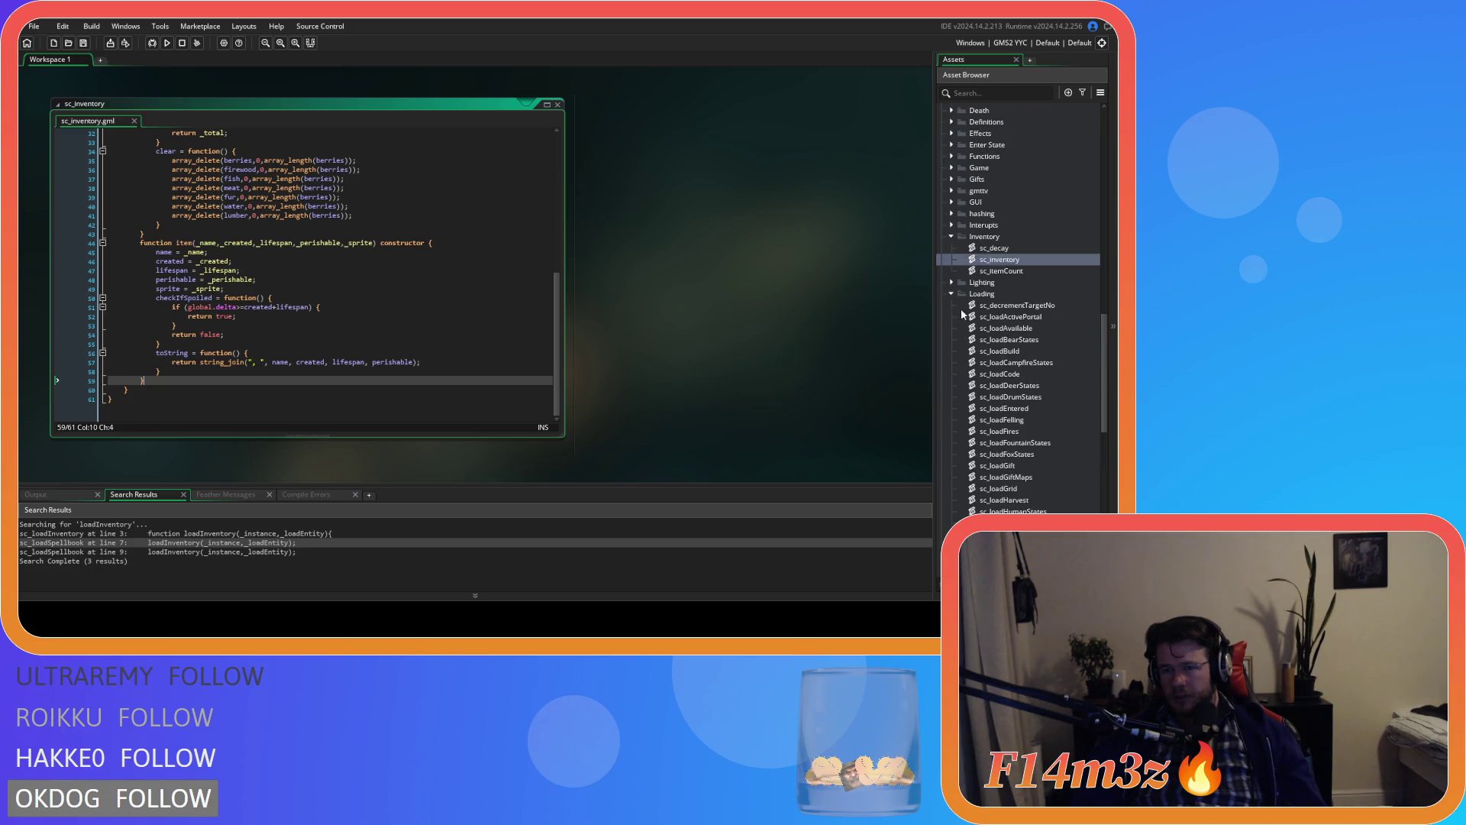
left_click(952, 294)
scroll(952, 318, "down", 5)
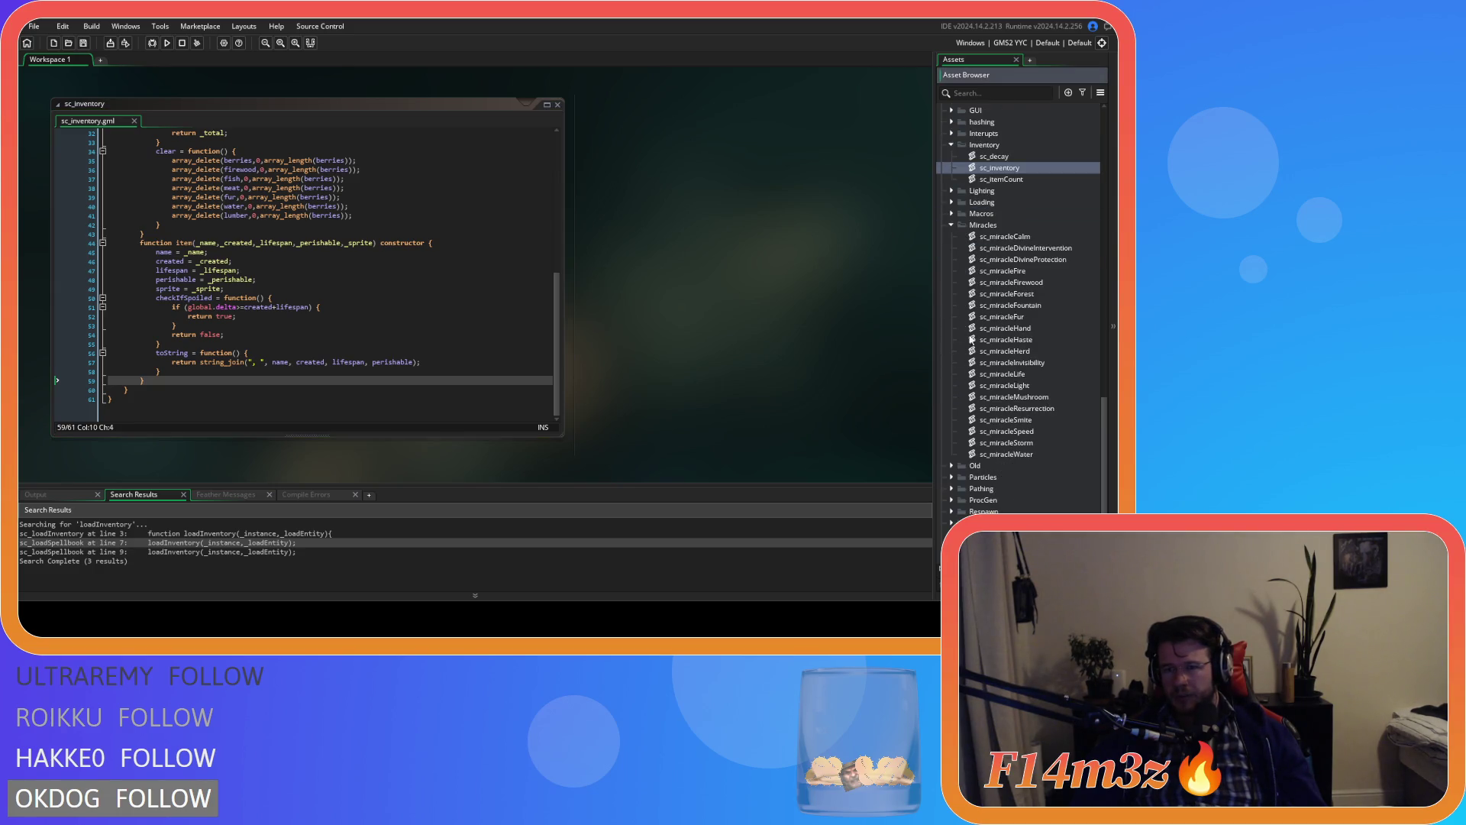
Step: Paste the toString block after the perform function in sc_miracleCalm and outdent its last two lines
double_click(1024, 168)
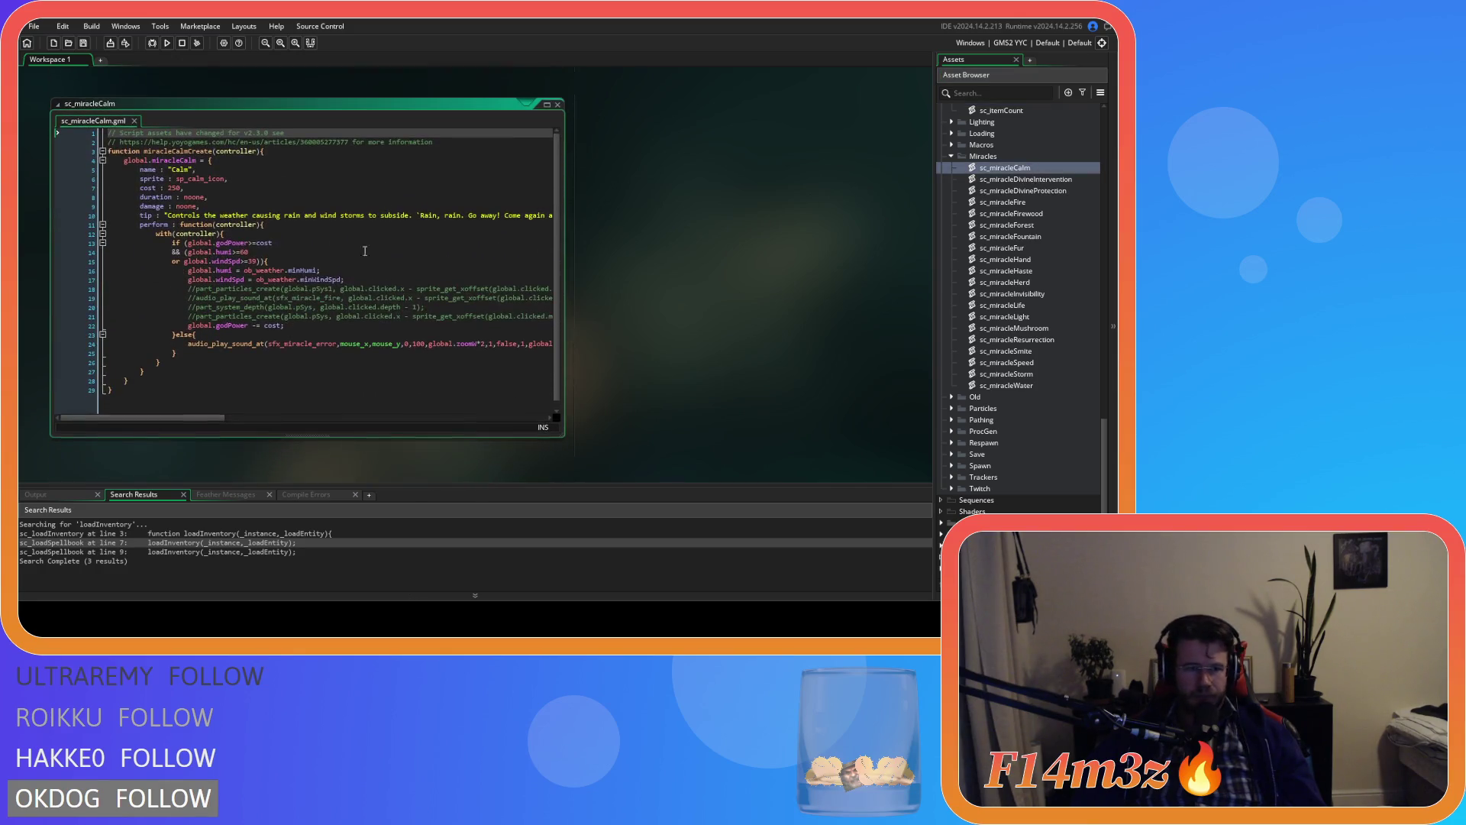
left_click(277, 226)
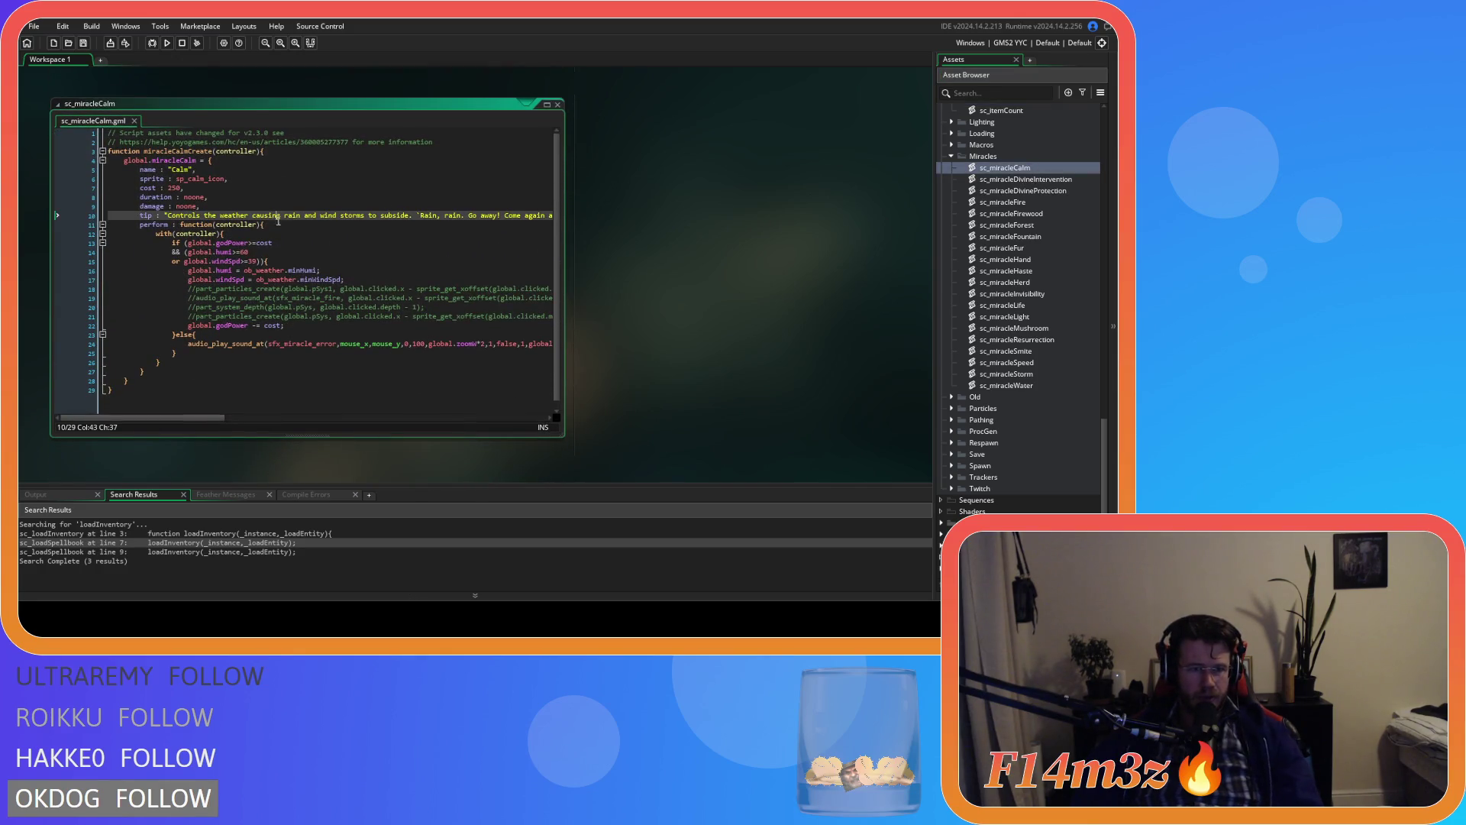
left_click(158, 371)
key("Return")
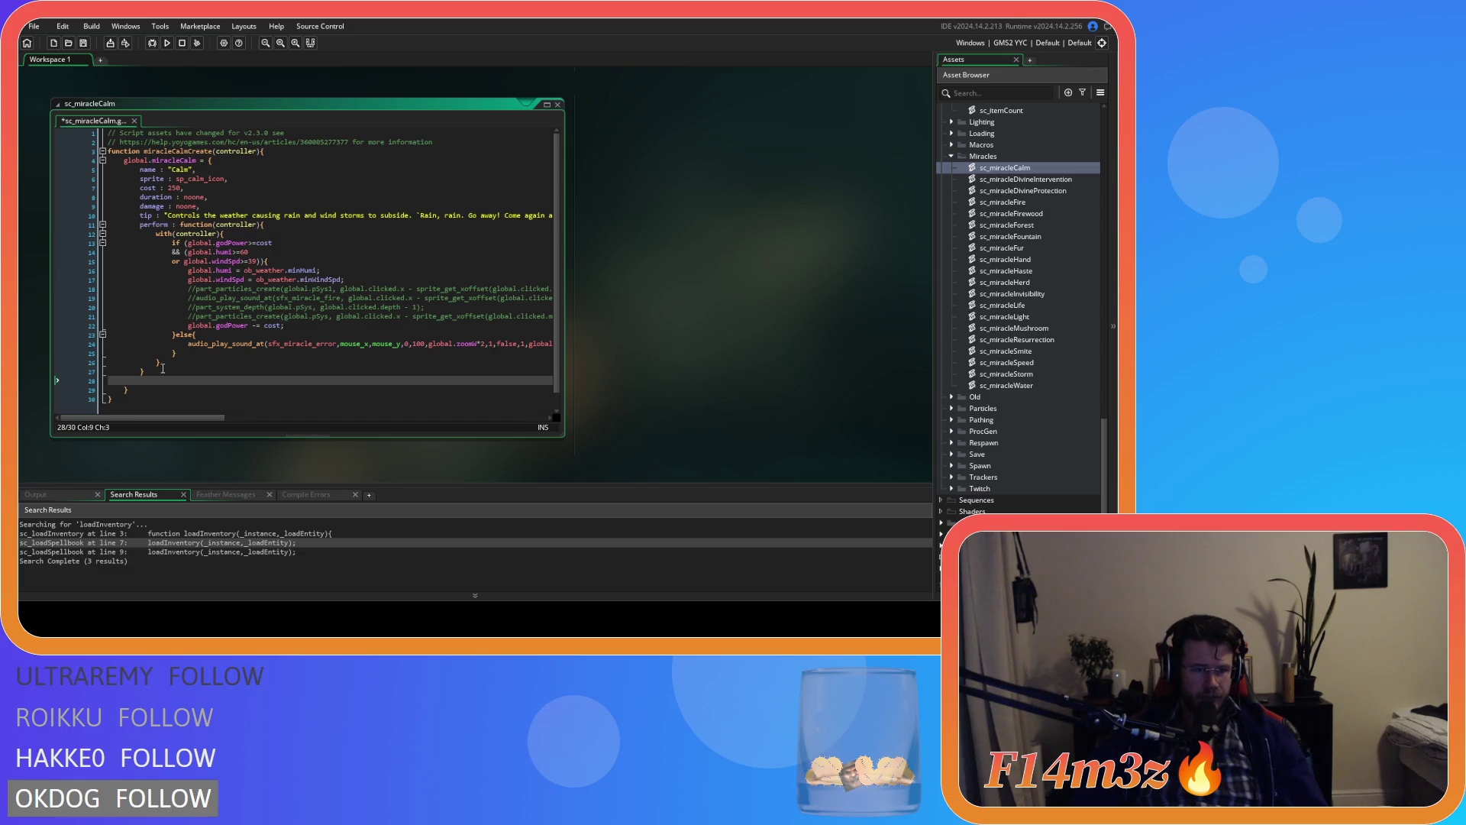
key("ctrl+v")
left_click_drag(167, 400, 76, 391)
key("shift+Tab")
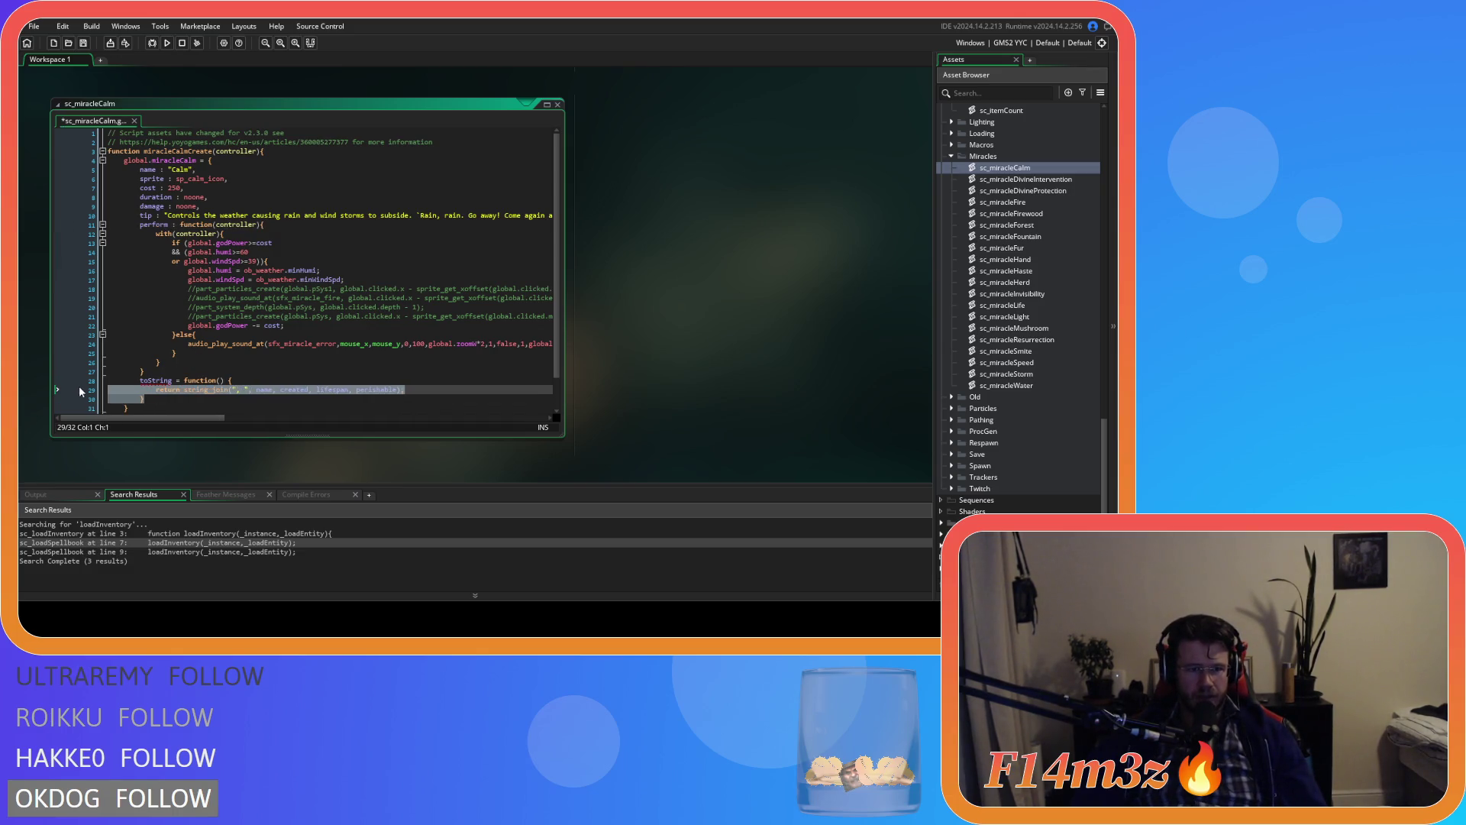
left_click(178, 379)
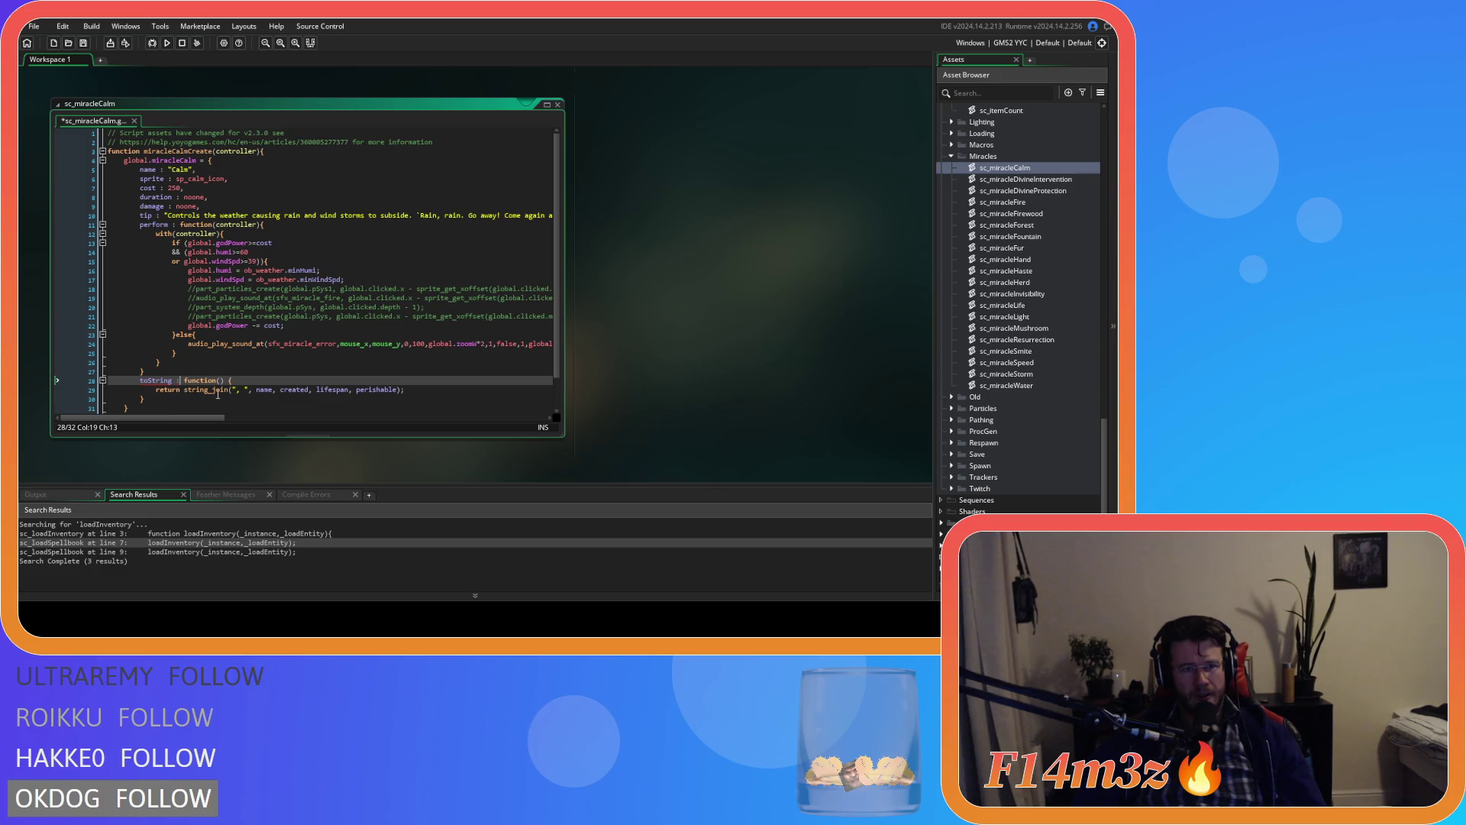
Step: Remove the extra space in the toString declaration, then open sc_inventory for reference
mouse_move(161, 384)
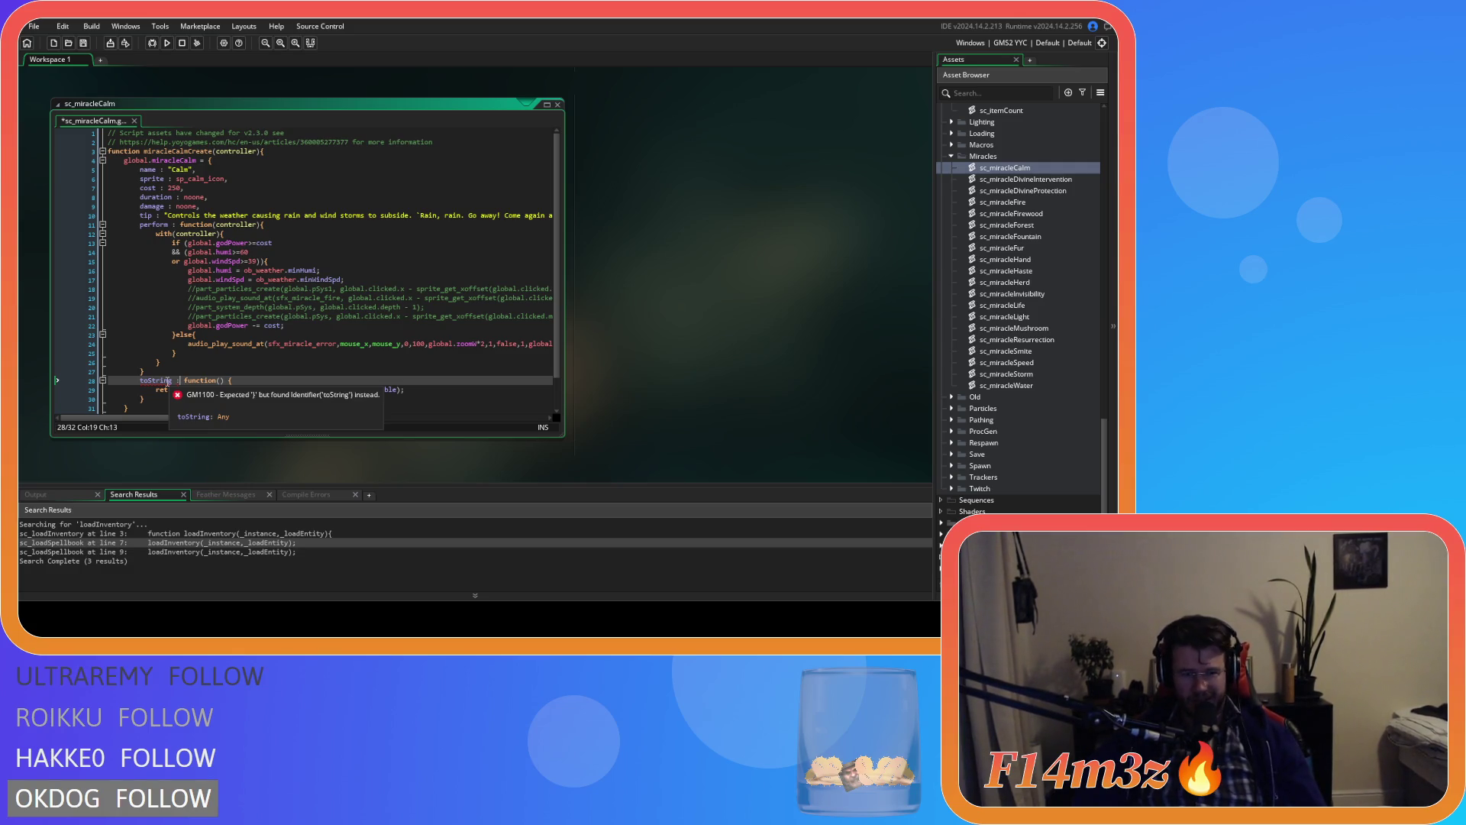
left_click(201, 400)
scroll(201, 399, "down", 1)
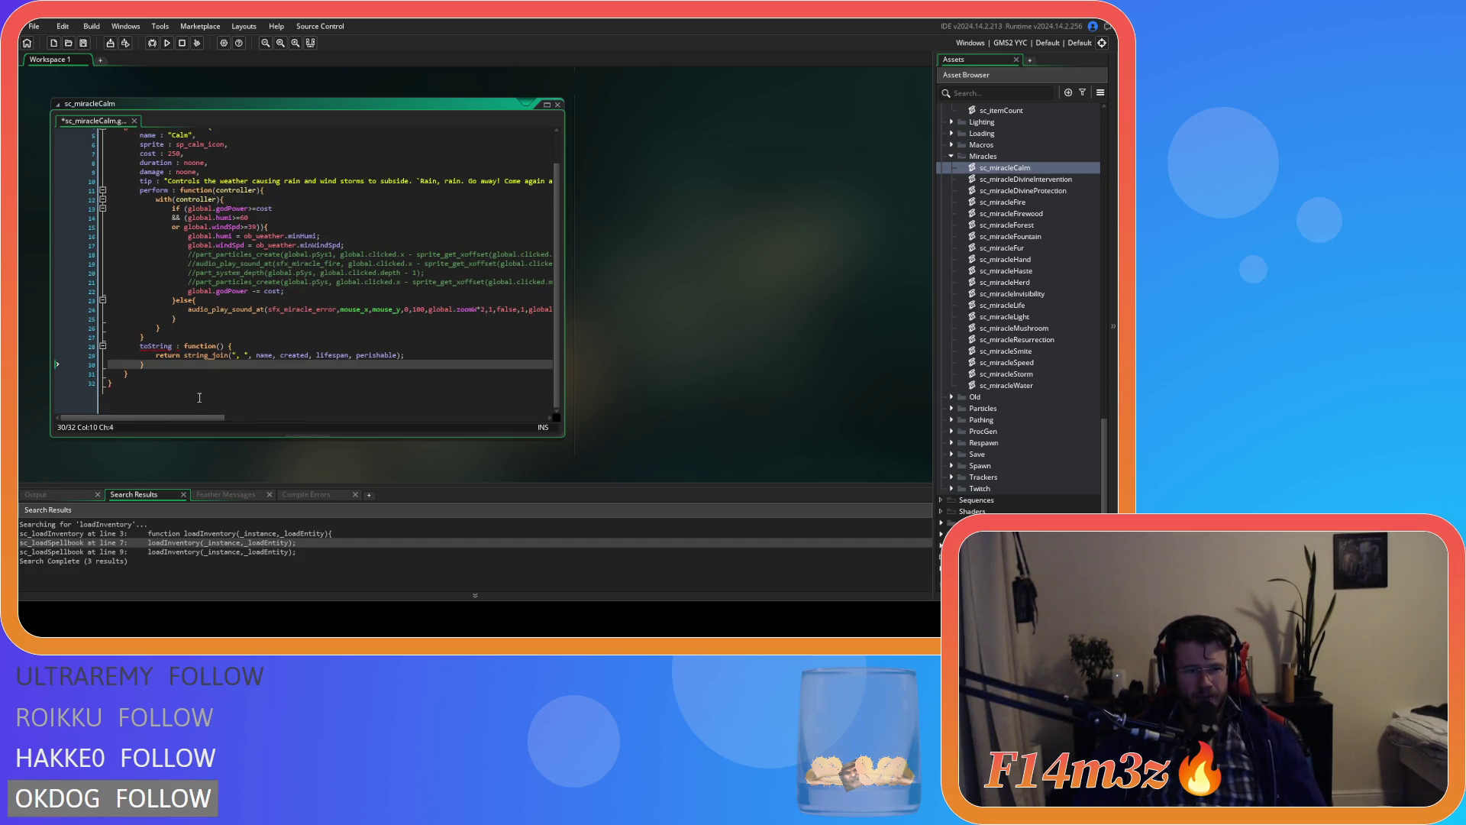
scroll(297, 394, "up", 1)
scroll(297, 394, "down", 1)
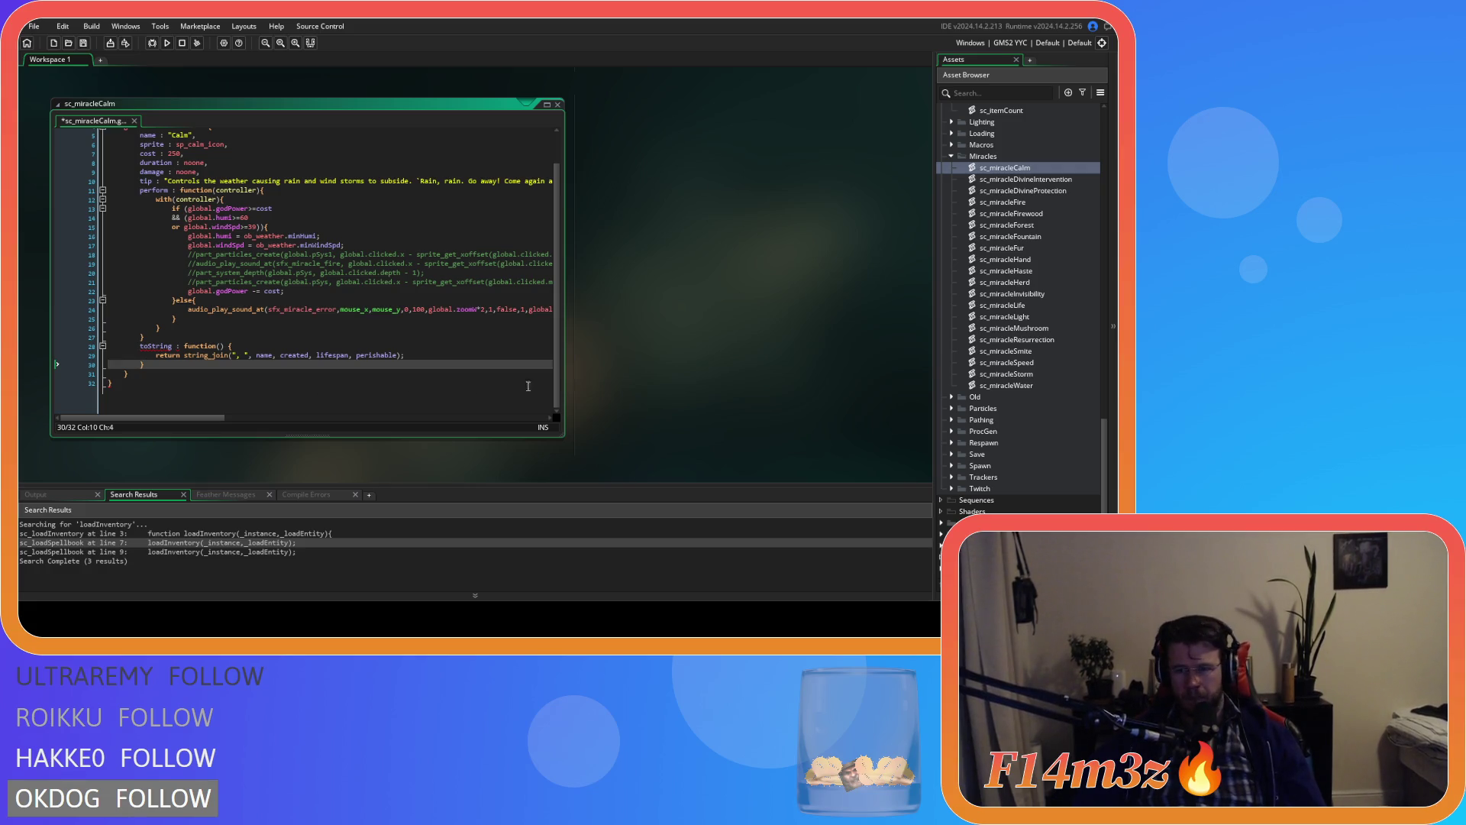
scroll(1005, 365, "up", 8)
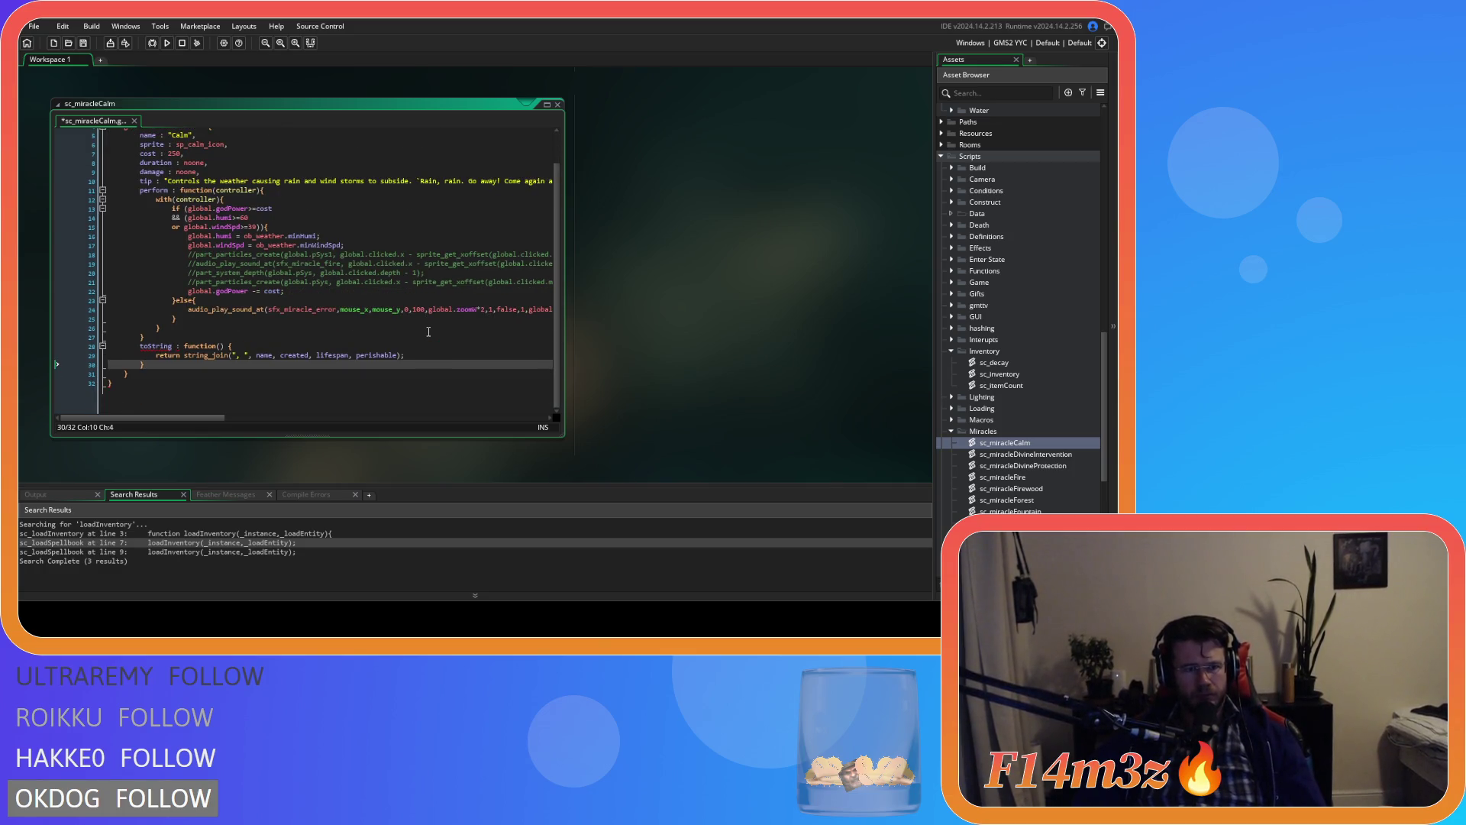
left_click(229, 348)
key("BackSpace")
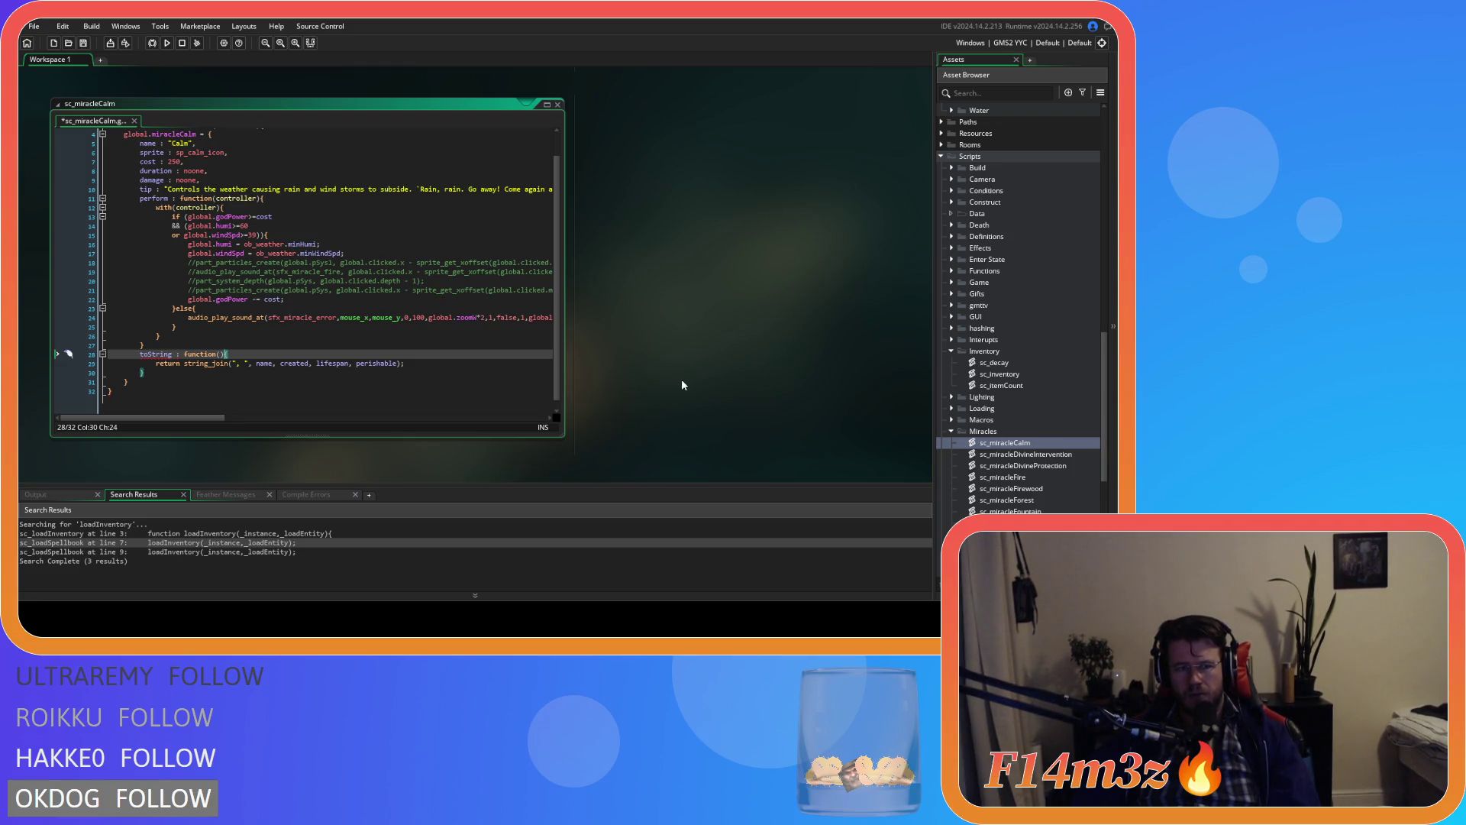
double_click(1030, 374)
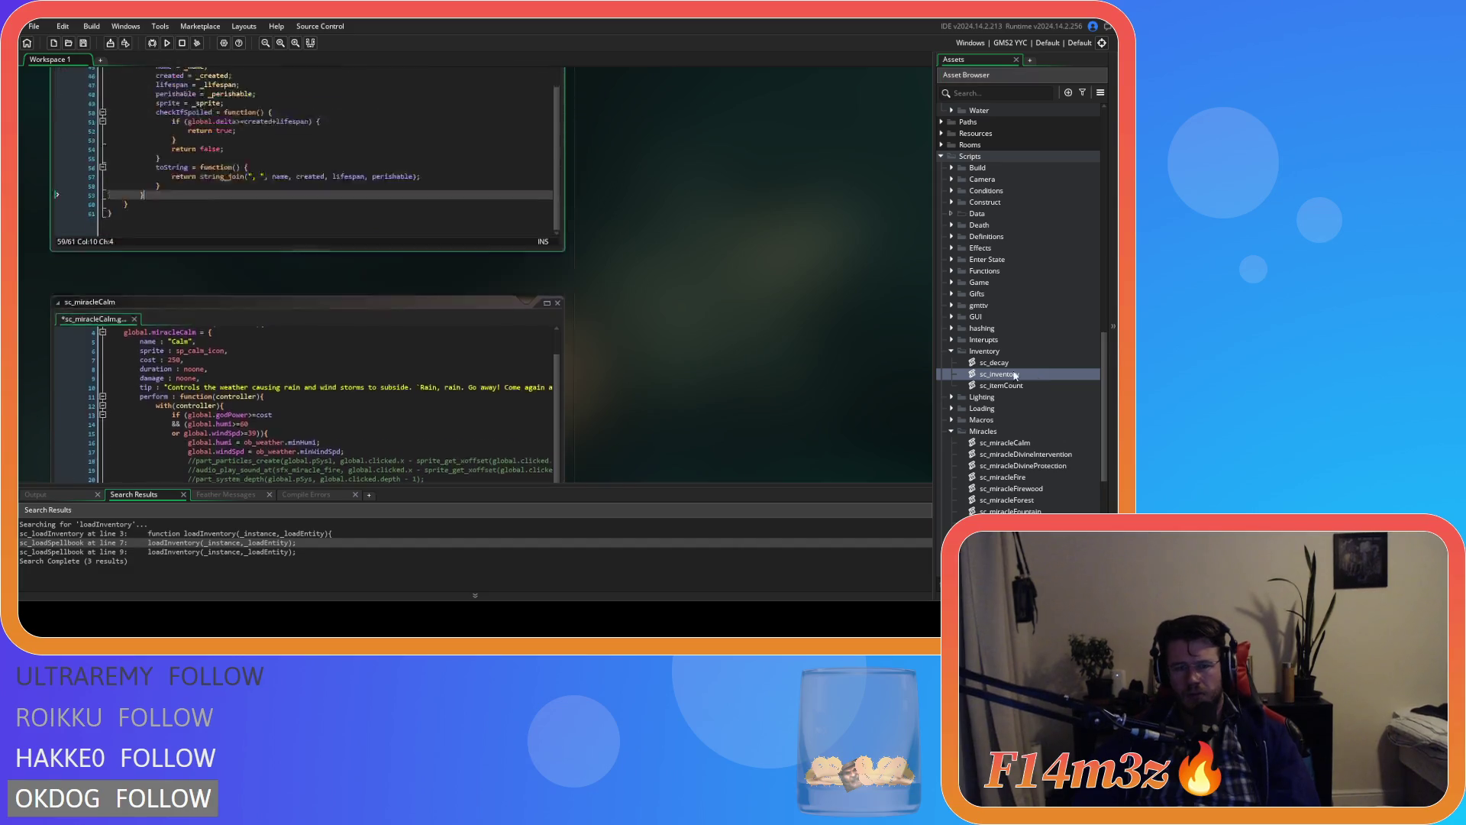
Step: Drag the sc_inventory editor into view and scroll through its toString function
left_click_drag(558, 310, 538, 166)
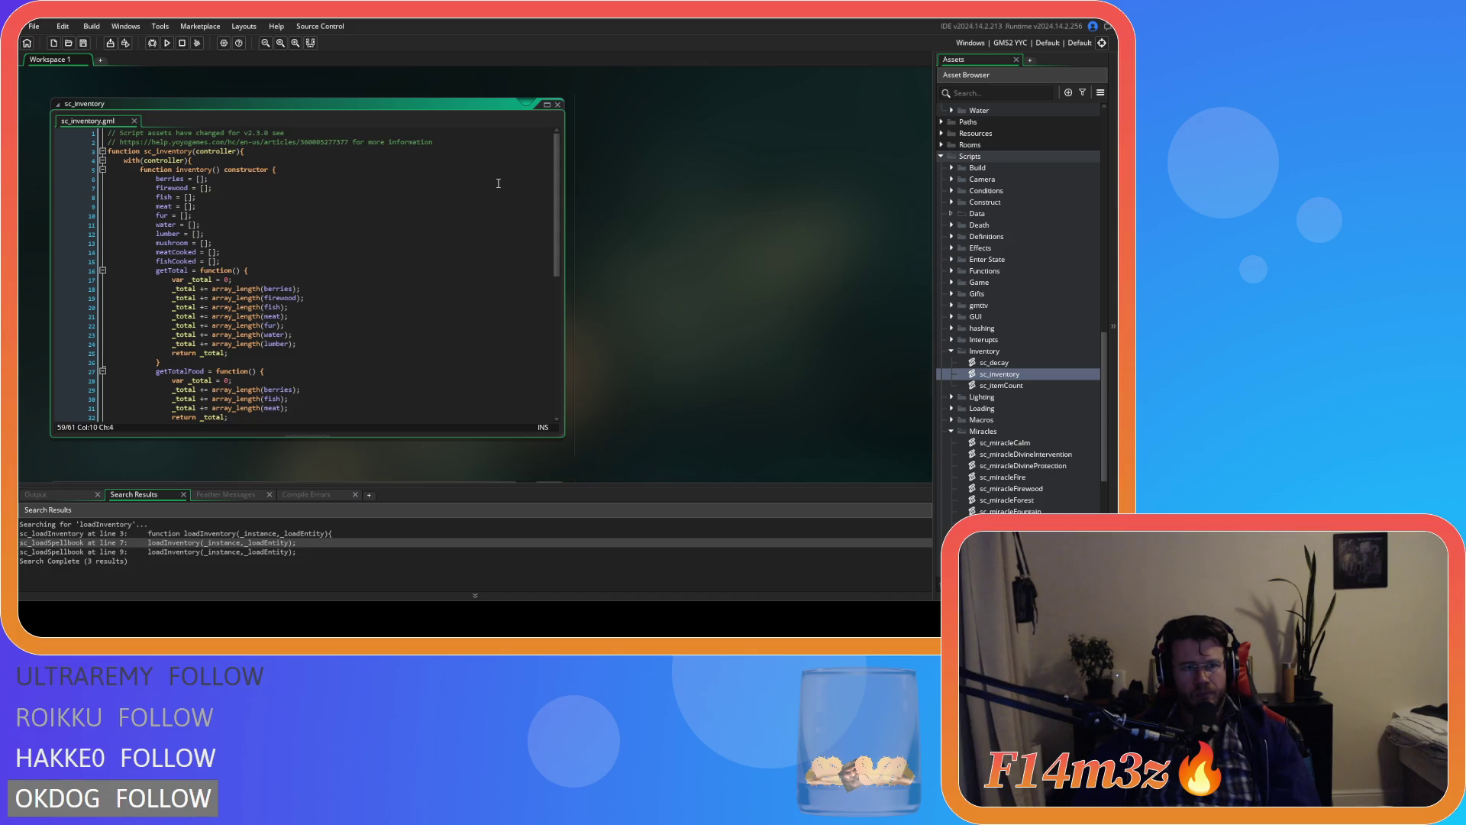
scroll(498, 183, "down", 8)
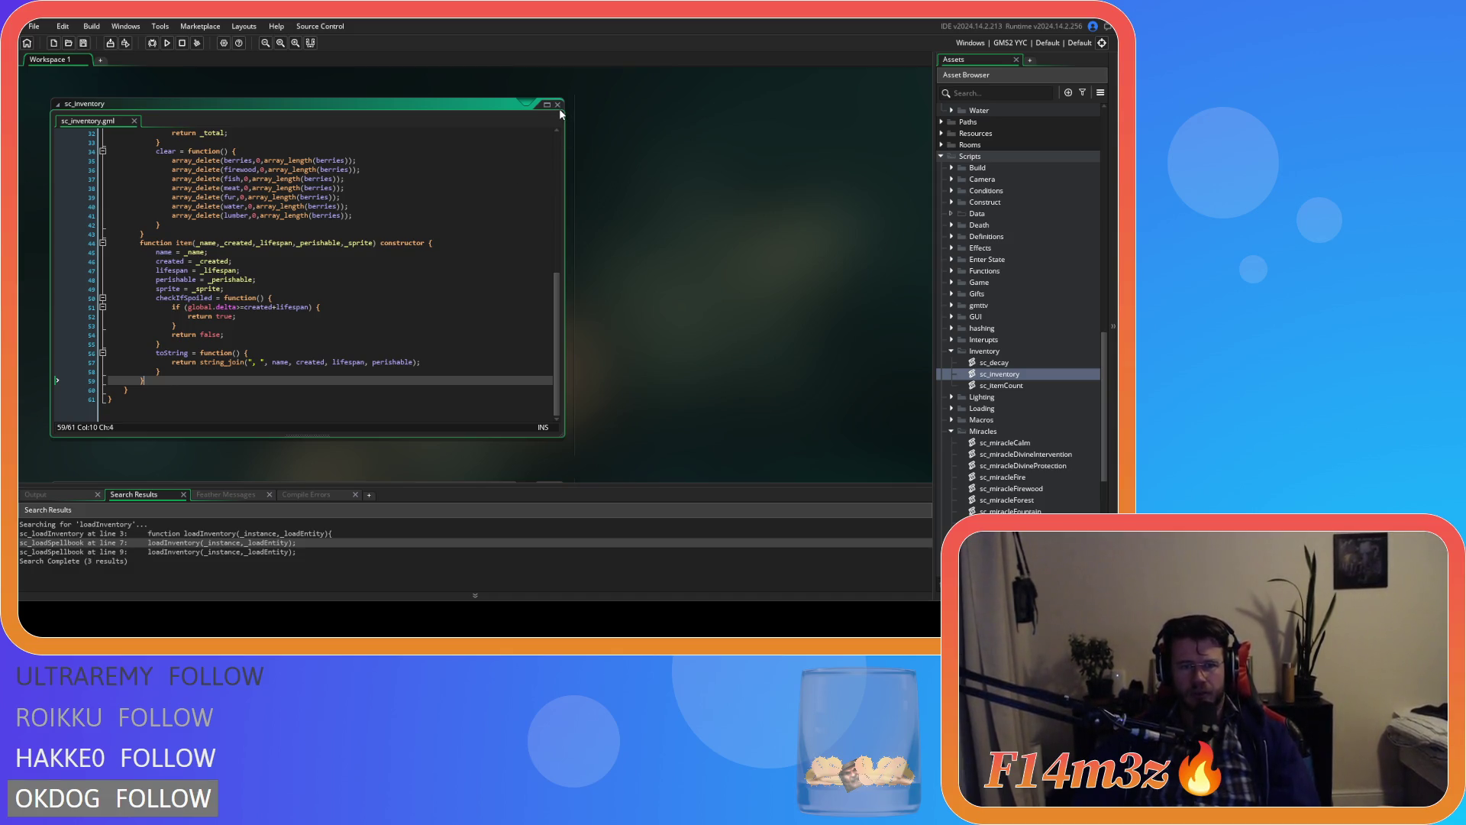
scroll(534, 182, "up", 10)
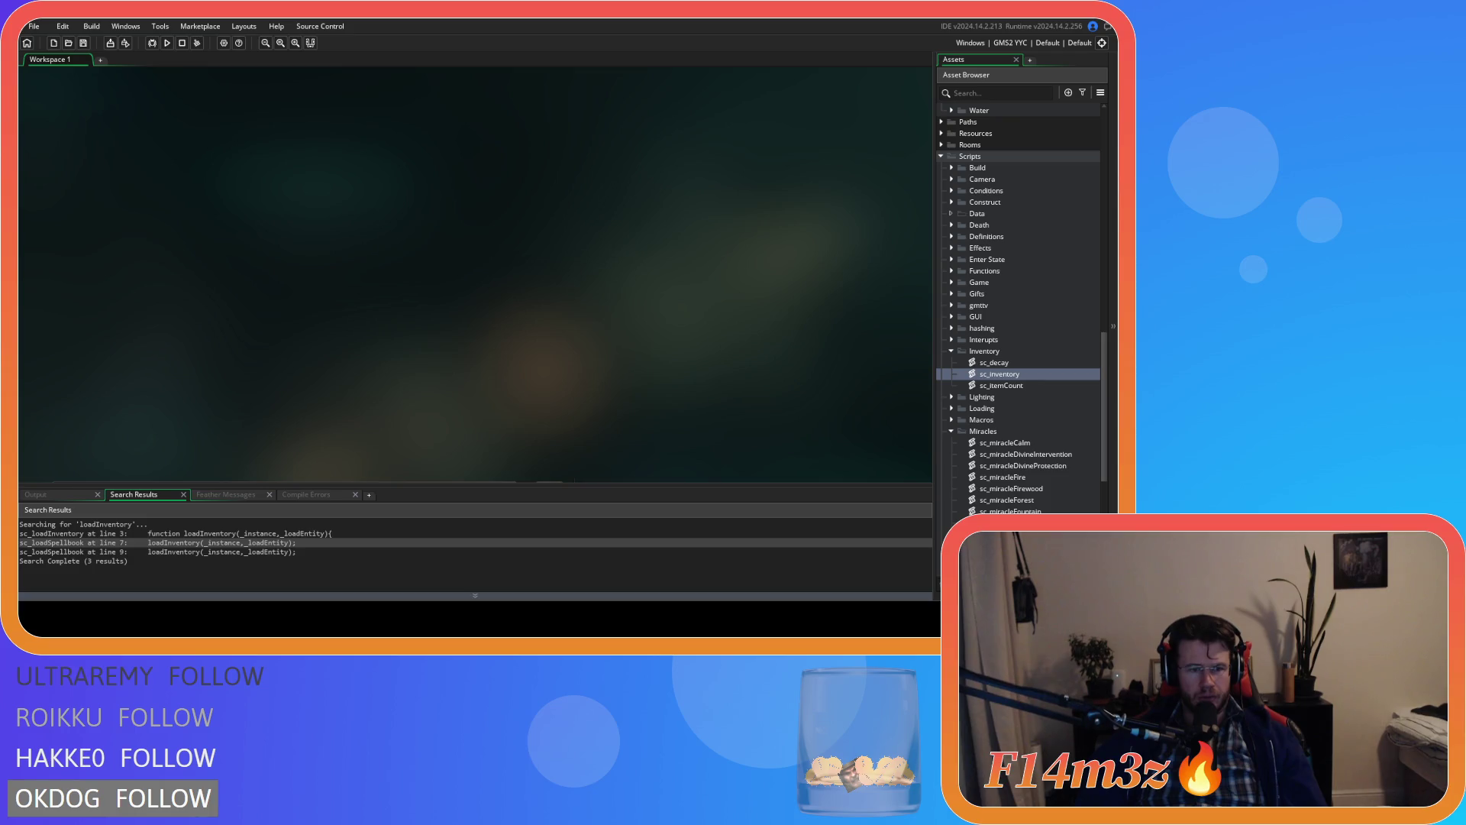
Step: Return focus to the sc_miracleCalm code and check the global struct's opening
scroll(589, 336, "down", 6)
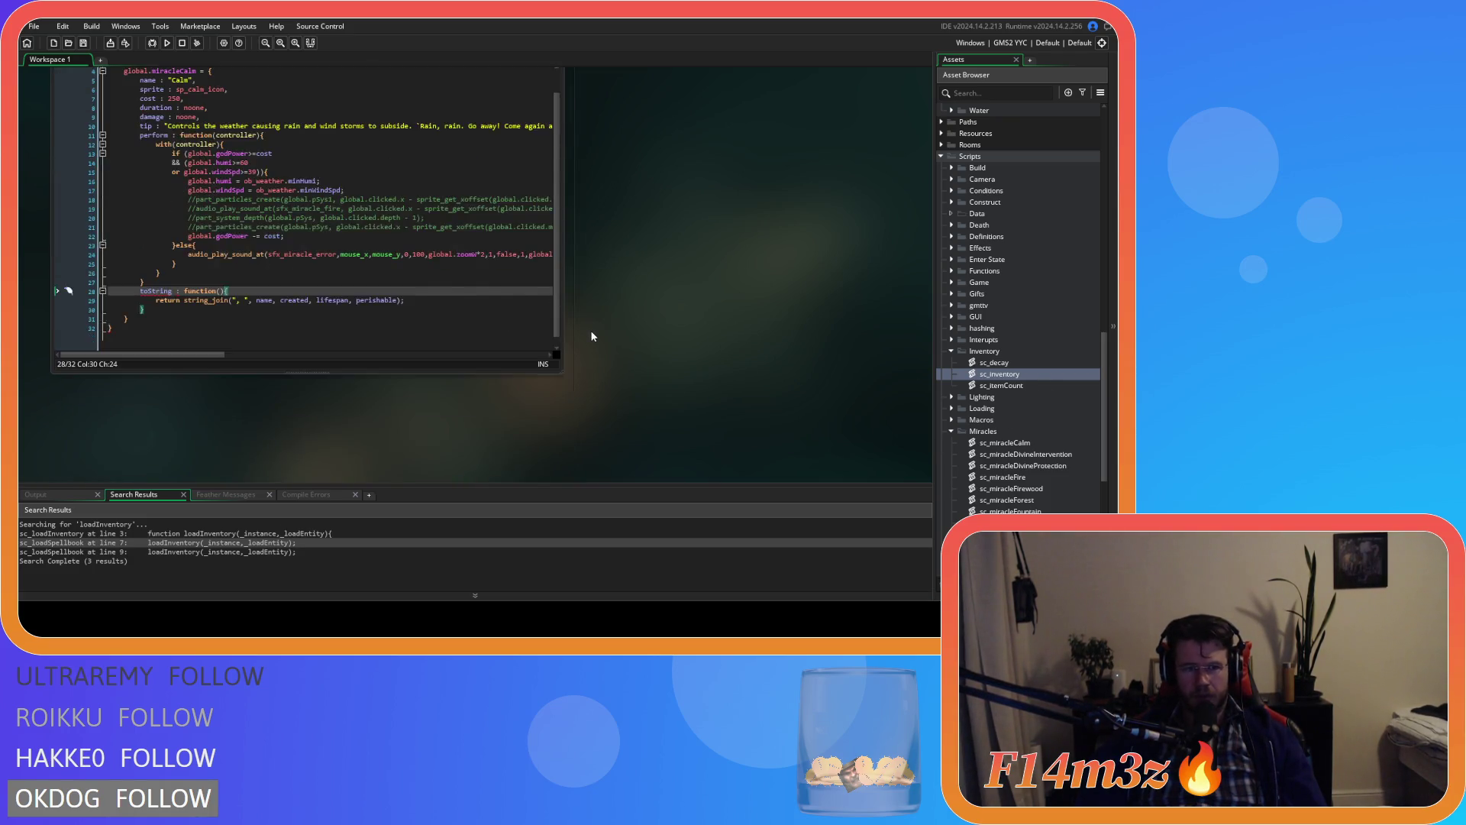
scroll(590, 330, "up", 1)
left_click(264, 359)
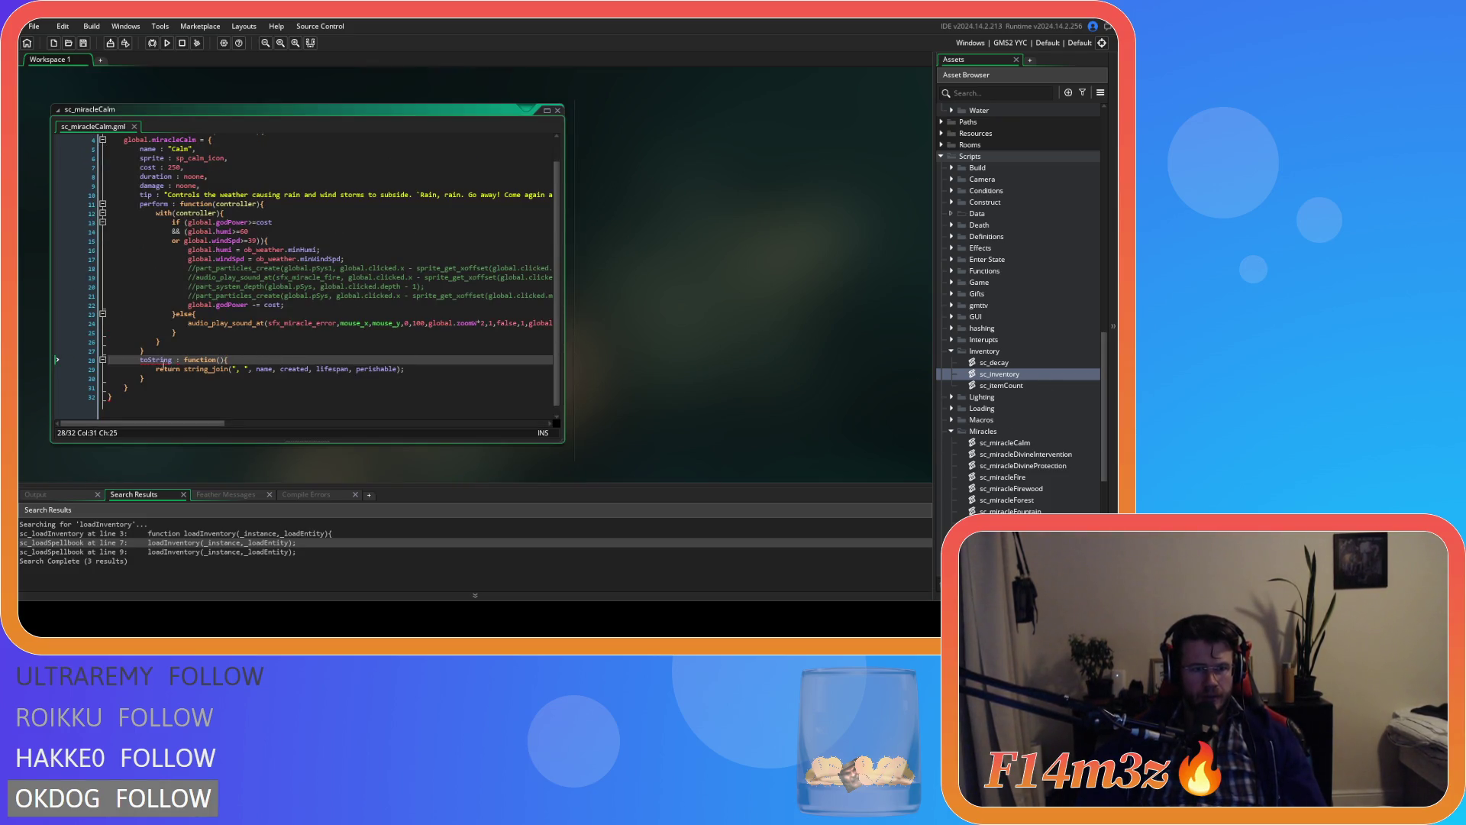
mouse_move(170, 363)
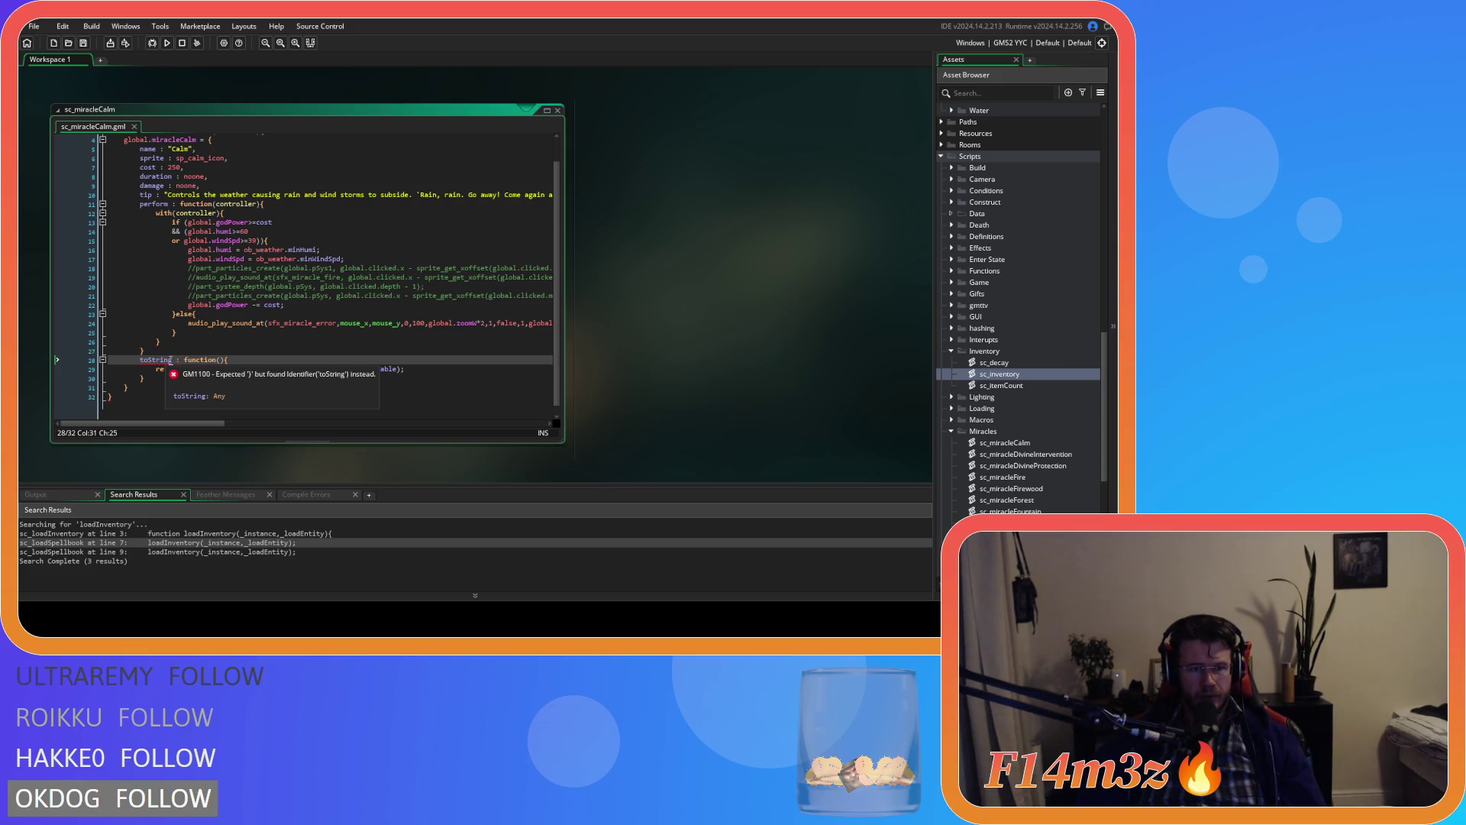
scroll(229, 230, "up", 1)
left_click(210, 167)
scroll(339, 275, "down", 1)
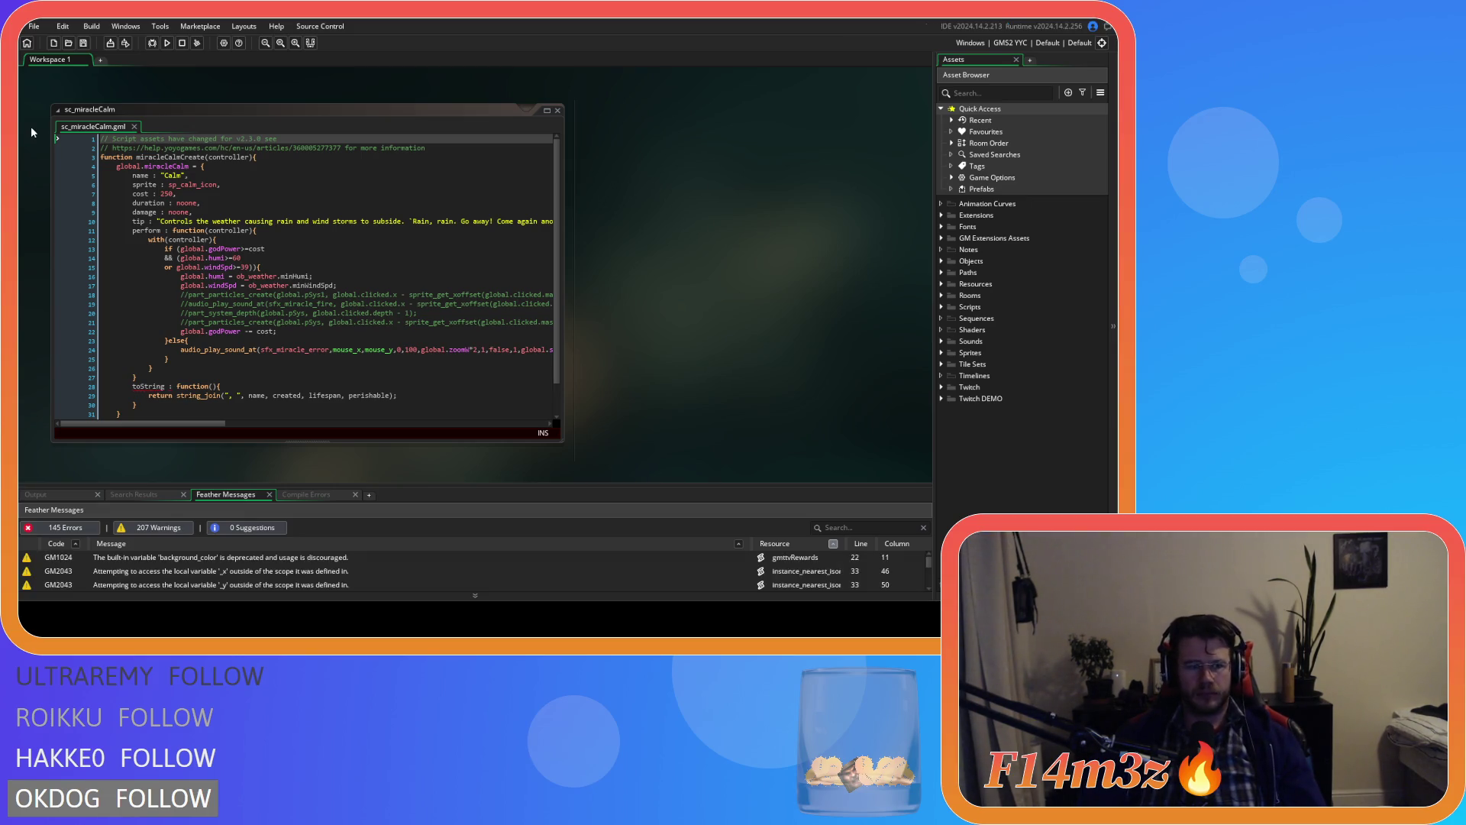
Step: Locate the closing brace just before toString in sc_miracleCalm and place the caret after it
left_click(266, 340)
scroll(281, 366, "down", 1)
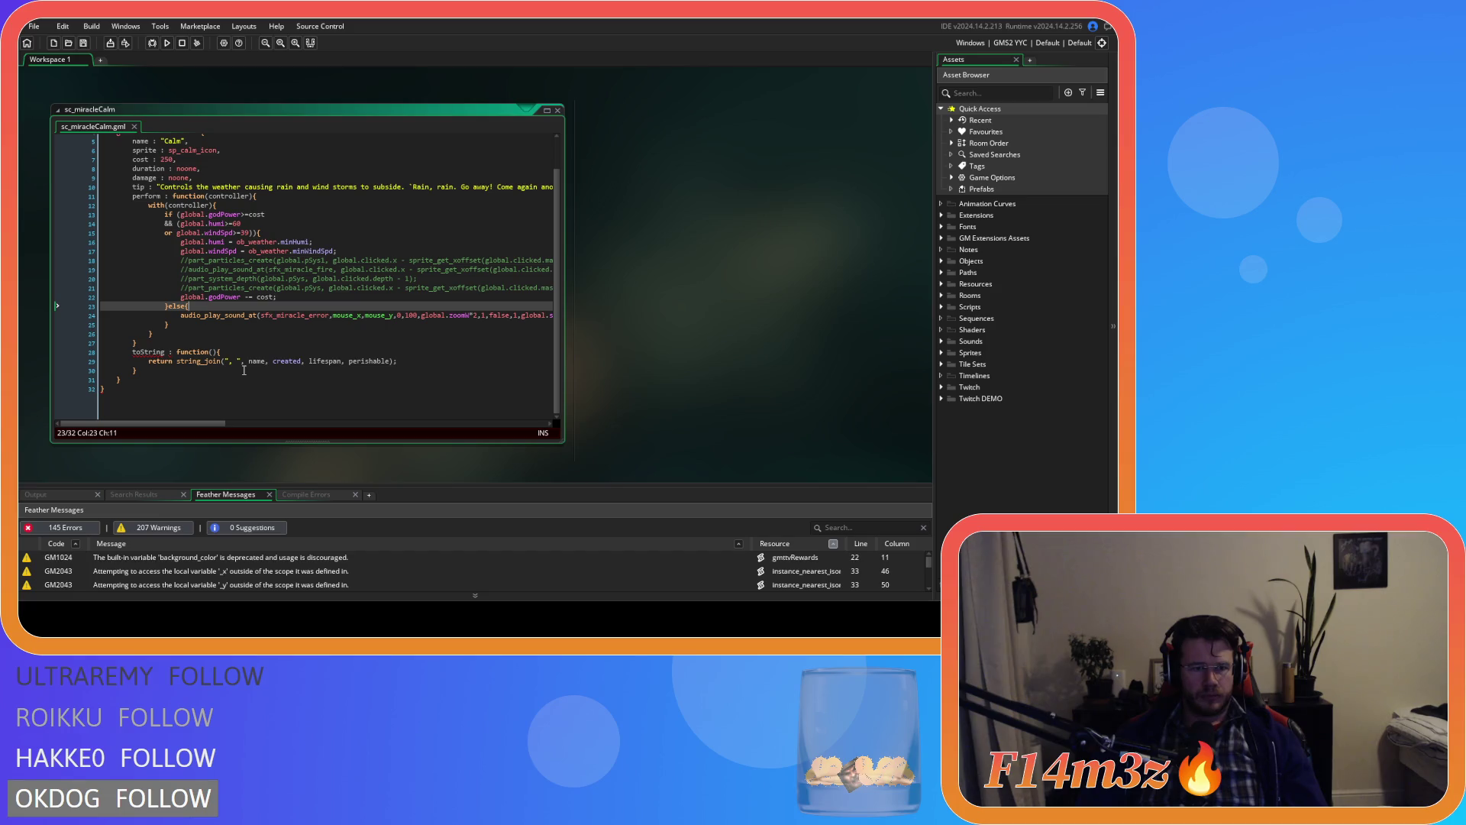
mouse_move(158, 354)
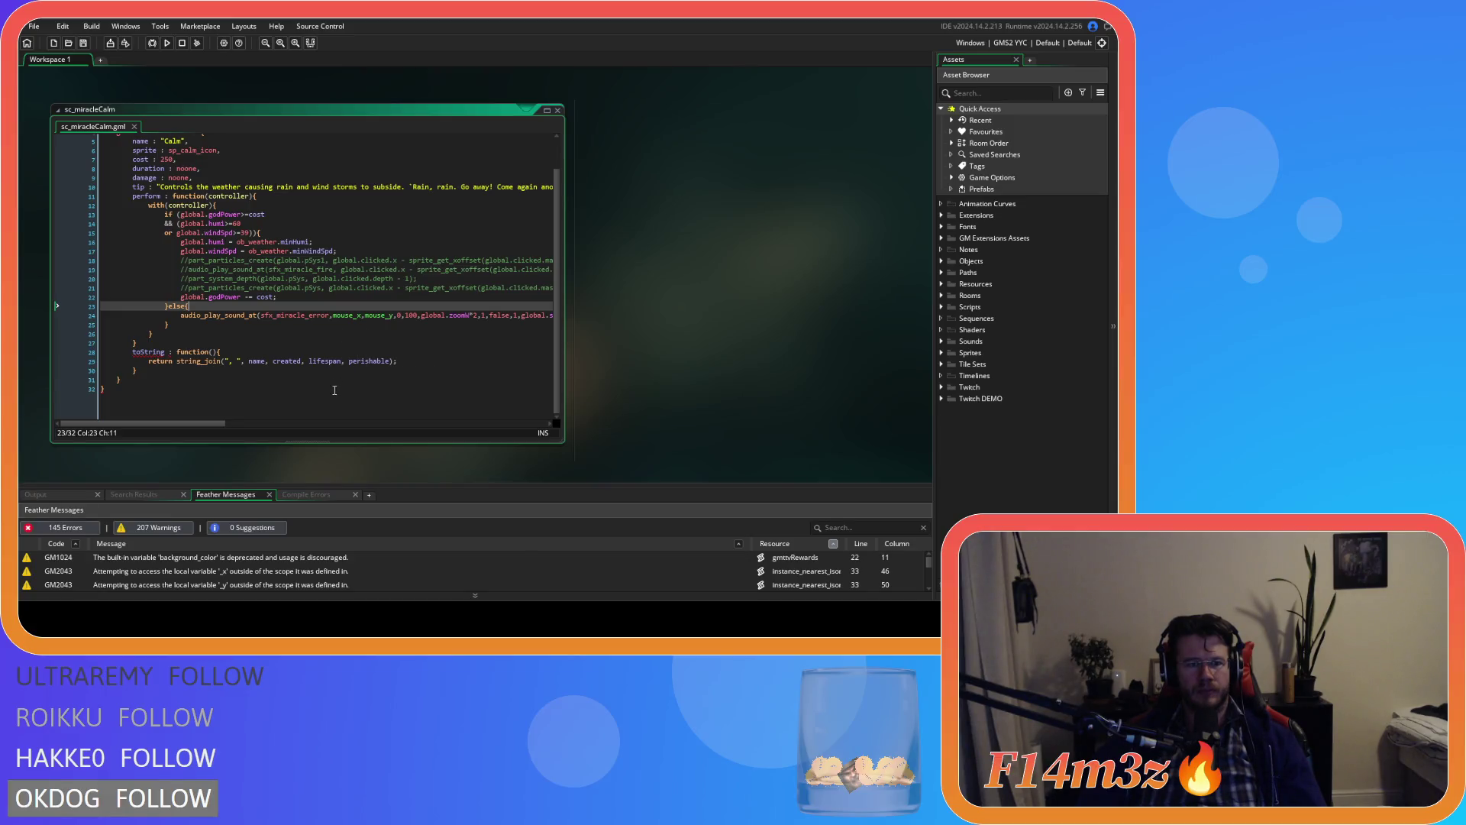
scroll(335, 390, "up", 2)
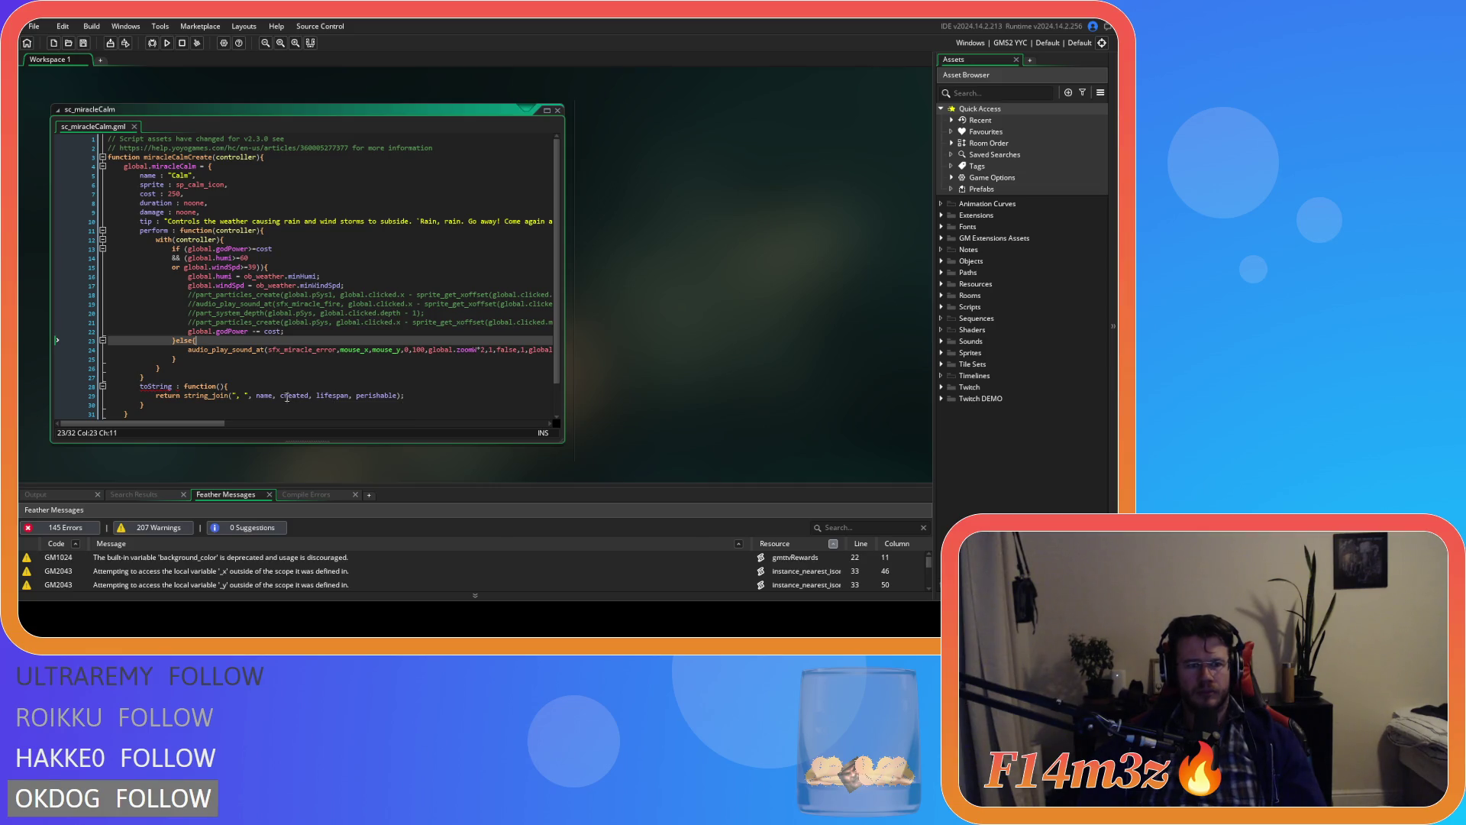
left_click(141, 376)
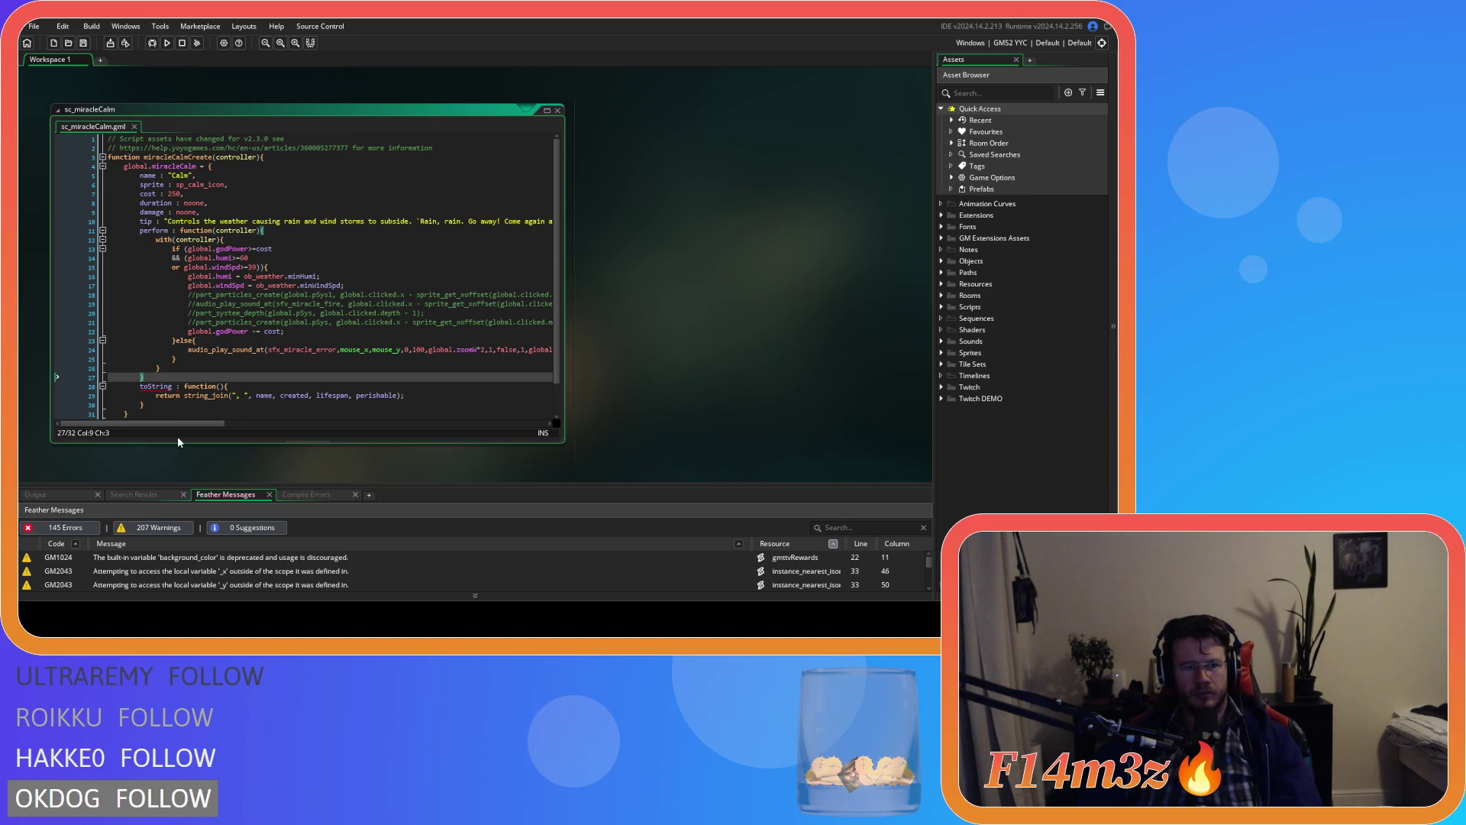
scroll(177, 398, "down", 1)
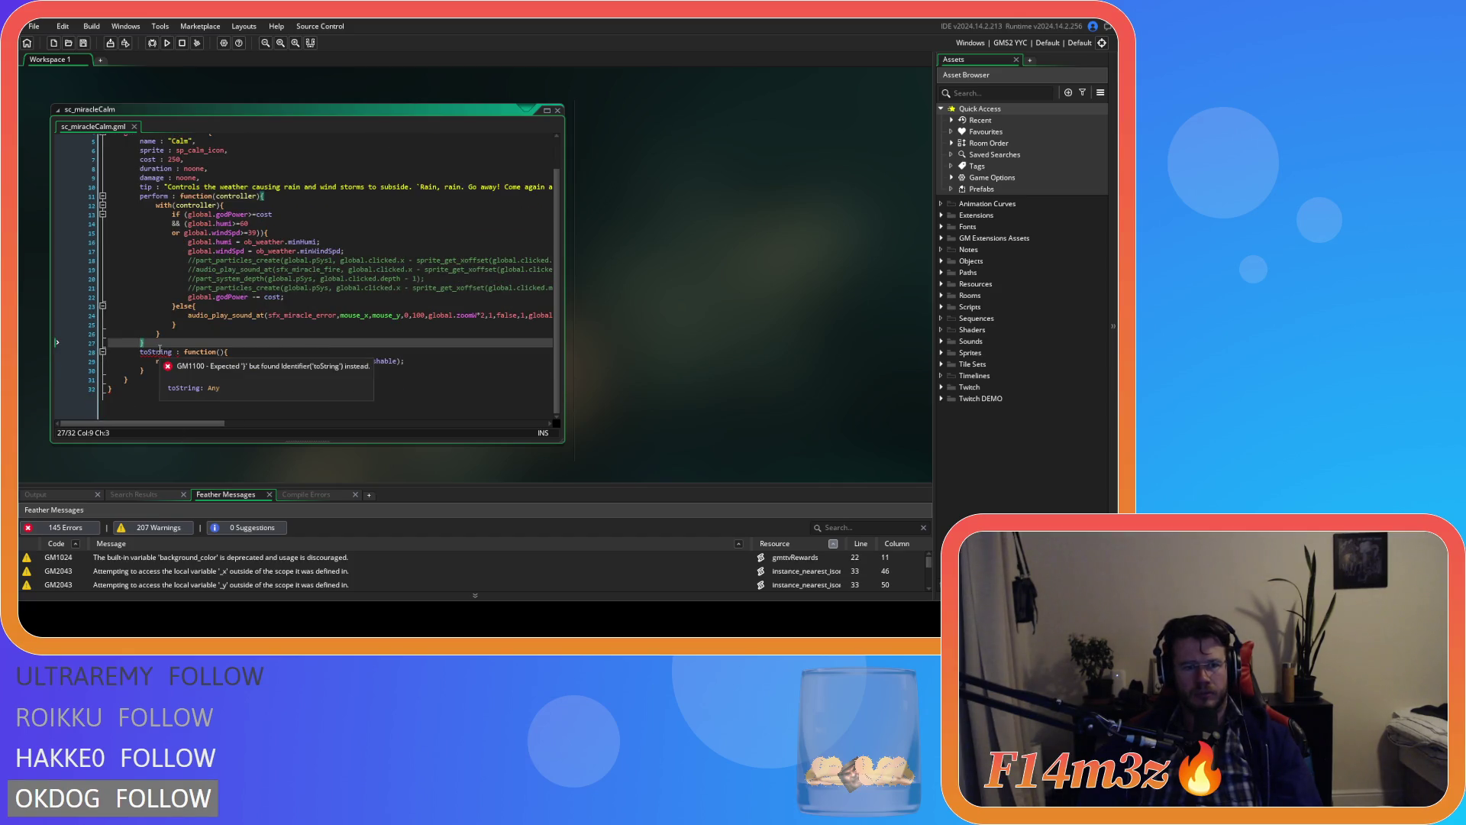
scroll(159, 352, "up", 1)
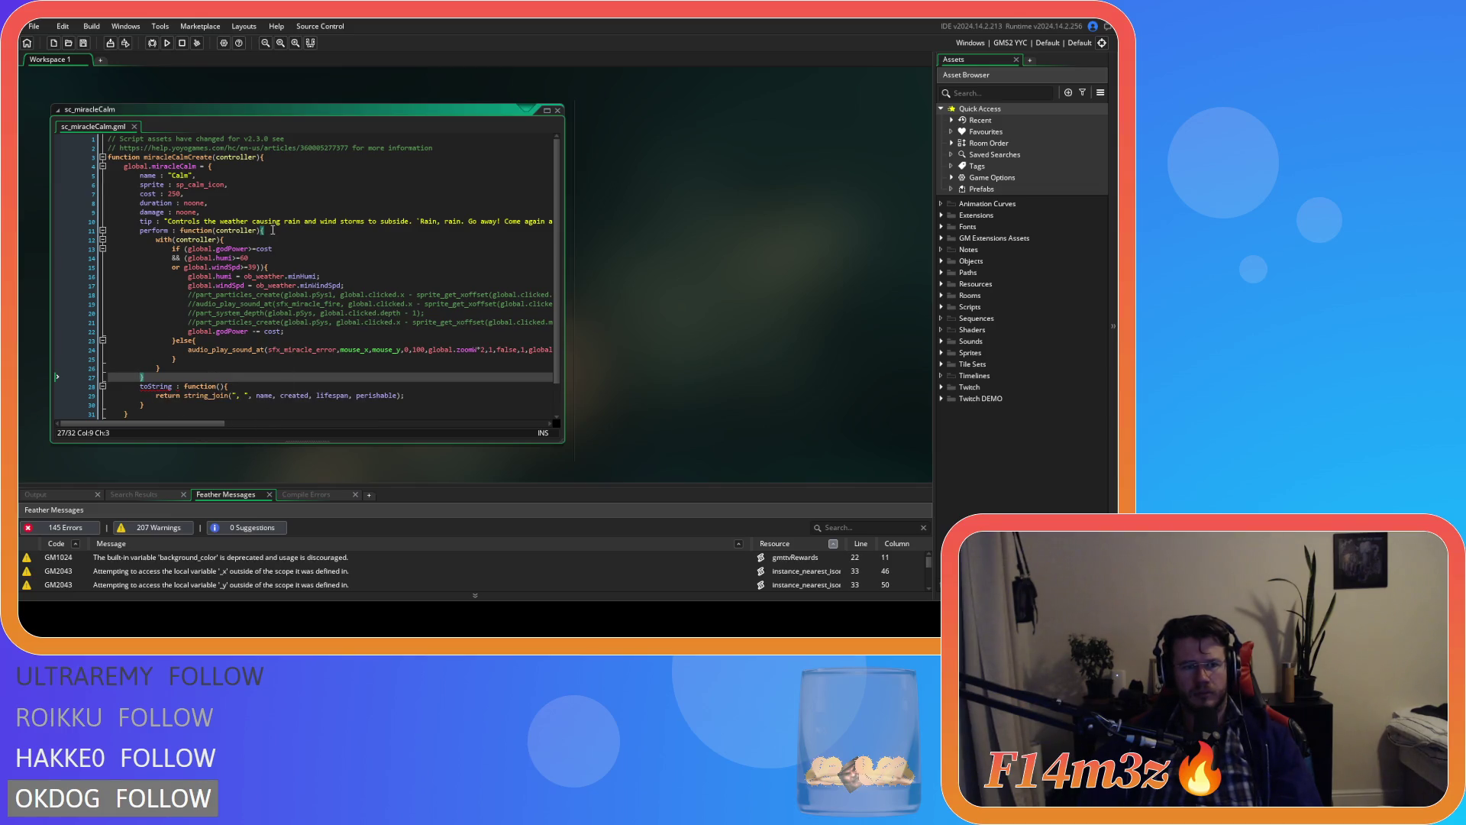
left_click(184, 379)
Step: Add a comma after the brace before toString, save sc_miracleCalm, and expand the Scripts folder
type(",")
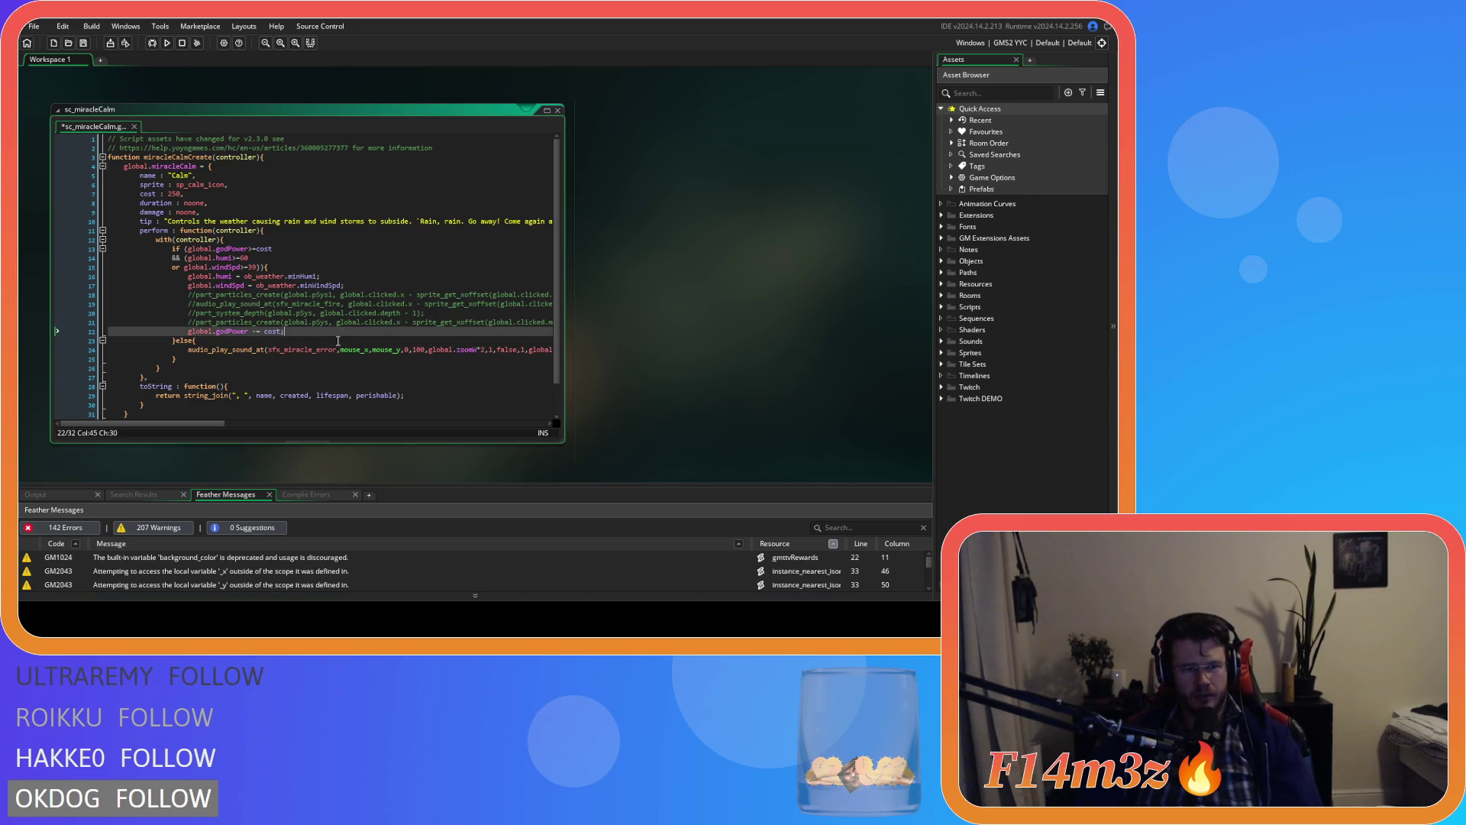
key("ctrl+s")
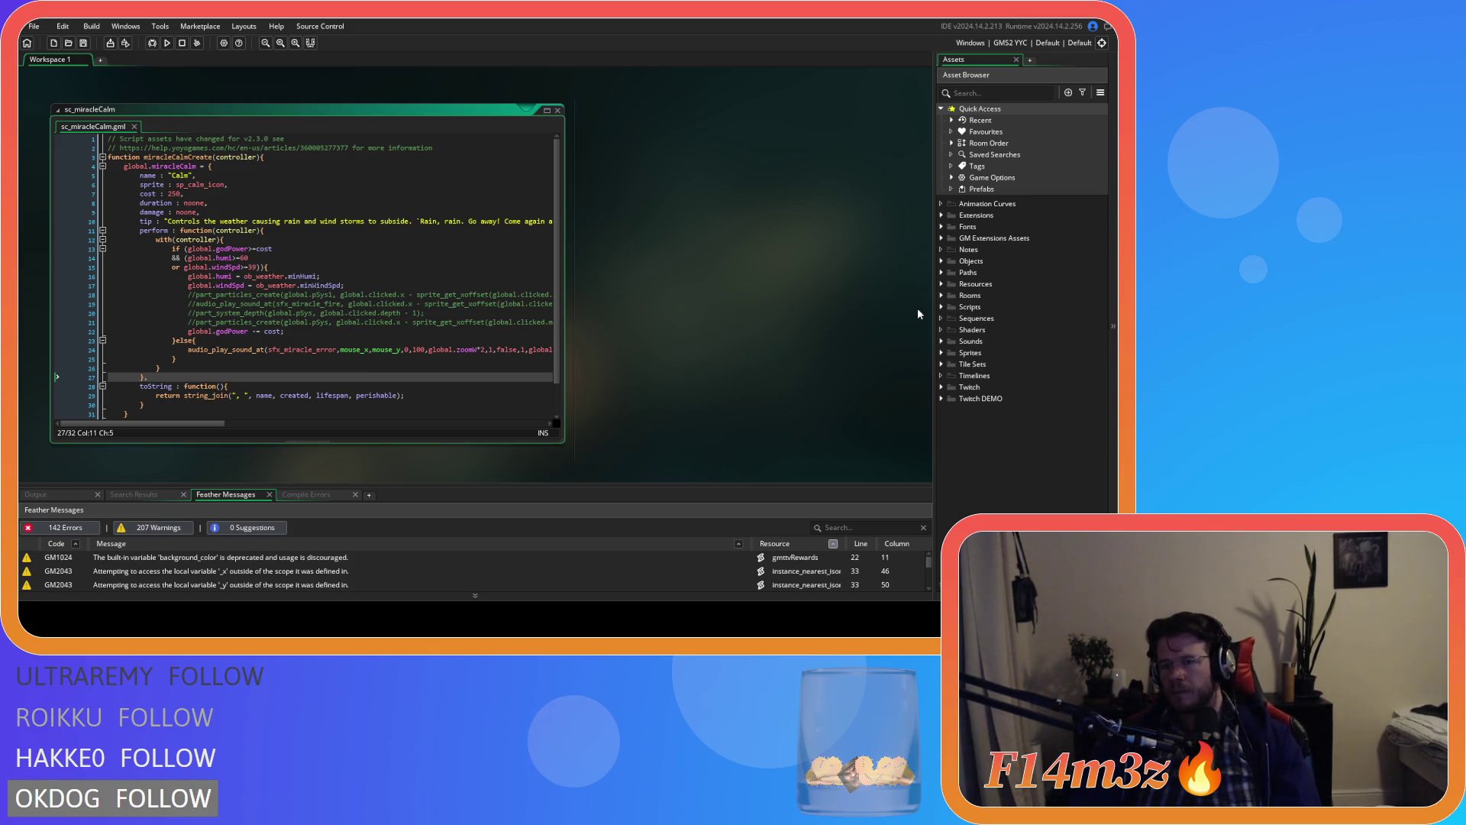
left_click(943, 307)
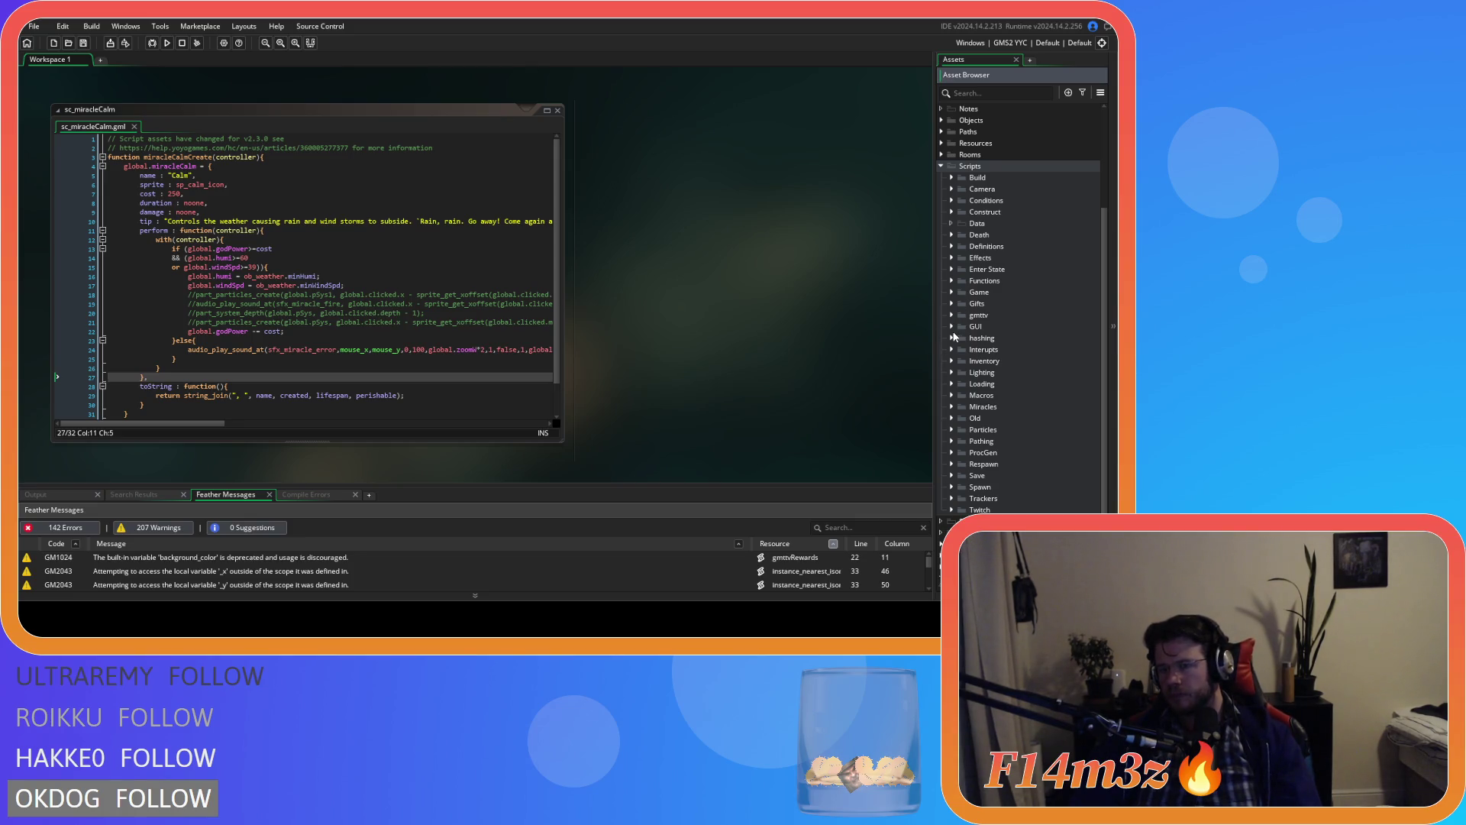
Step: Expand the Inventory scripts folder and open the sc_inventory script
left_click(951, 361)
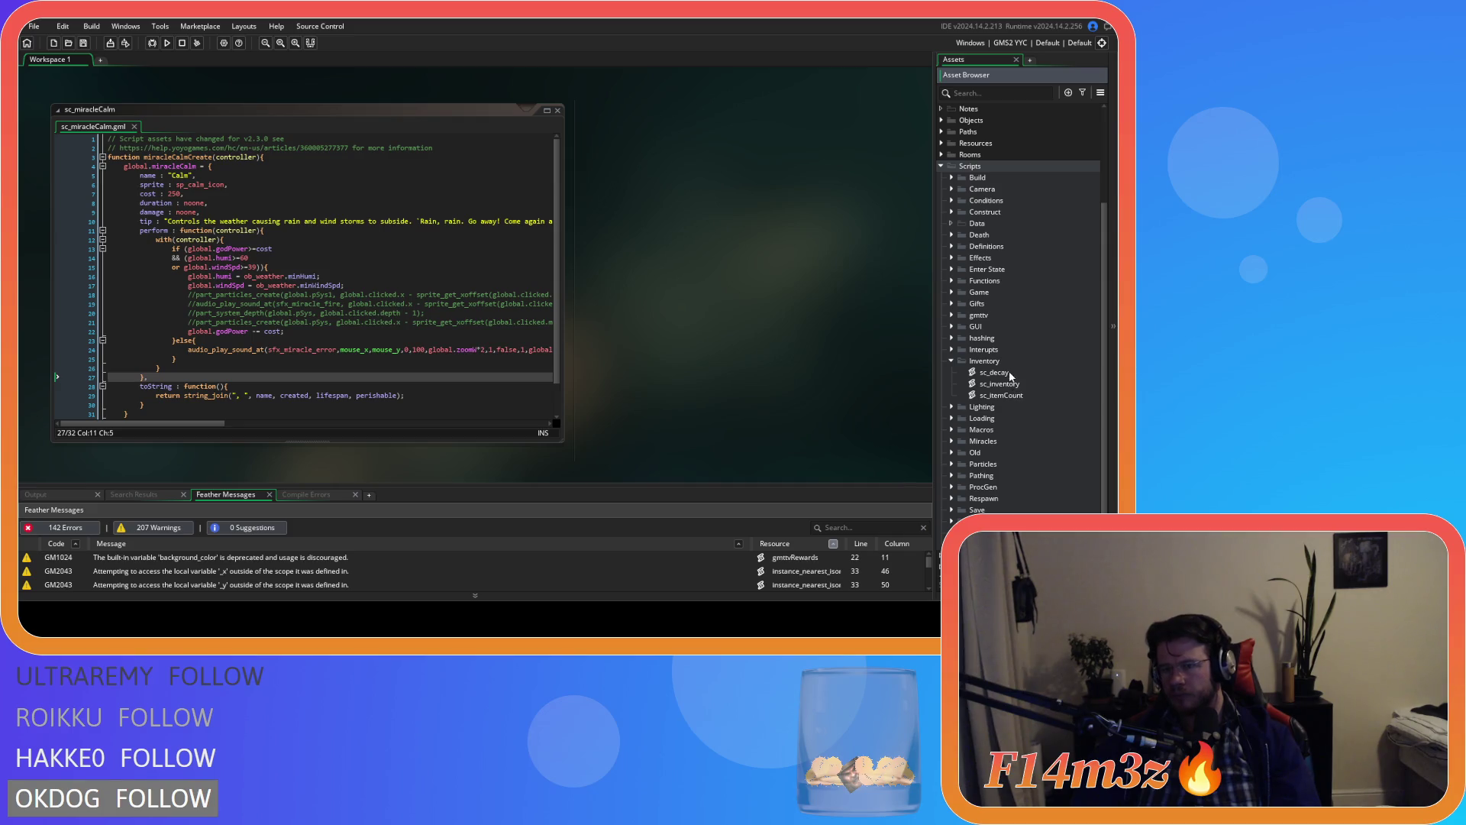
left_click(1011, 385)
double_click(1011, 385)
scroll(402, 312, "down", 10)
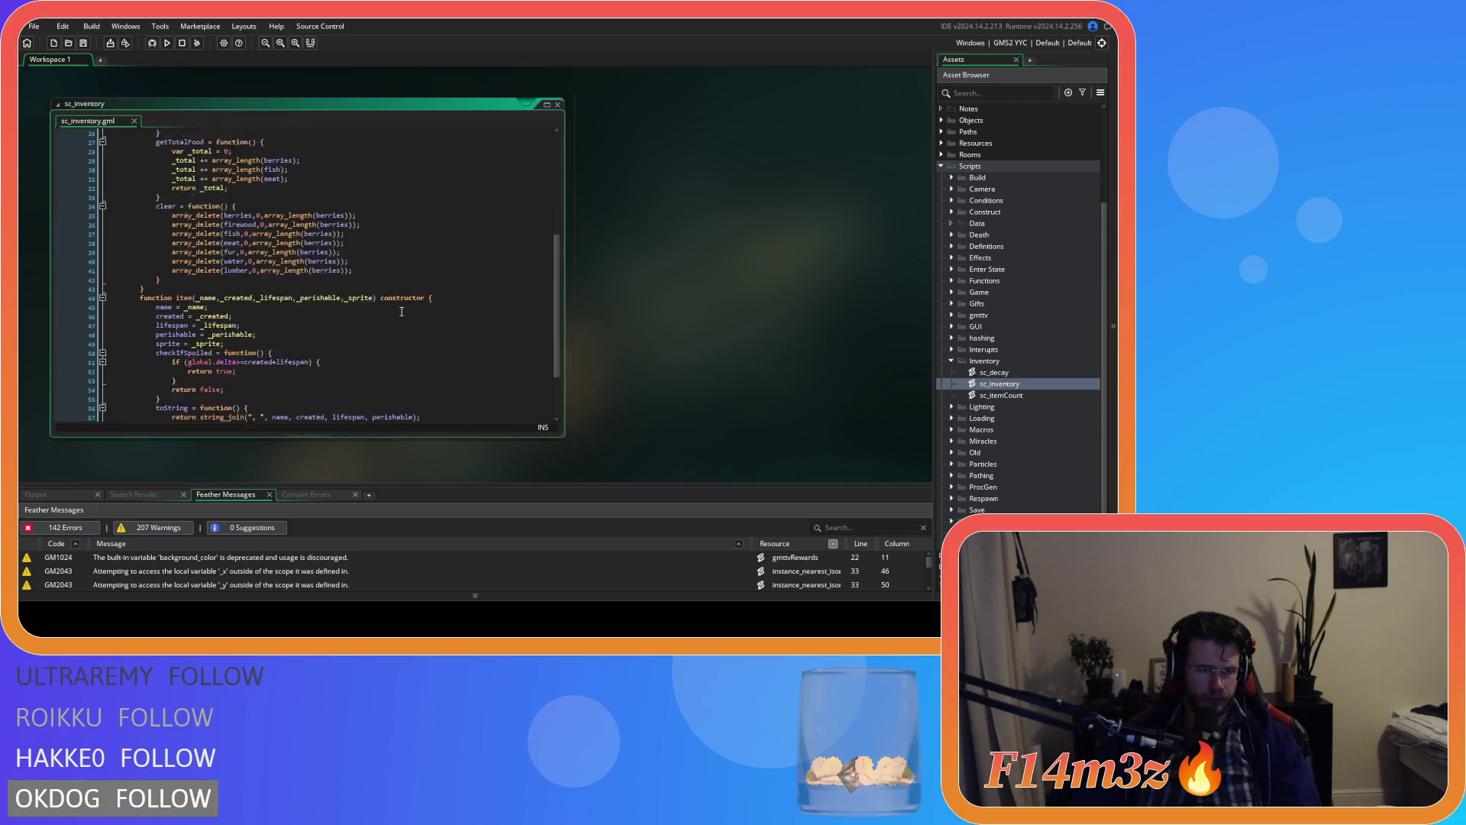
Step: Check the brace before the item's toString in sc_inventory, then switch to sc_miracleCalm
left_click(251, 381)
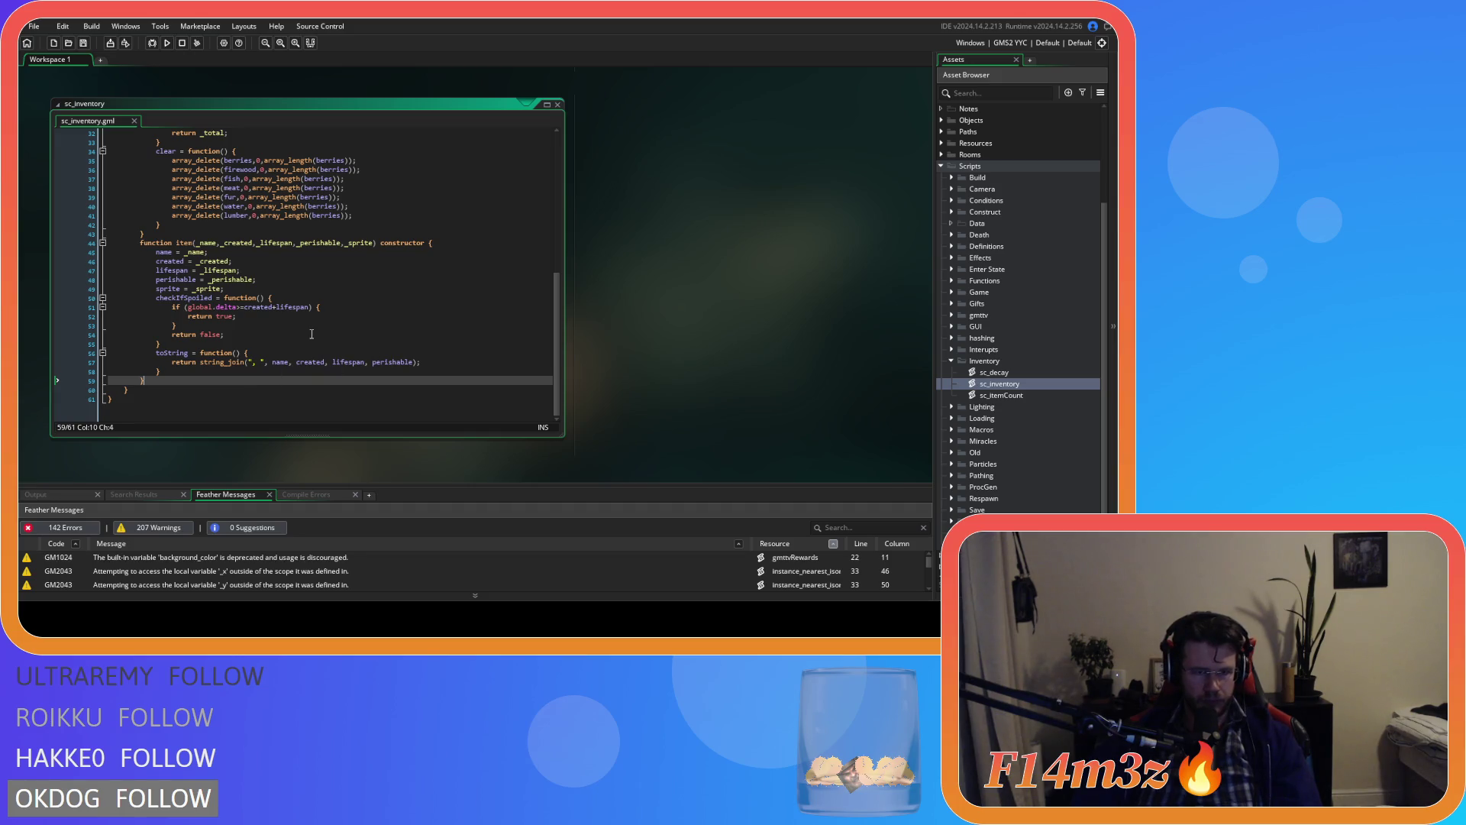
left_click(163, 345)
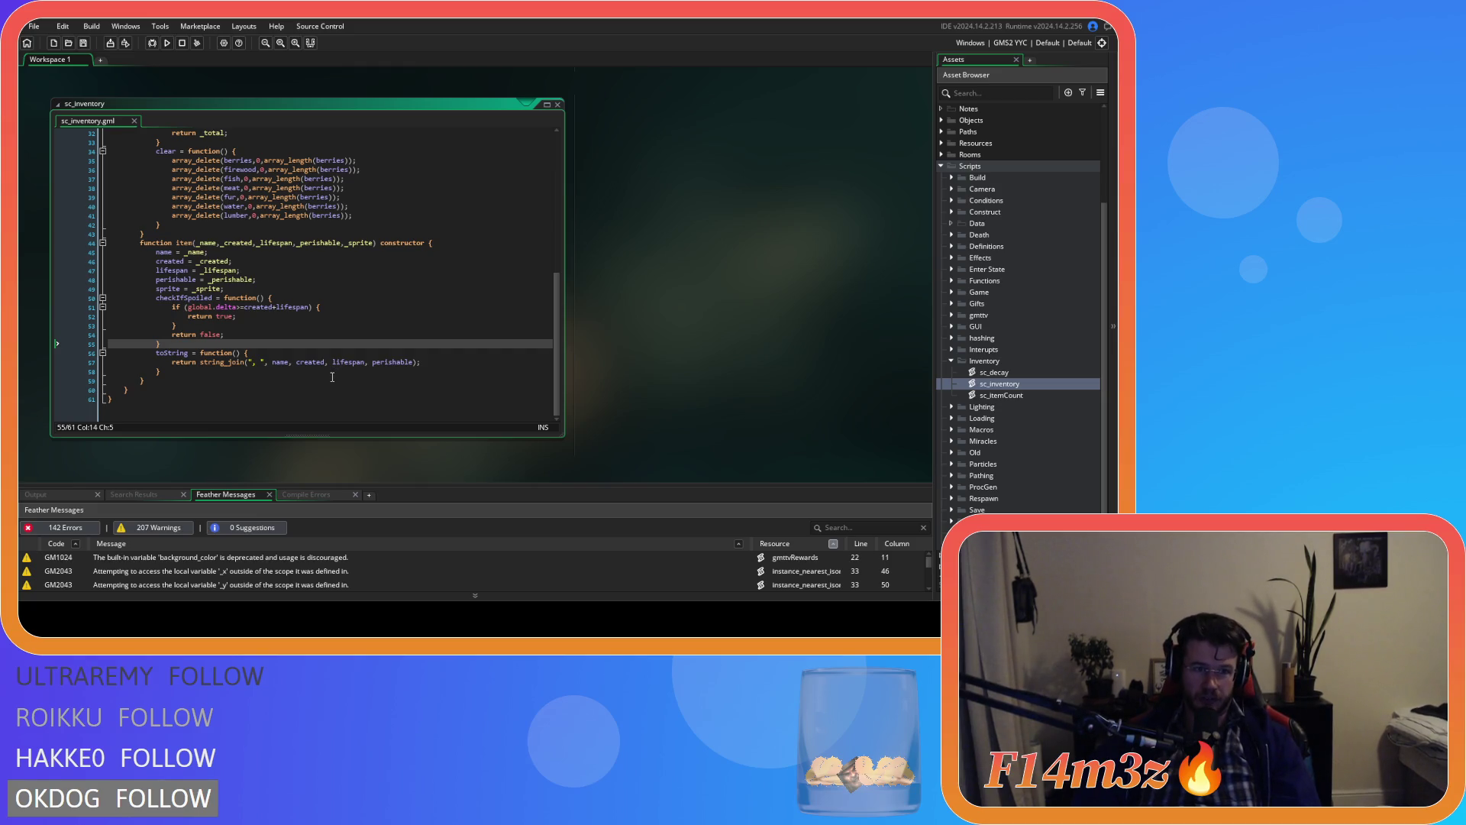
scroll(333, 376, "up", 8)
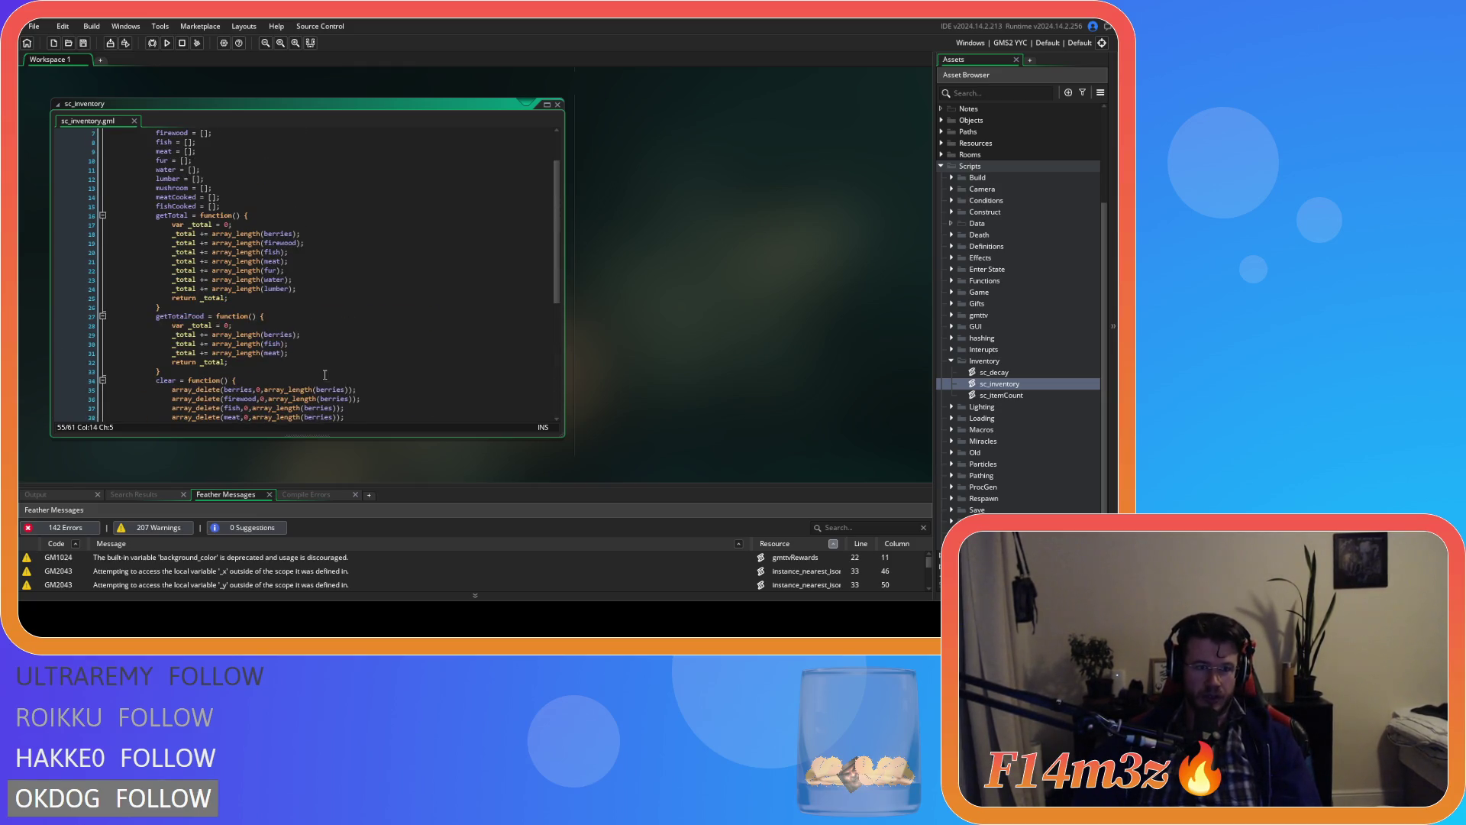
scroll(325, 375, "up", 2)
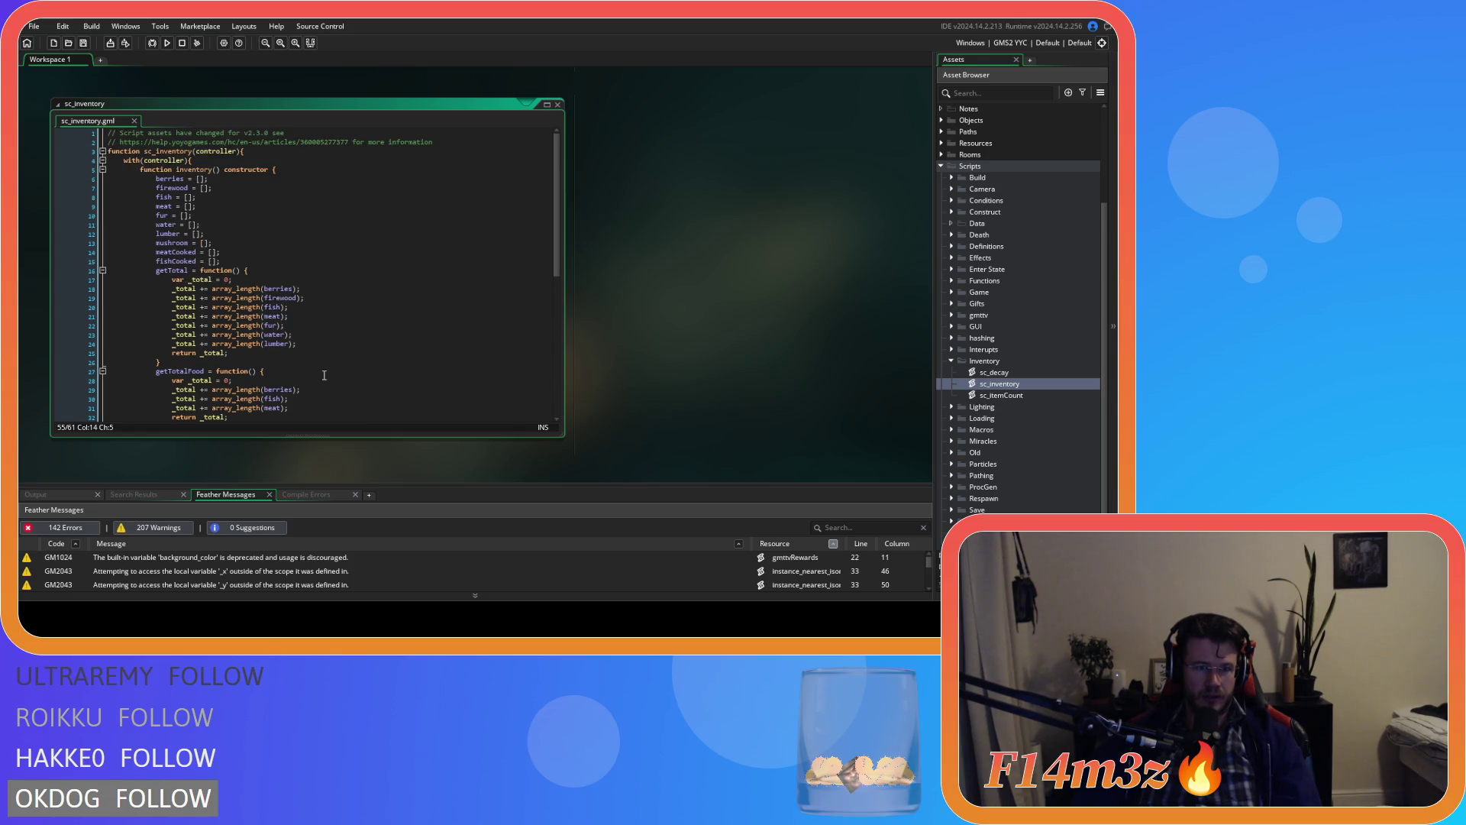
scroll(325, 375, "down", 5)
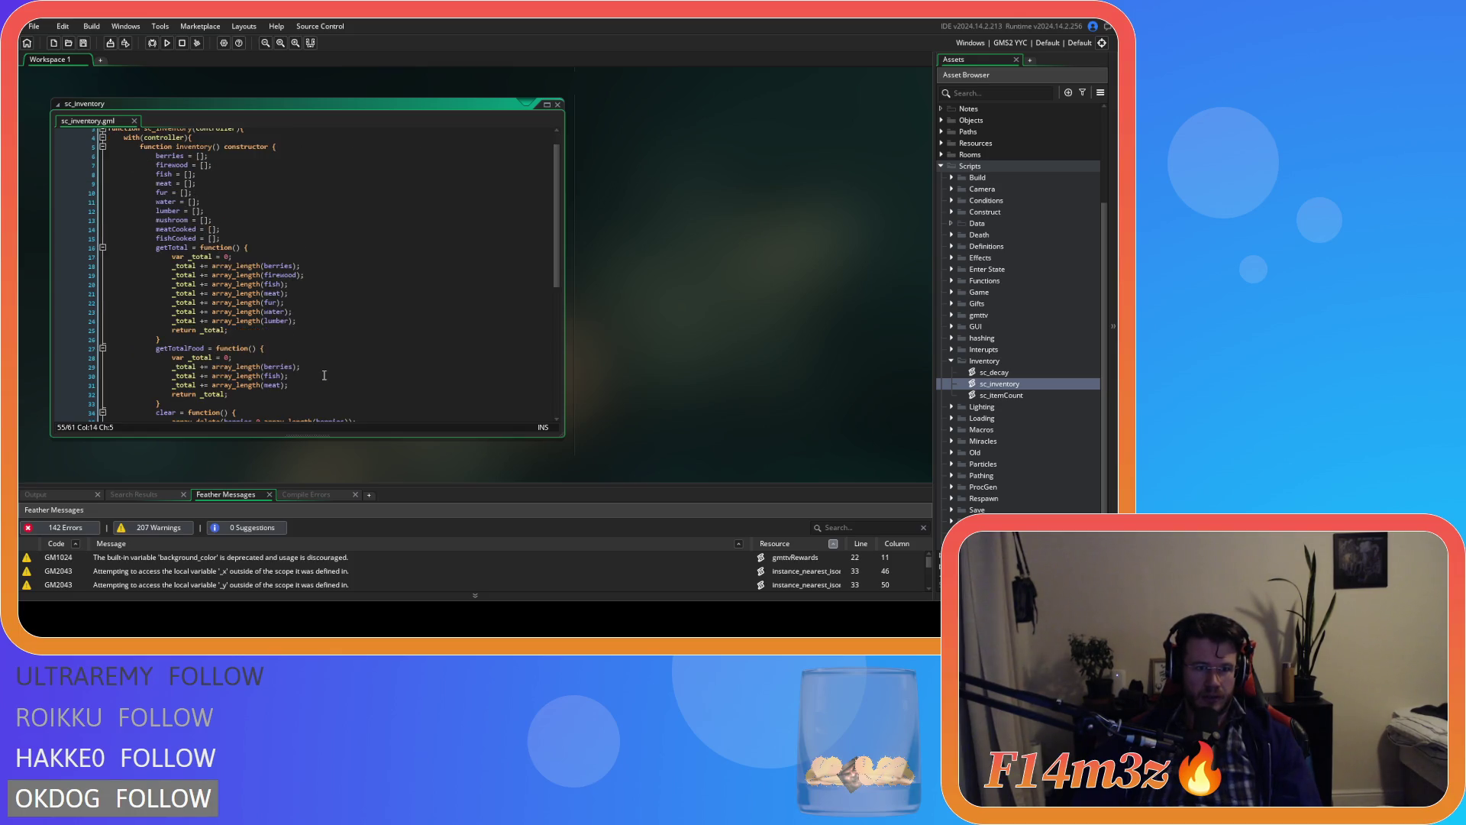
left_click(558, 104)
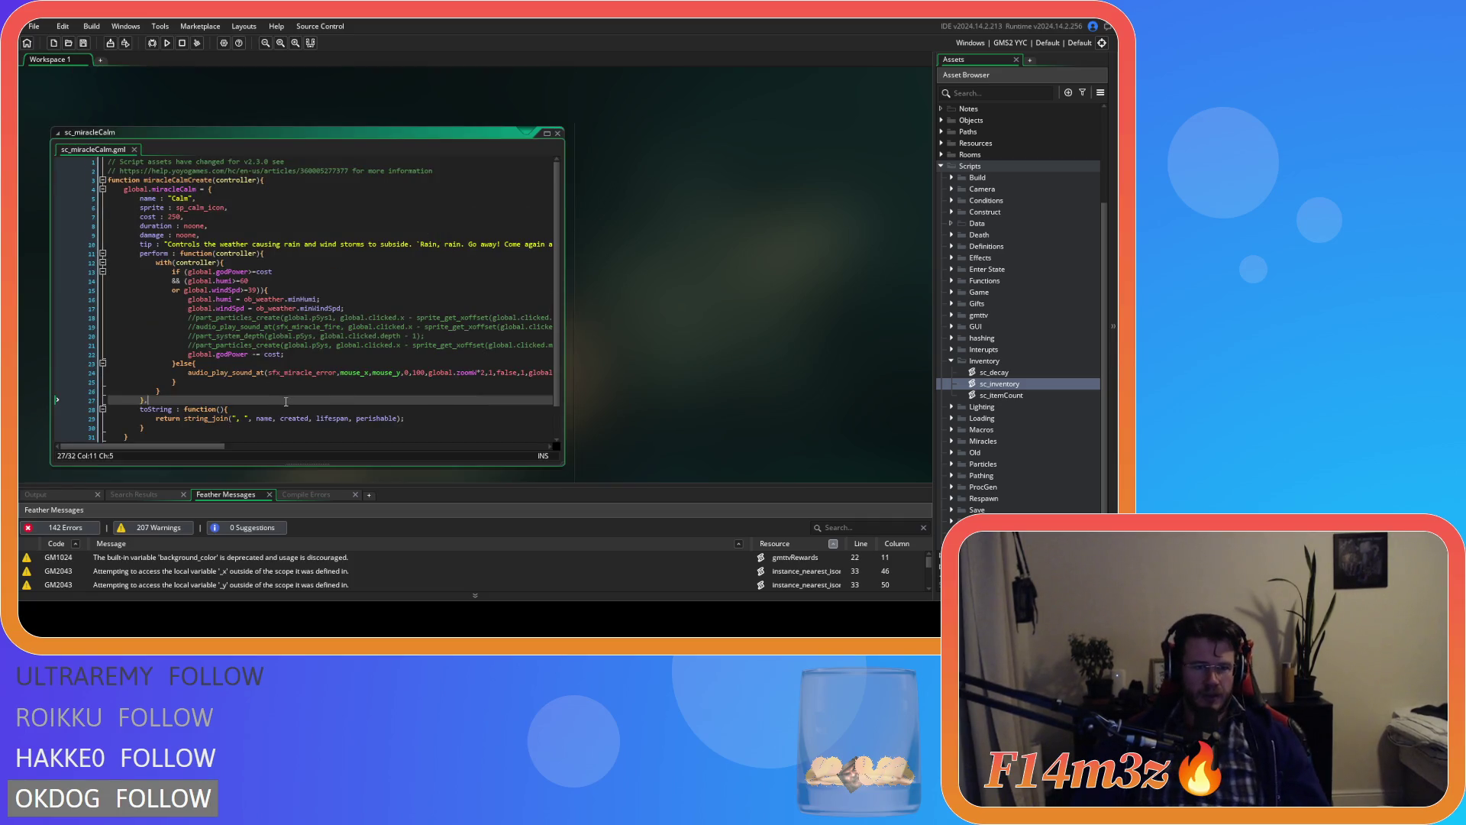
Step: Select the toString method on lines 28–30 and list the Miracles scripts down to sc_miracleDivineIntervention
left_click(260, 317)
left_click(151, 426)
left_click_drag(151, 426, 140, 410)
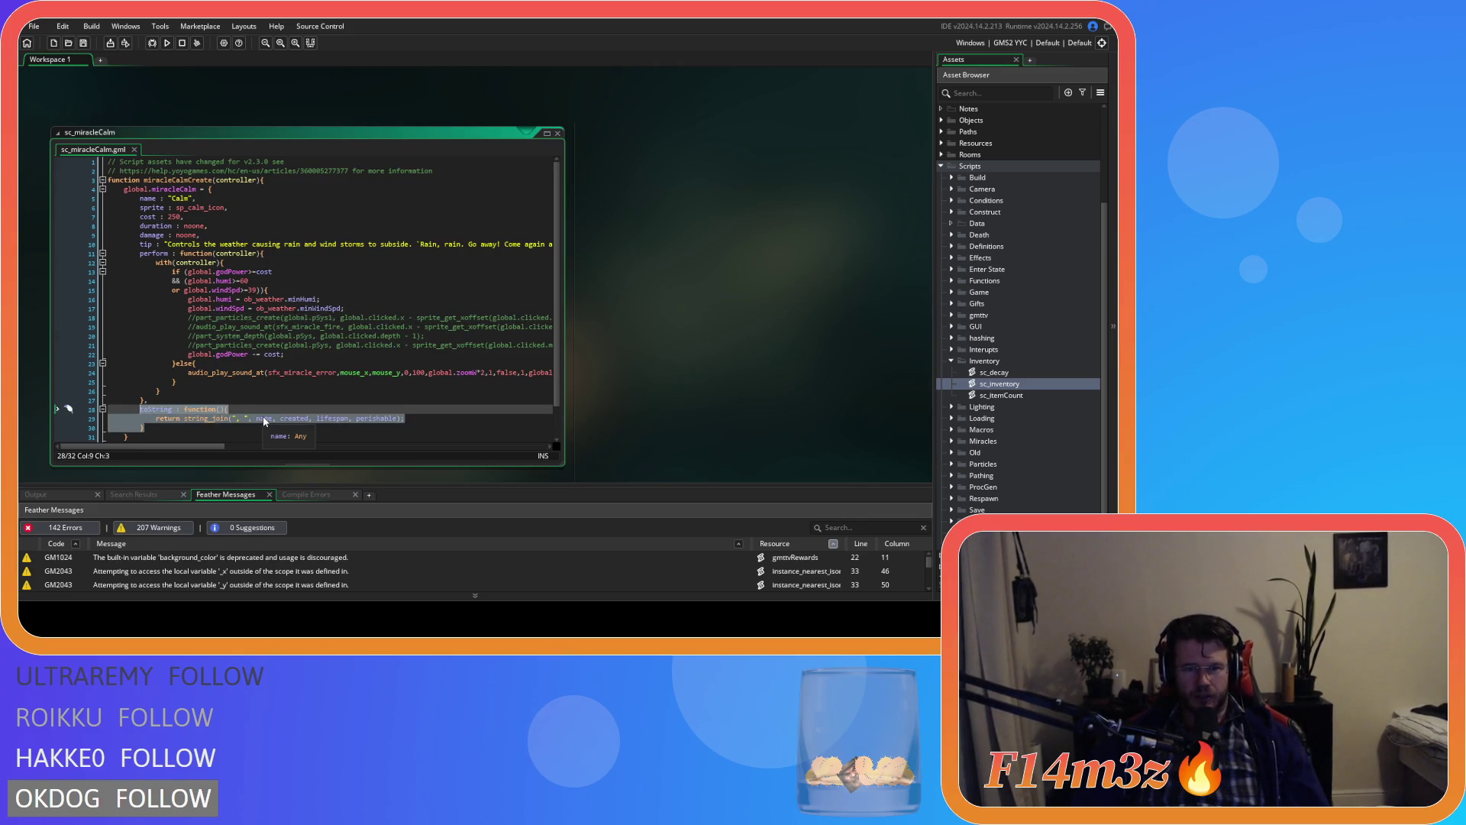
scroll(1027, 437, "down", 2)
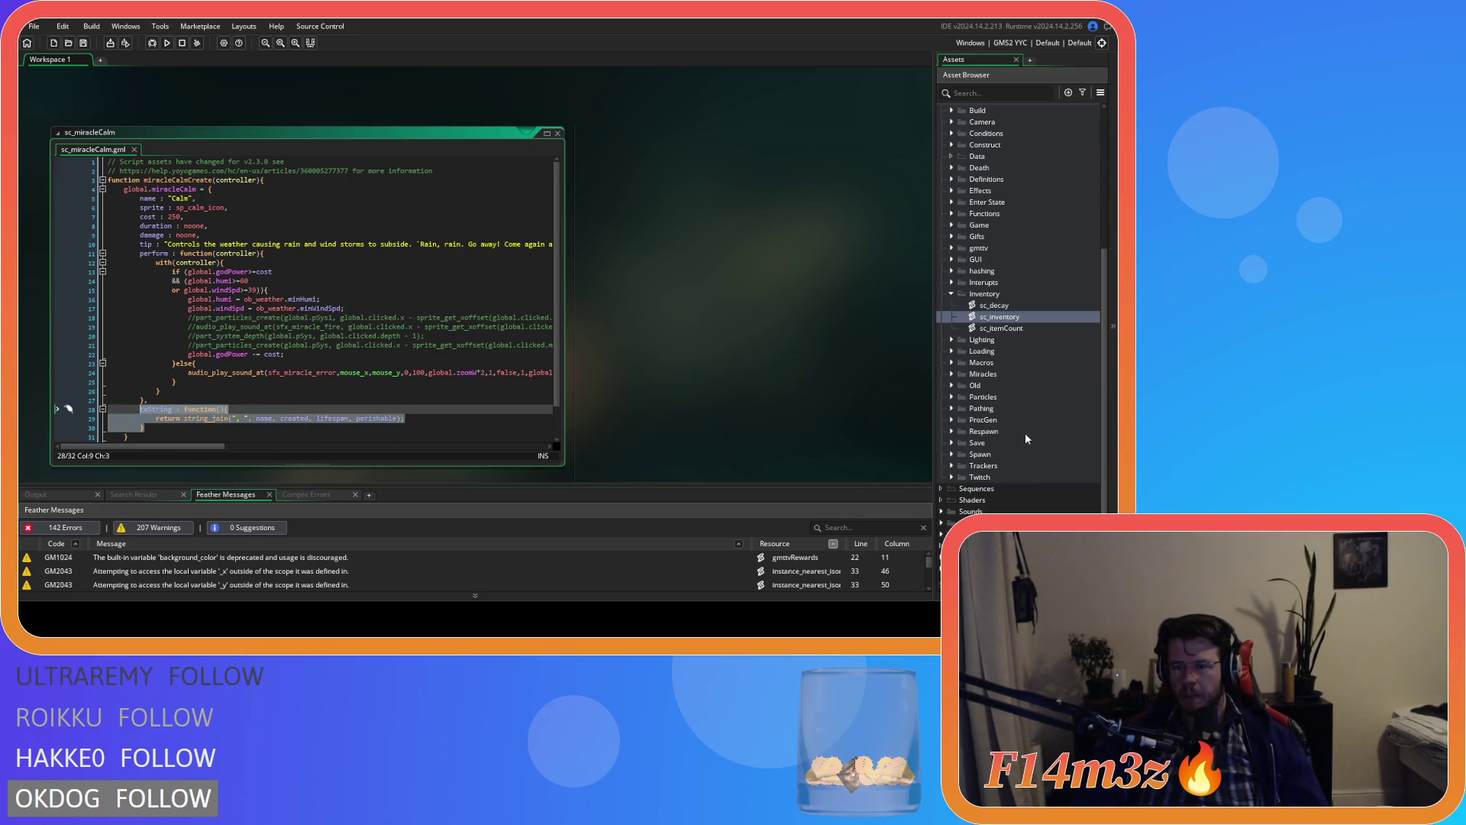
left_click(953, 374)
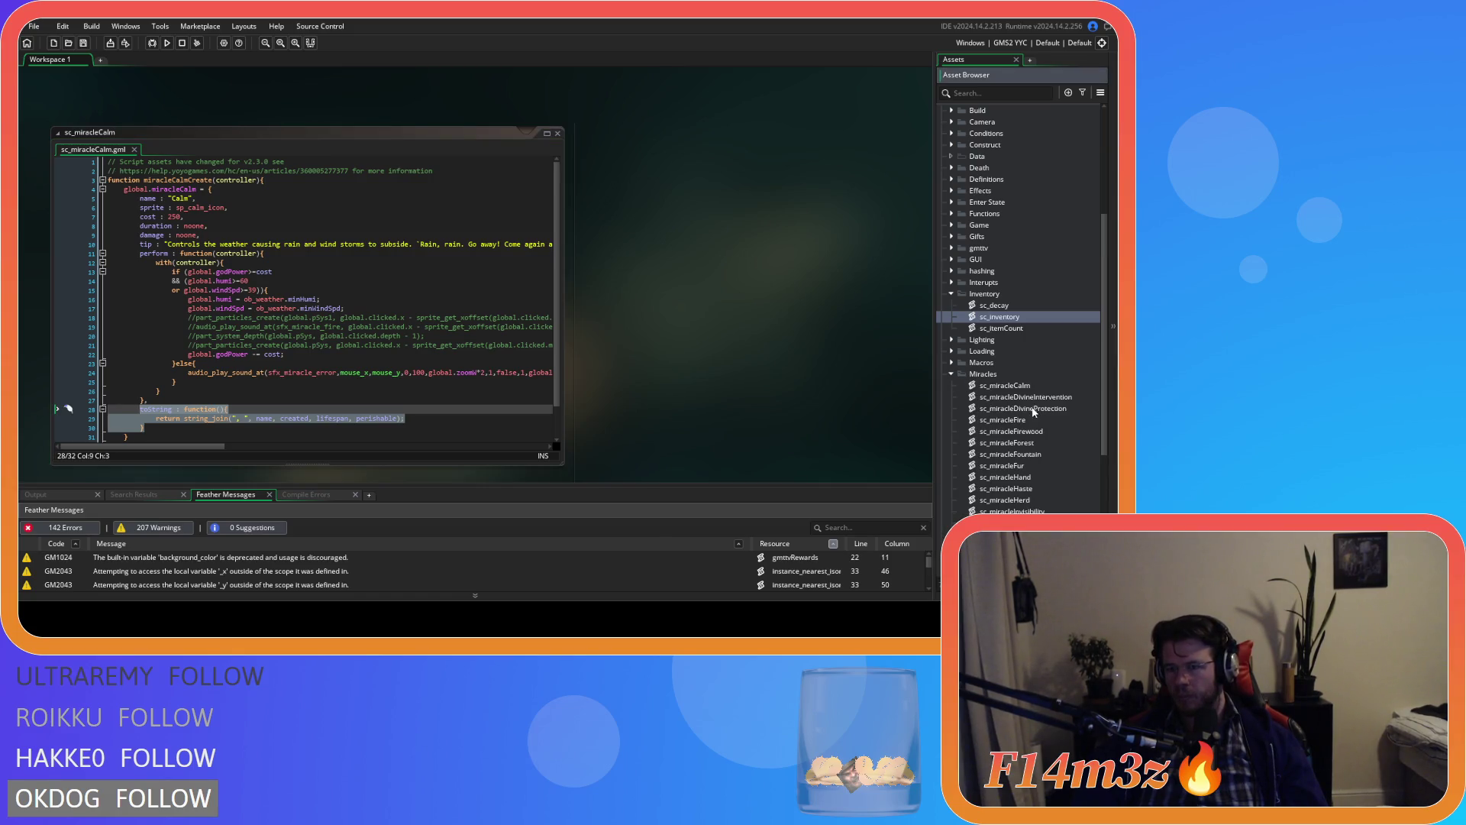
left_click(1024, 387)
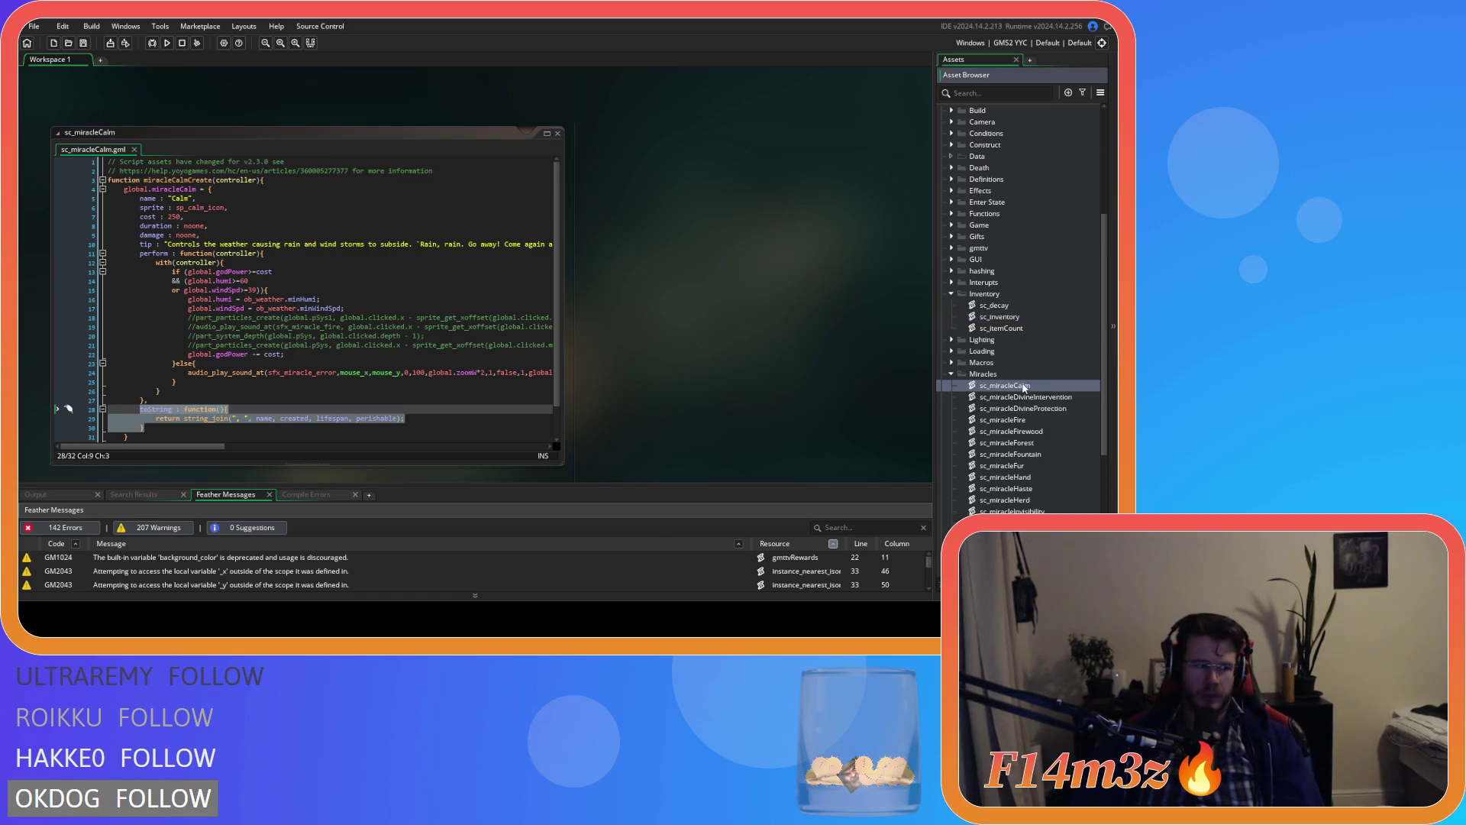
key("Down")
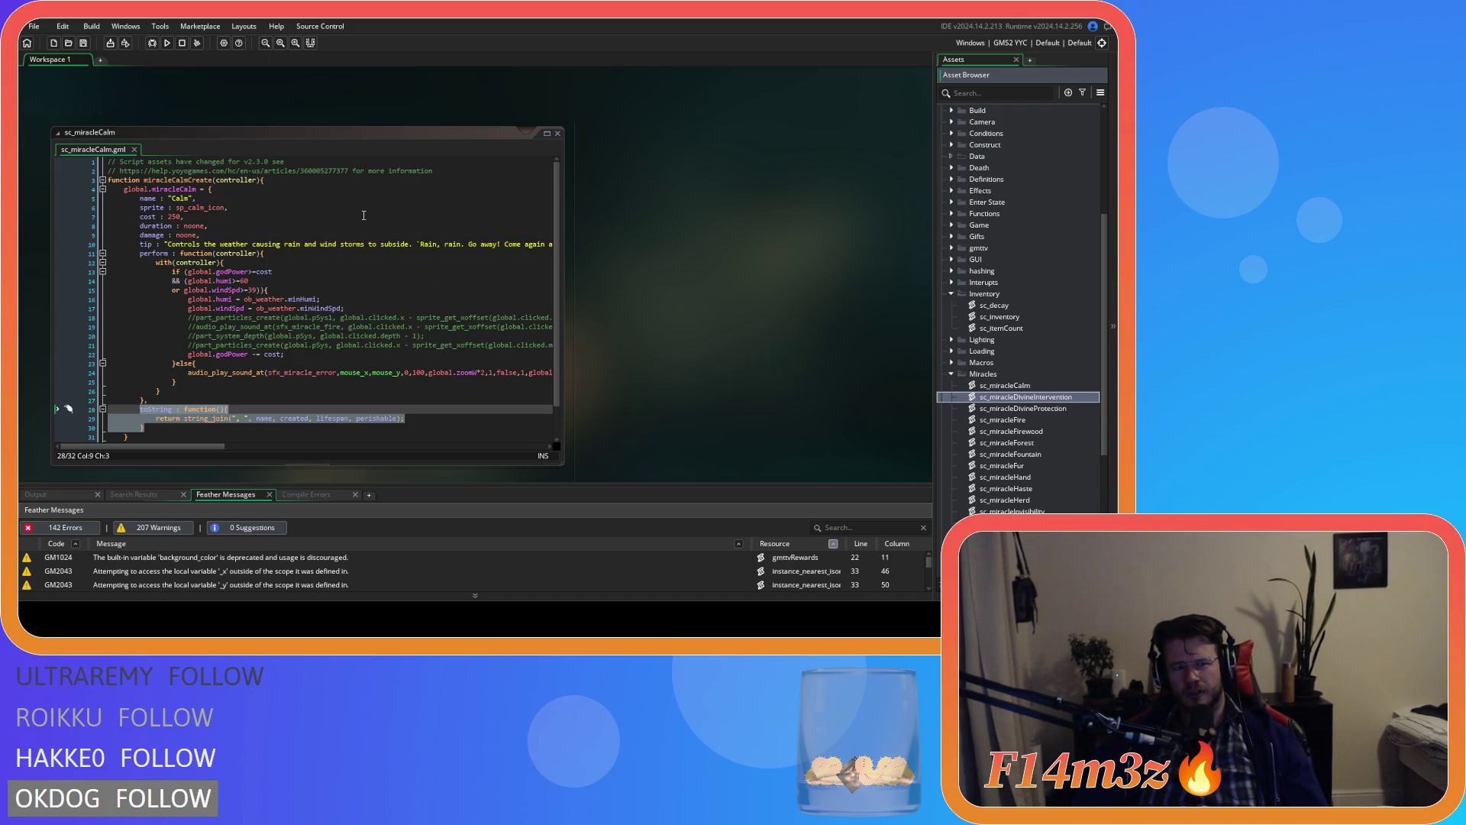
Step: Copy the selected toString method from the context menu and clear the selection
right_click(158, 427)
left_click(666, 334)
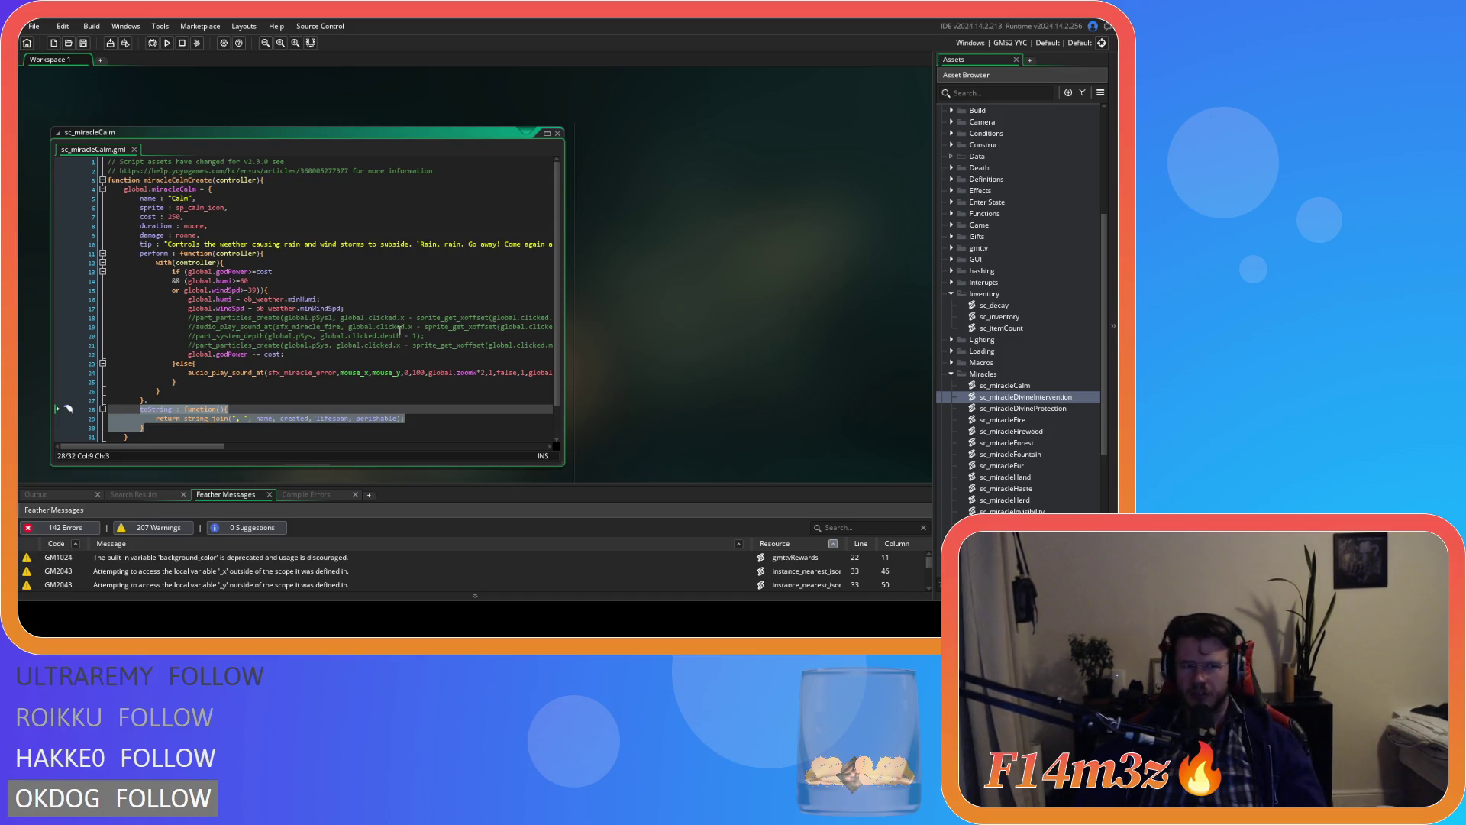
right_click(171, 418)
left_click(190, 205)
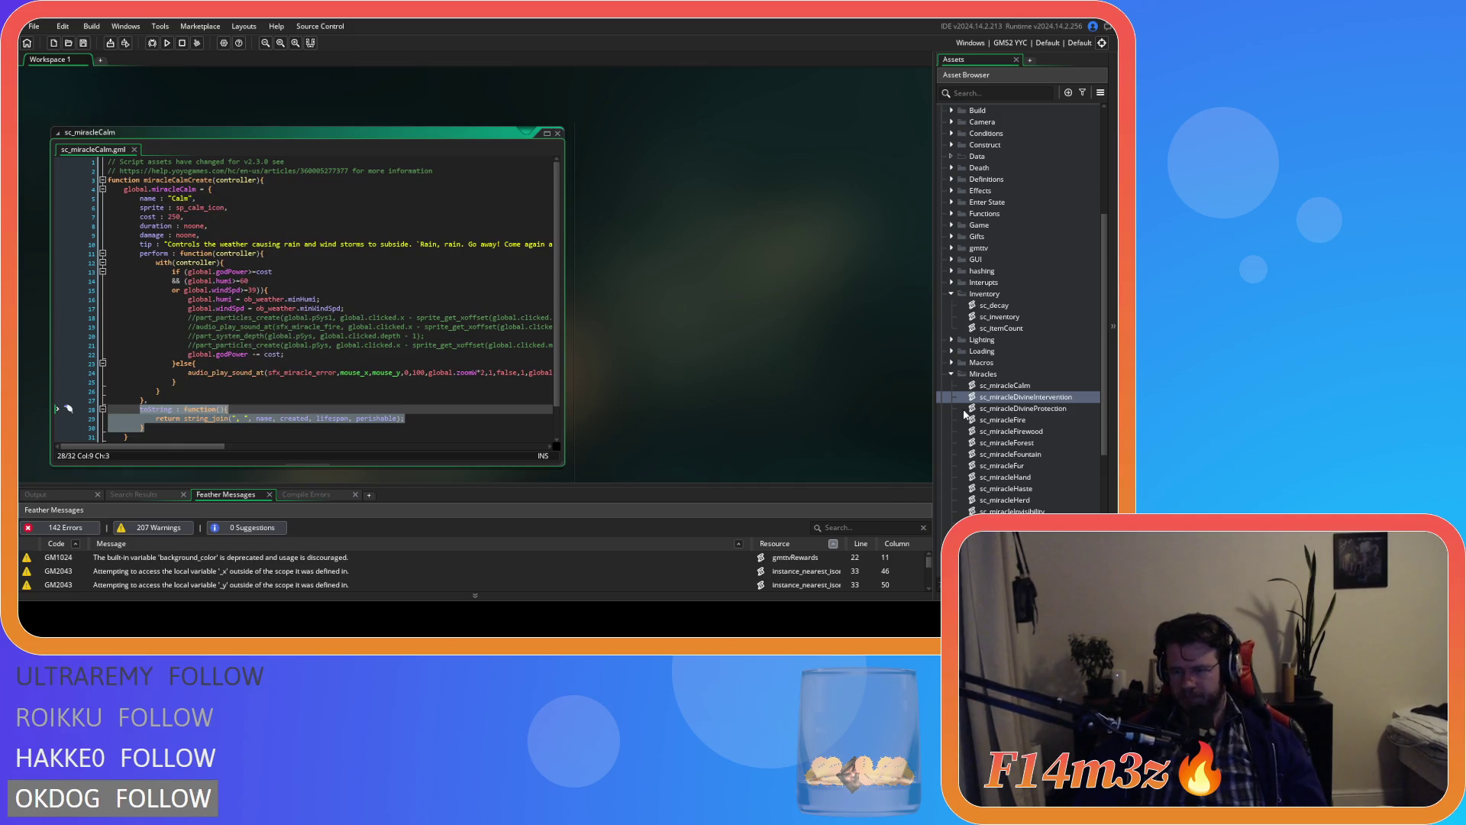
left_click(395, 392)
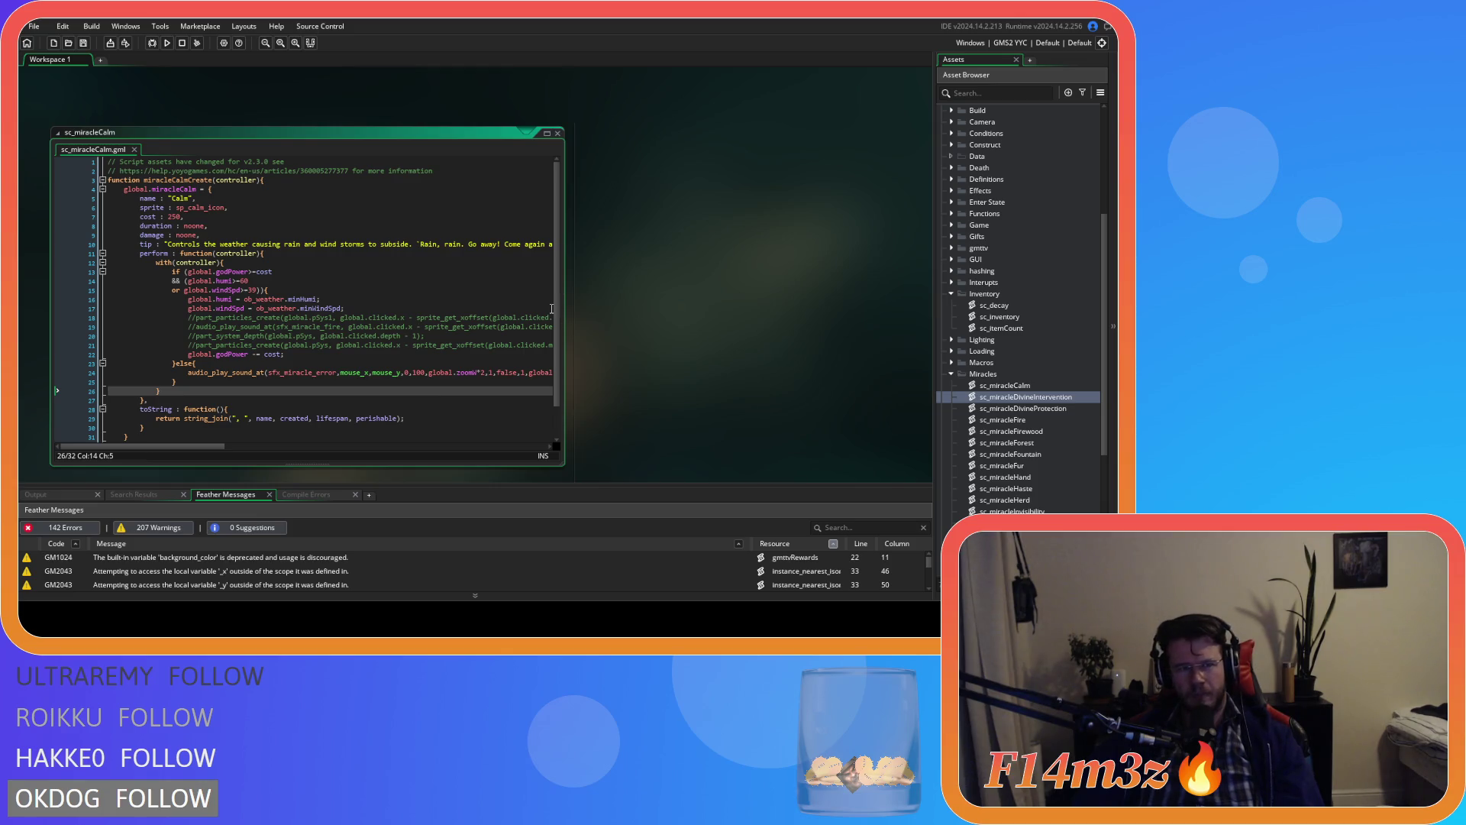
Step: Paste the toString method into sc_miracleDivineIntervention's struct and check the pasted block
double_click(1038, 390)
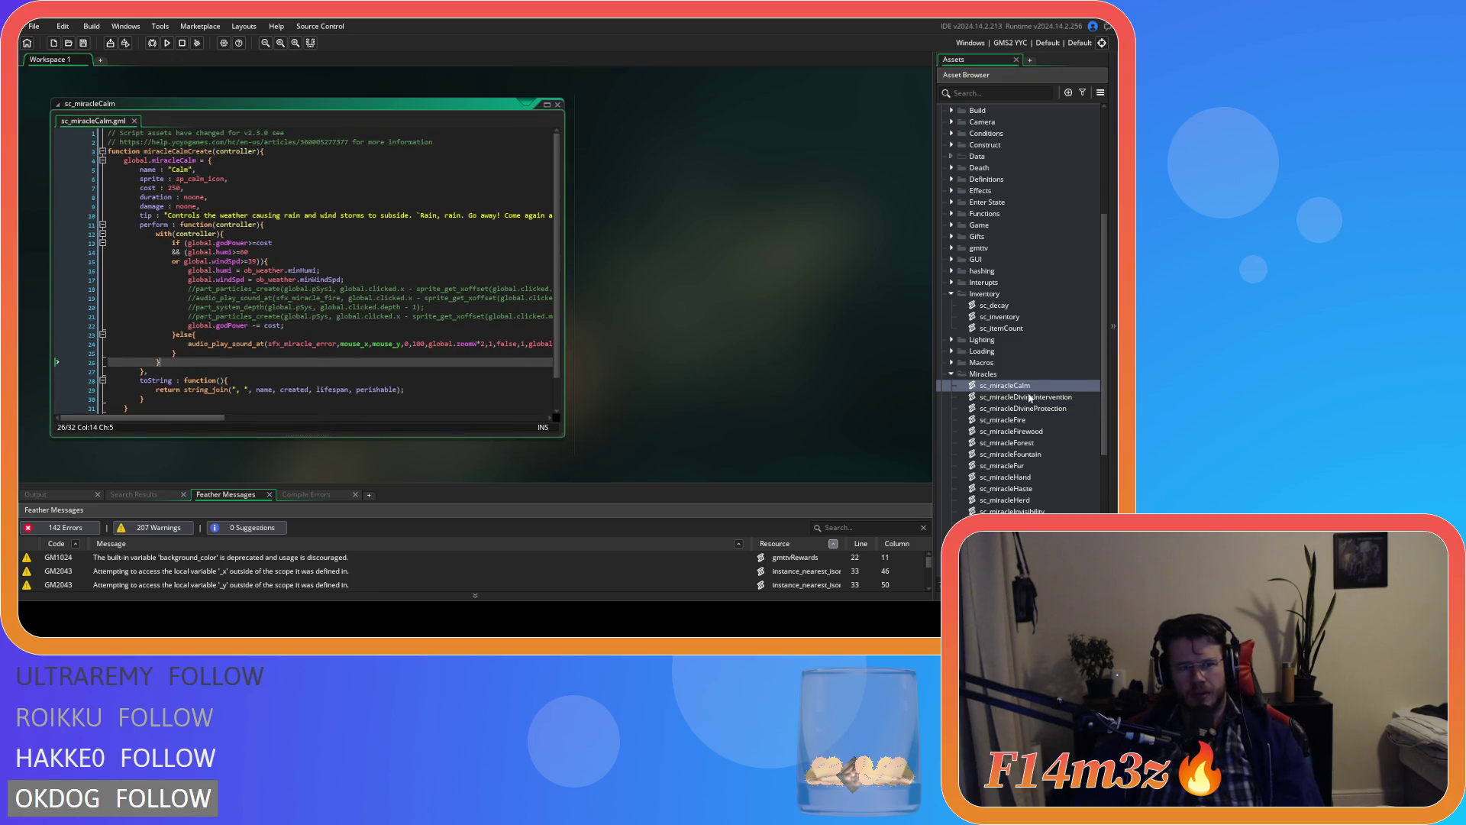
double_click(1036, 397)
scroll(282, 323, "down", 10)
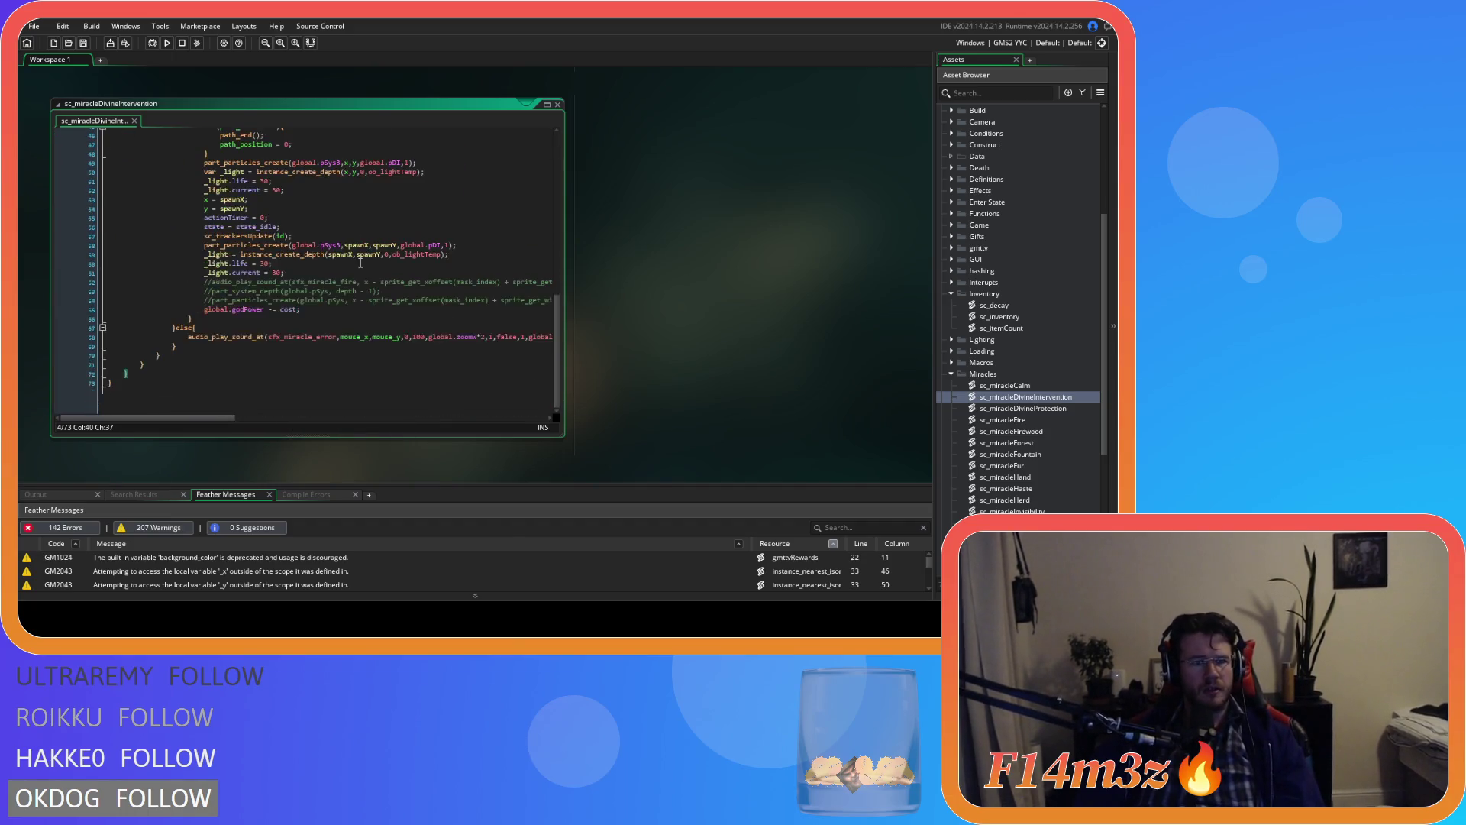
left_click(153, 366)
key("ctrl+v")
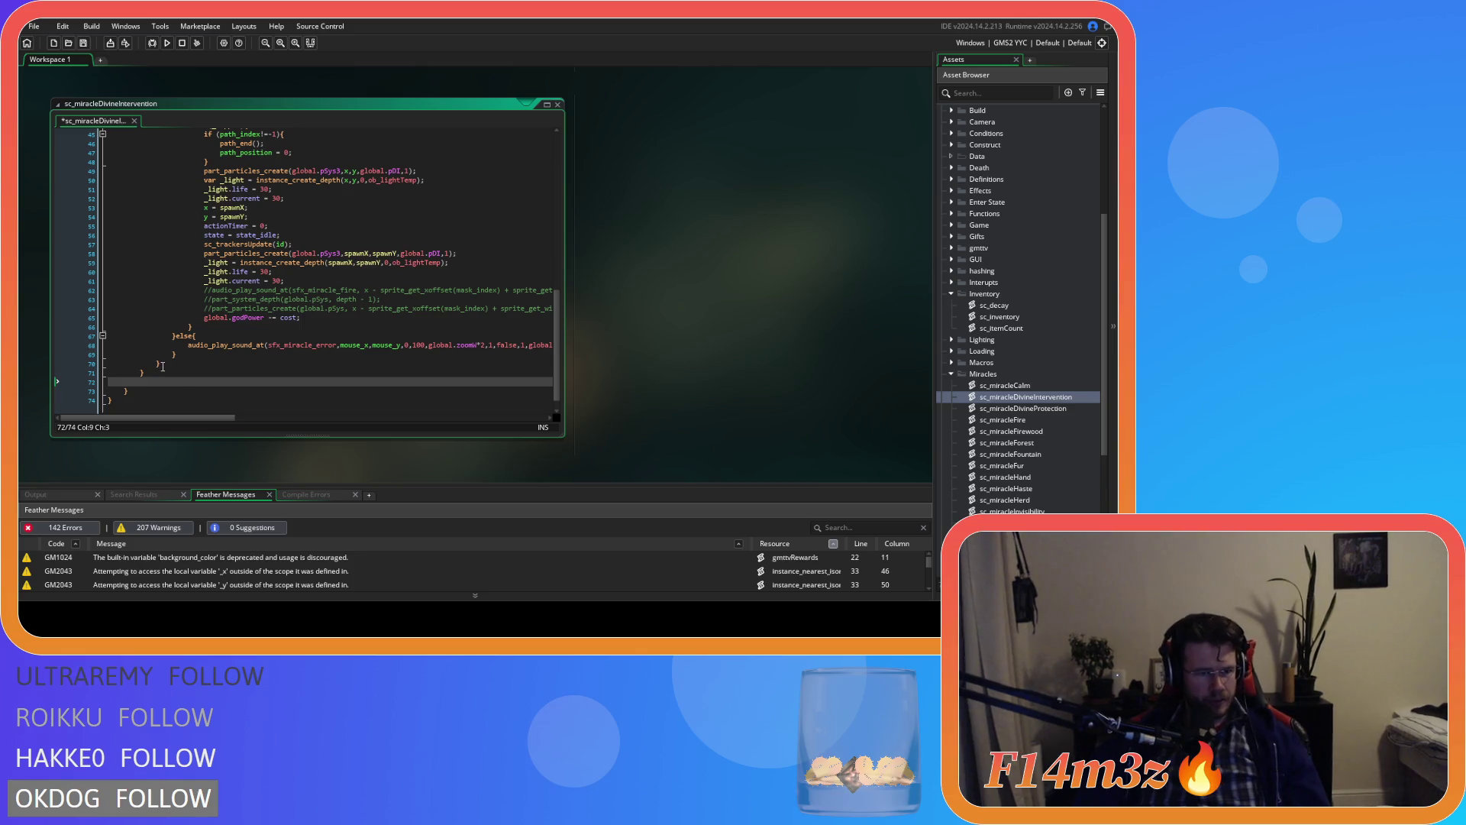
left_click(172, 373)
type(",")
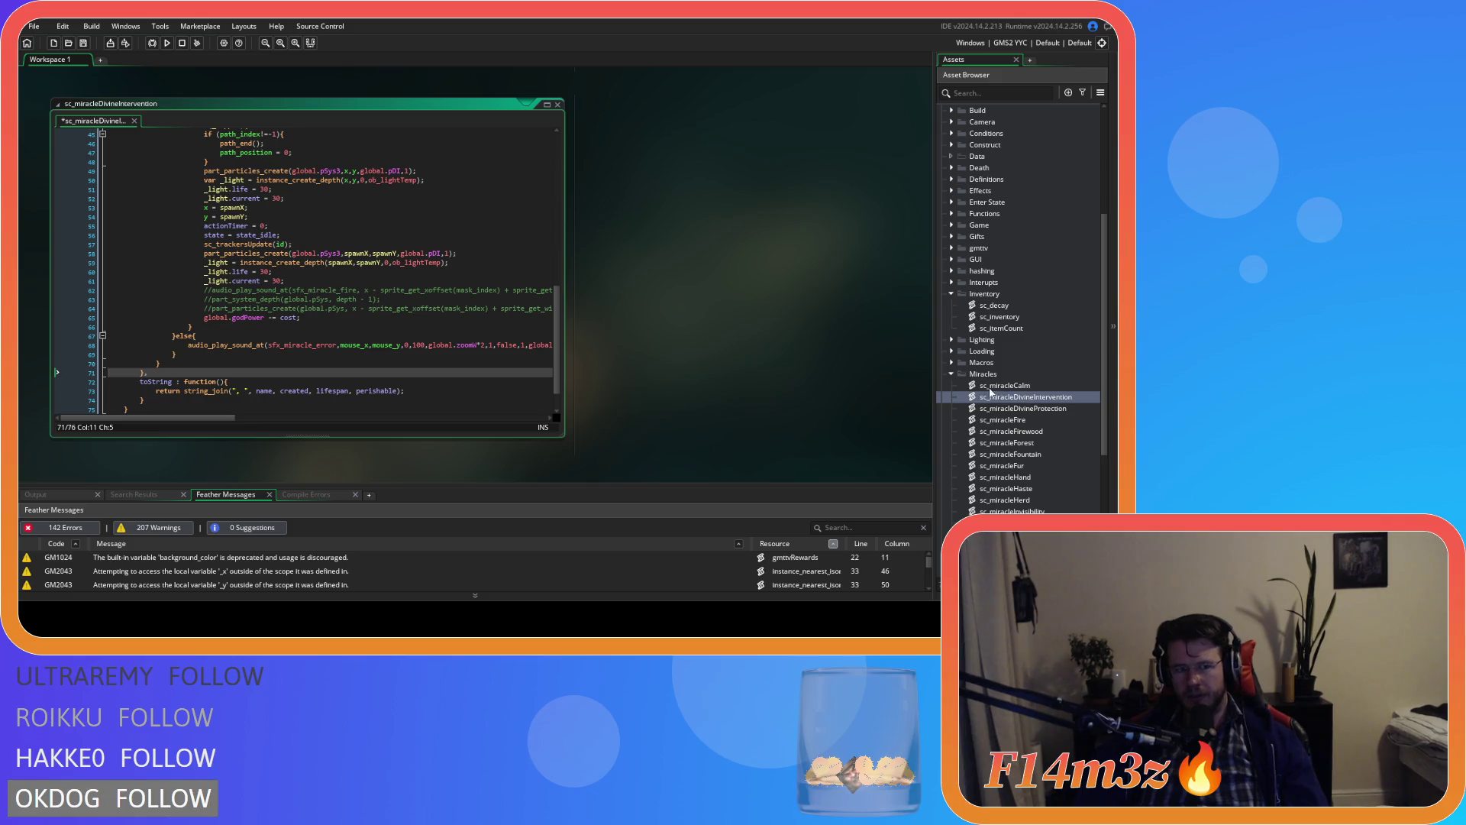
left_click_drag(148, 402, 143, 372)
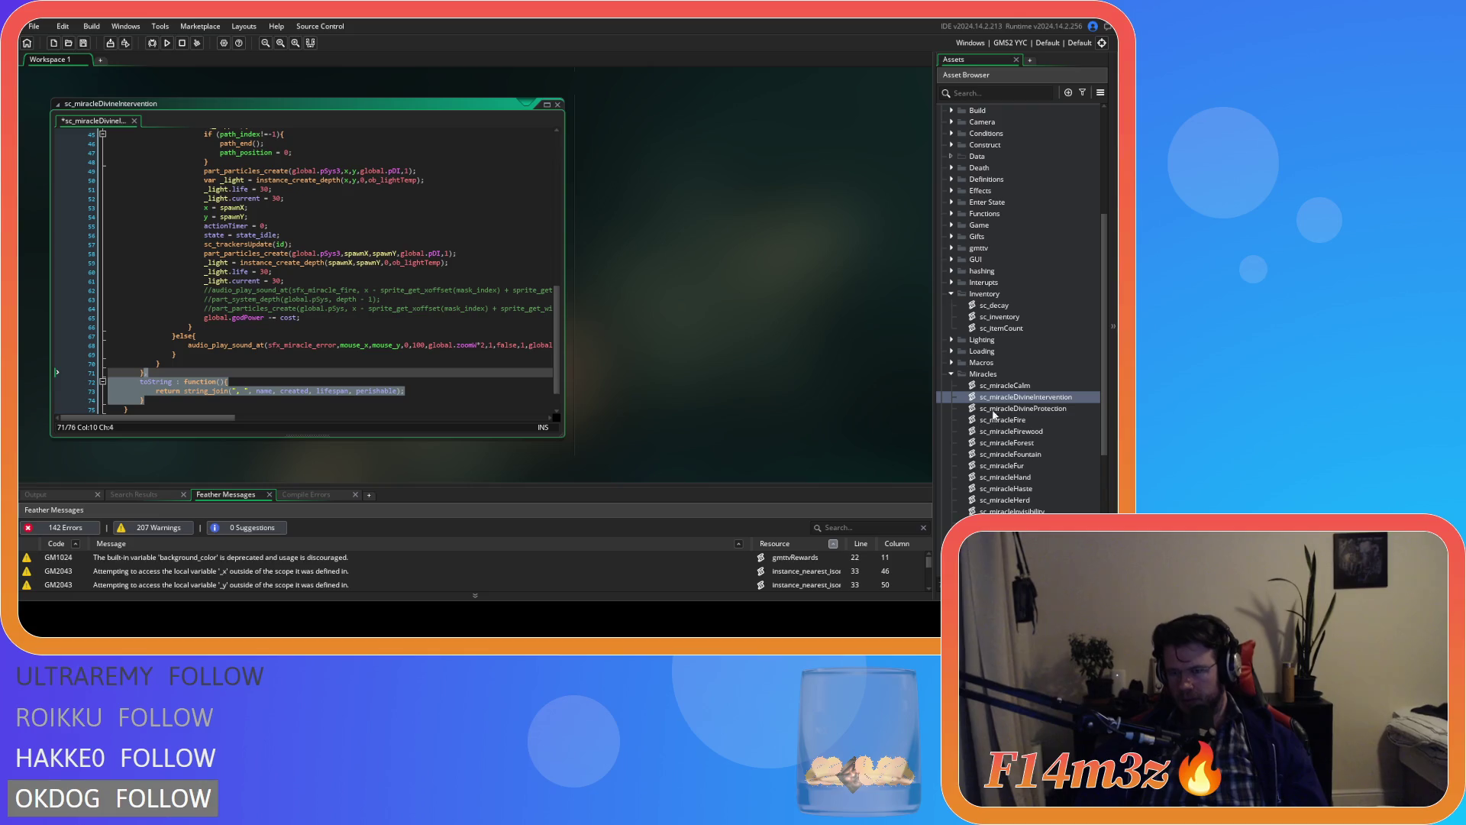
Step: Paste toString into sc_miracleDivineProtection's inner struct, redoing a misplaced paste
double_click(1005, 385)
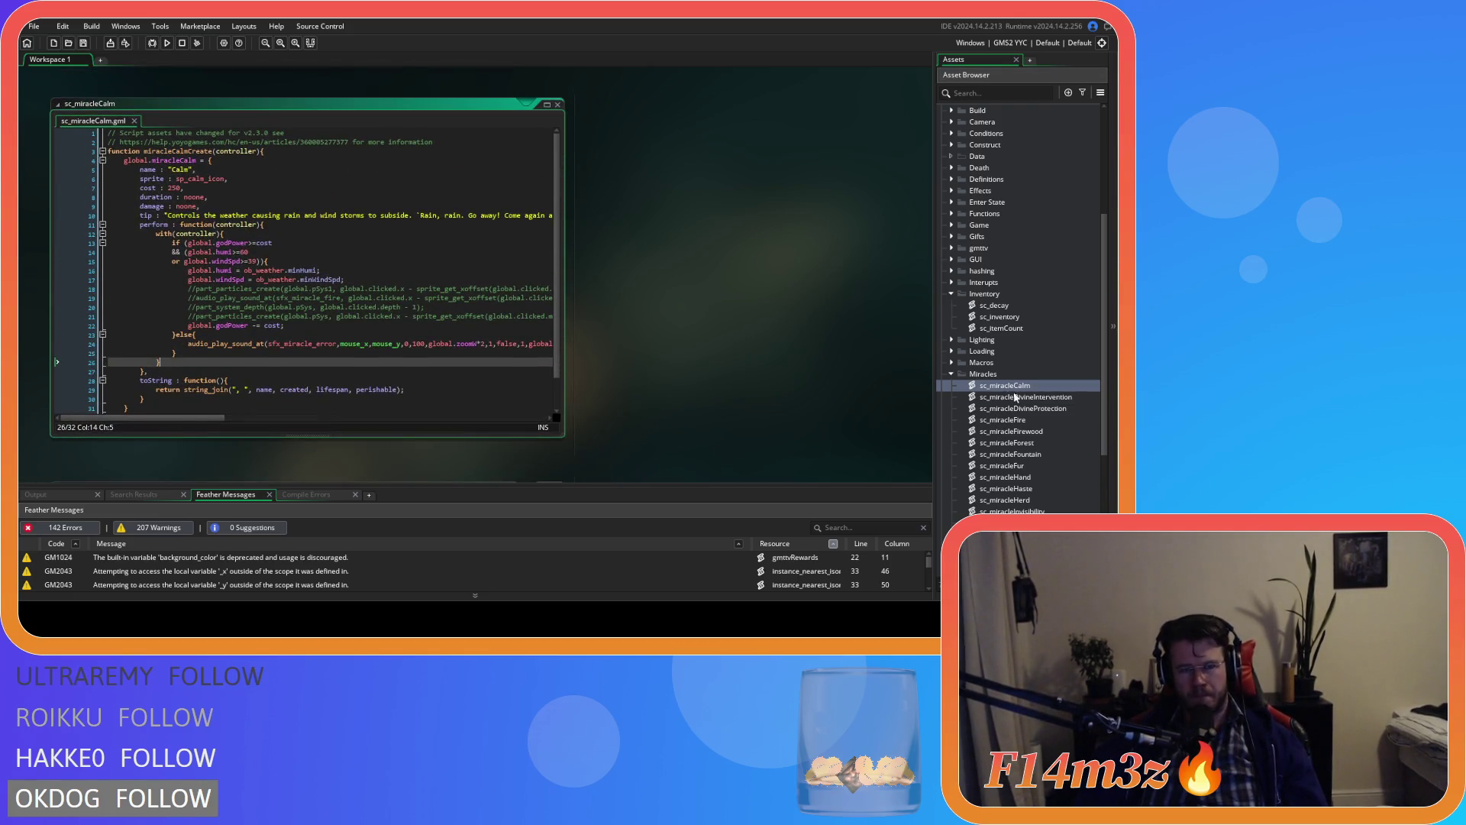
double_click(1023, 409)
scroll(201, 371, "down", 8)
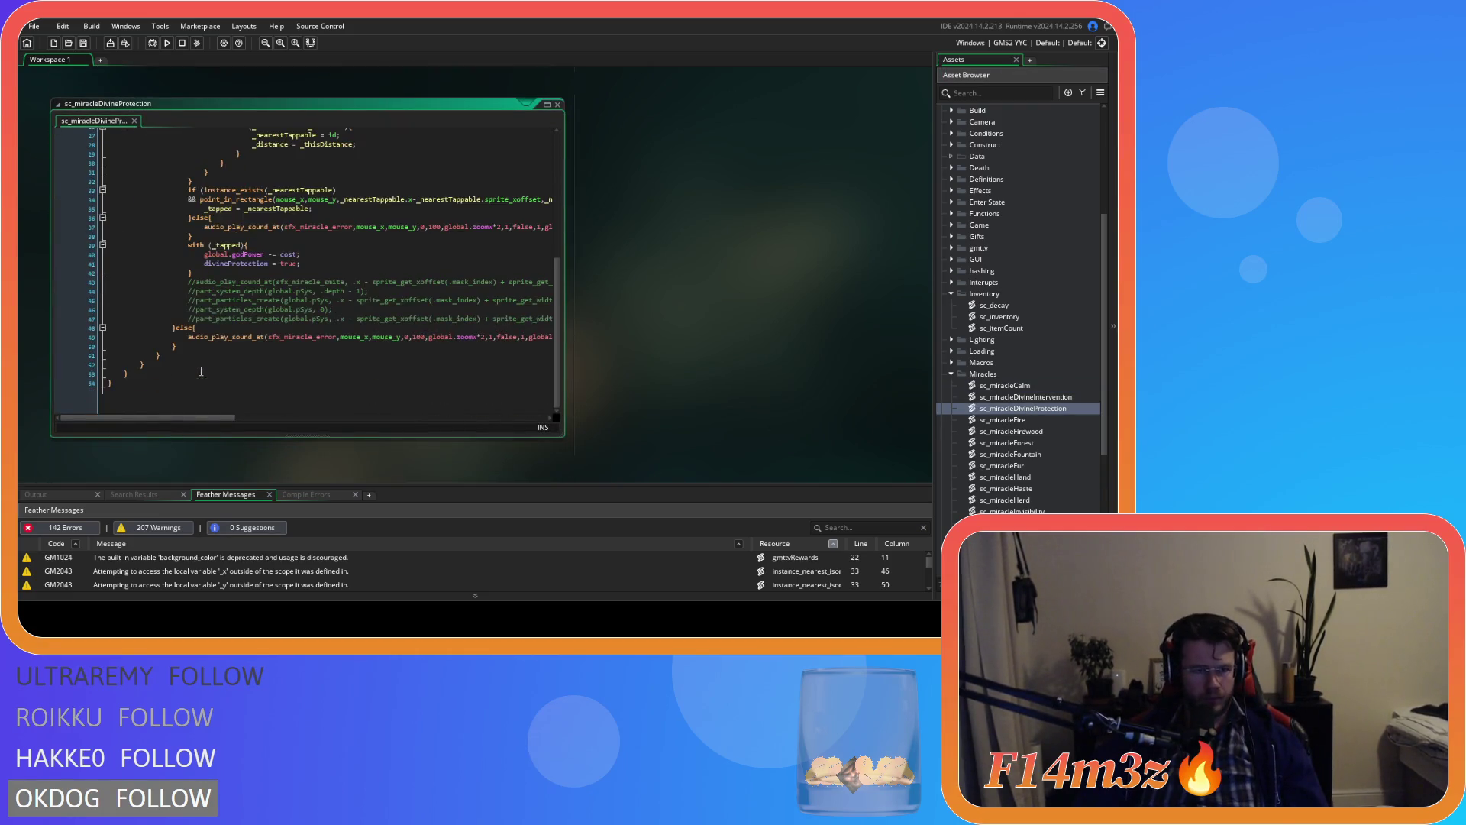
left_click(150, 374)
type(", \t\ttoString : function(){ \t\t\treturn string_join(\", \", name, created, lifespan, perishable); \t\t}")
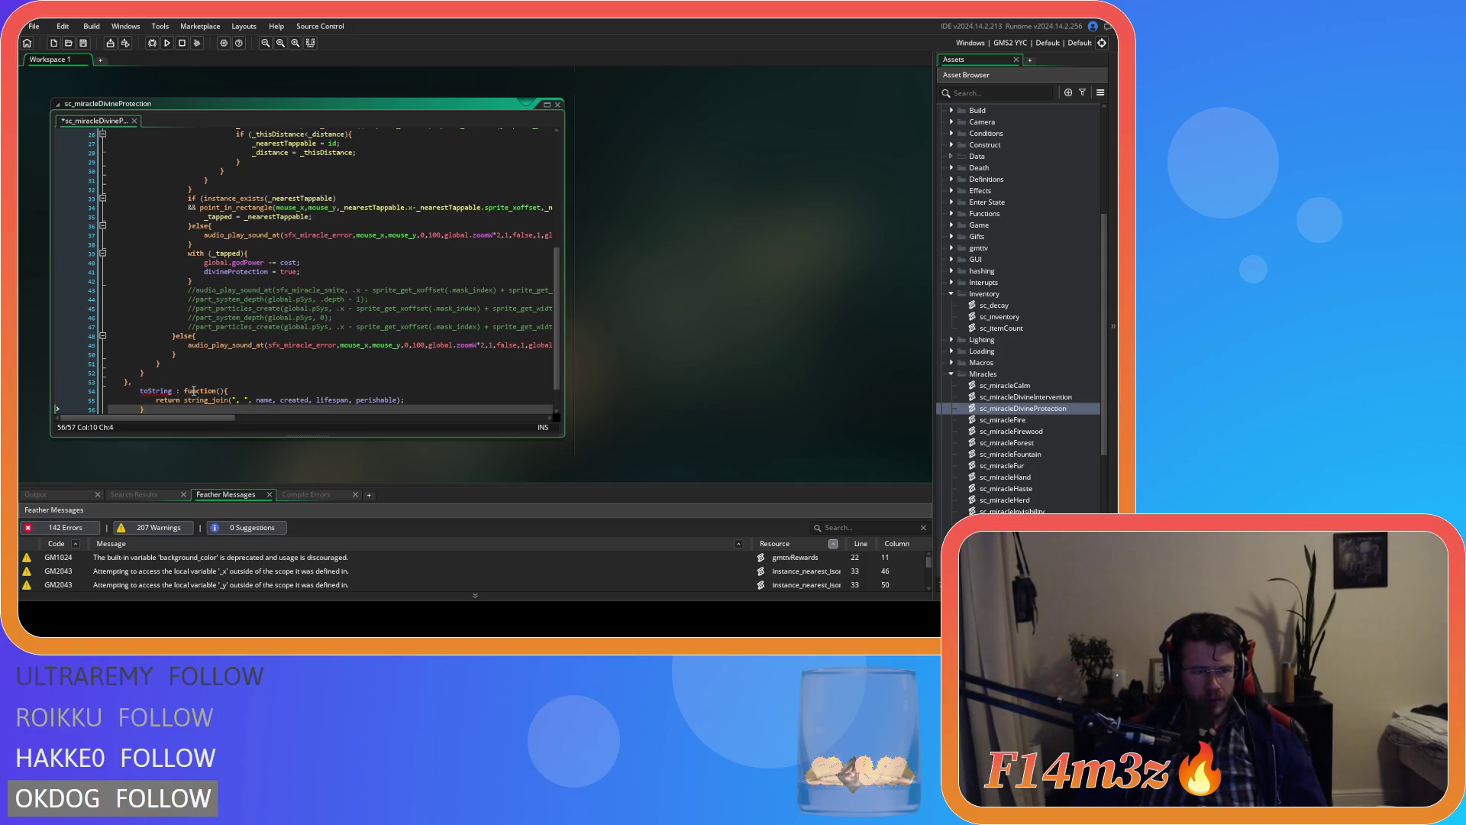
key("ctrl+z")
left_click(149, 372)
key("ctrl+v")
scroll(273, 387, "down", 2)
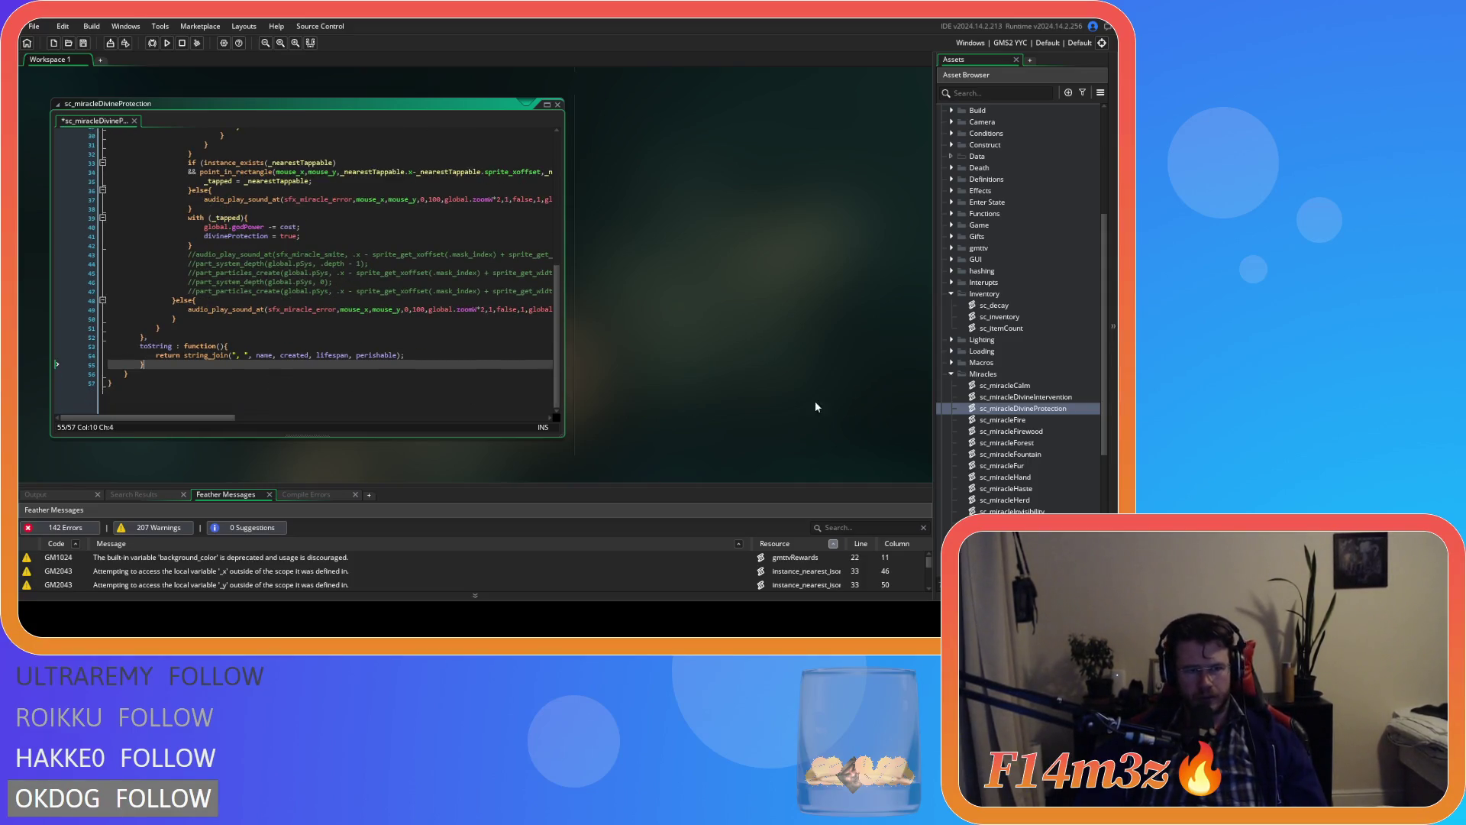
Step: Paste the toString method into the sc_miracleFire and sc_miracleFirewood structs
double_click(1024, 420)
scroll(286, 357, "down", 10)
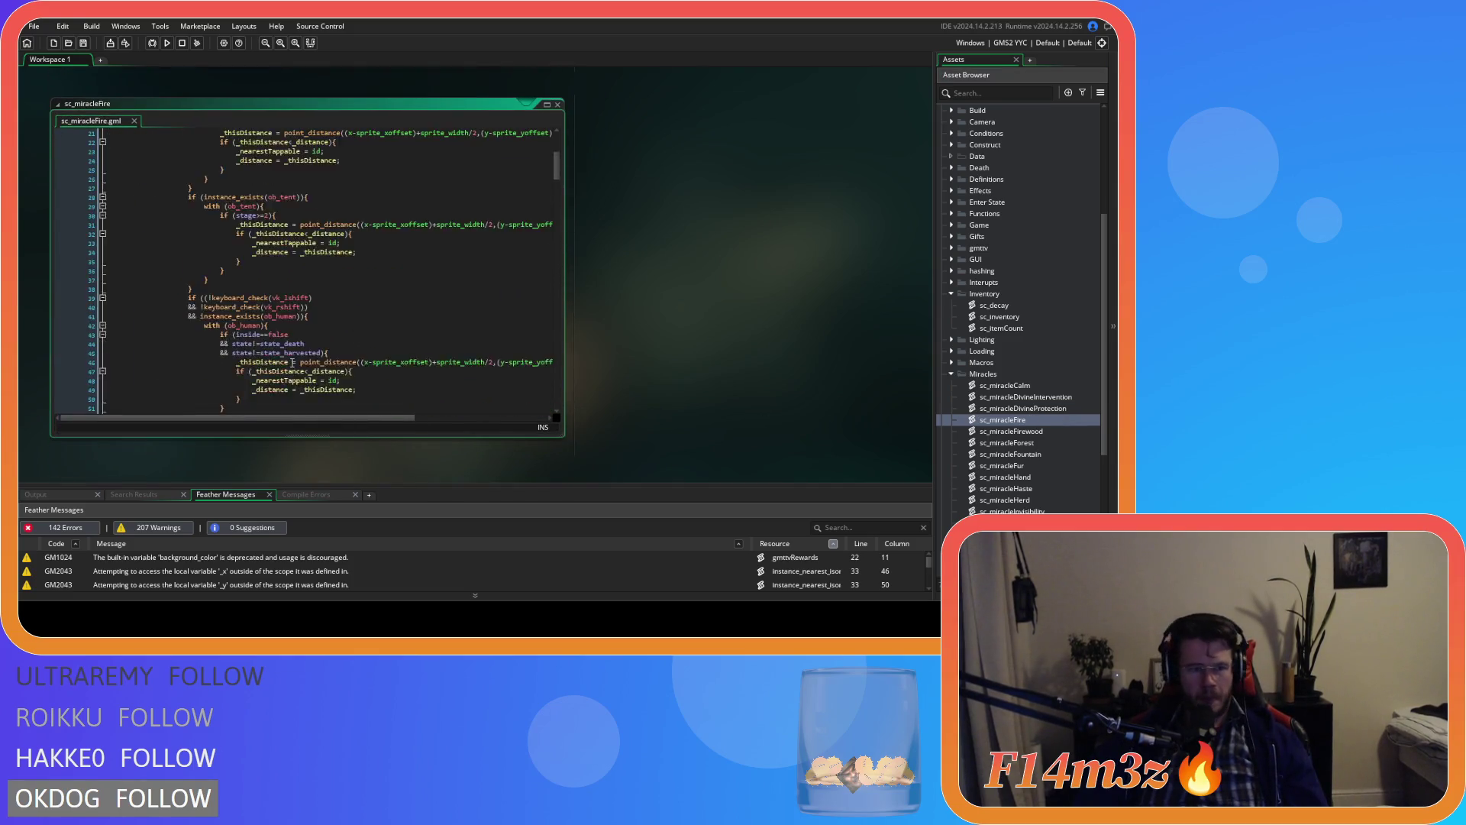
scroll(286, 358, "down", 20)
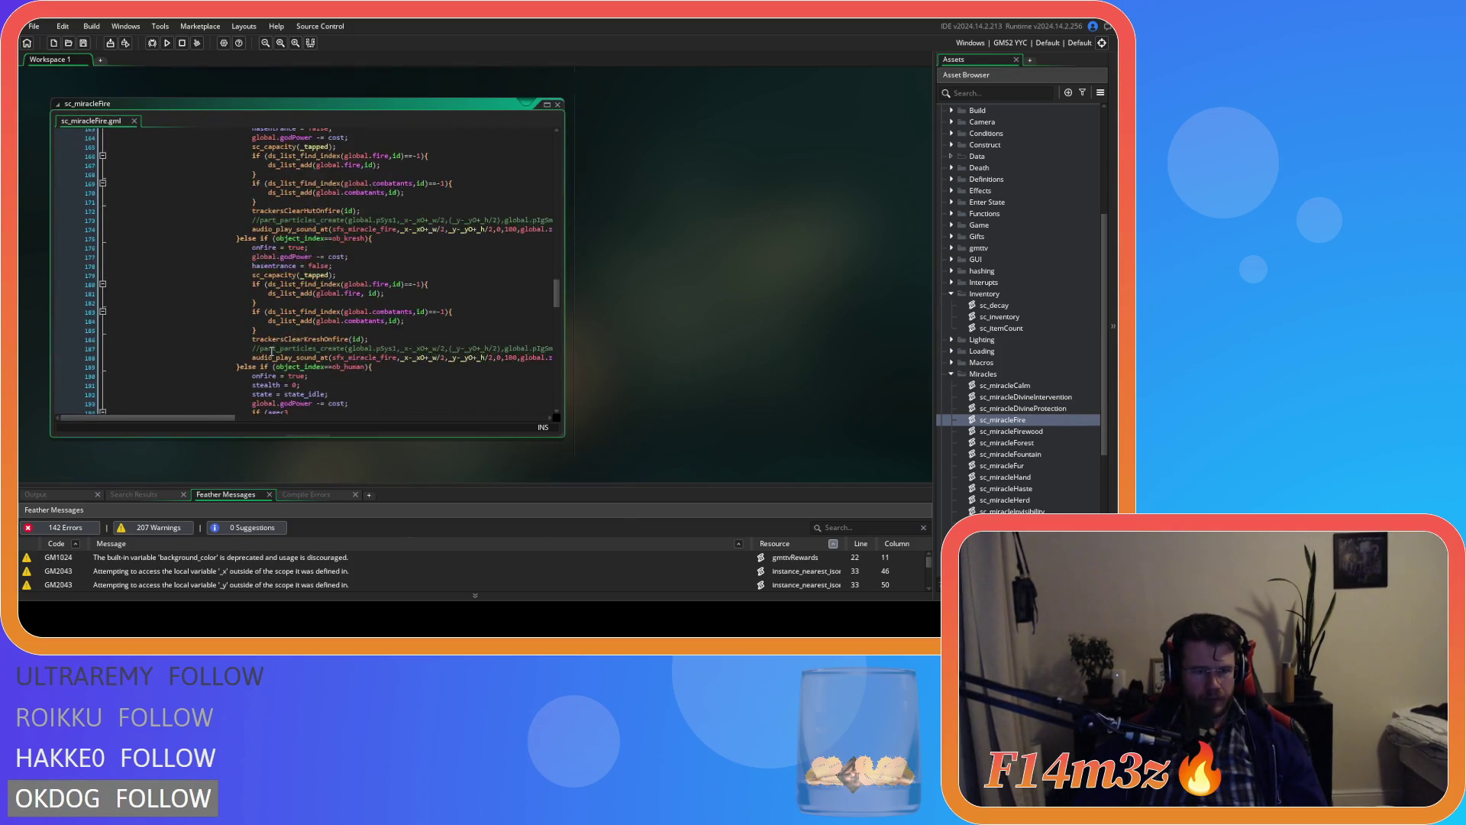
scroll(271, 352, "down", 20)
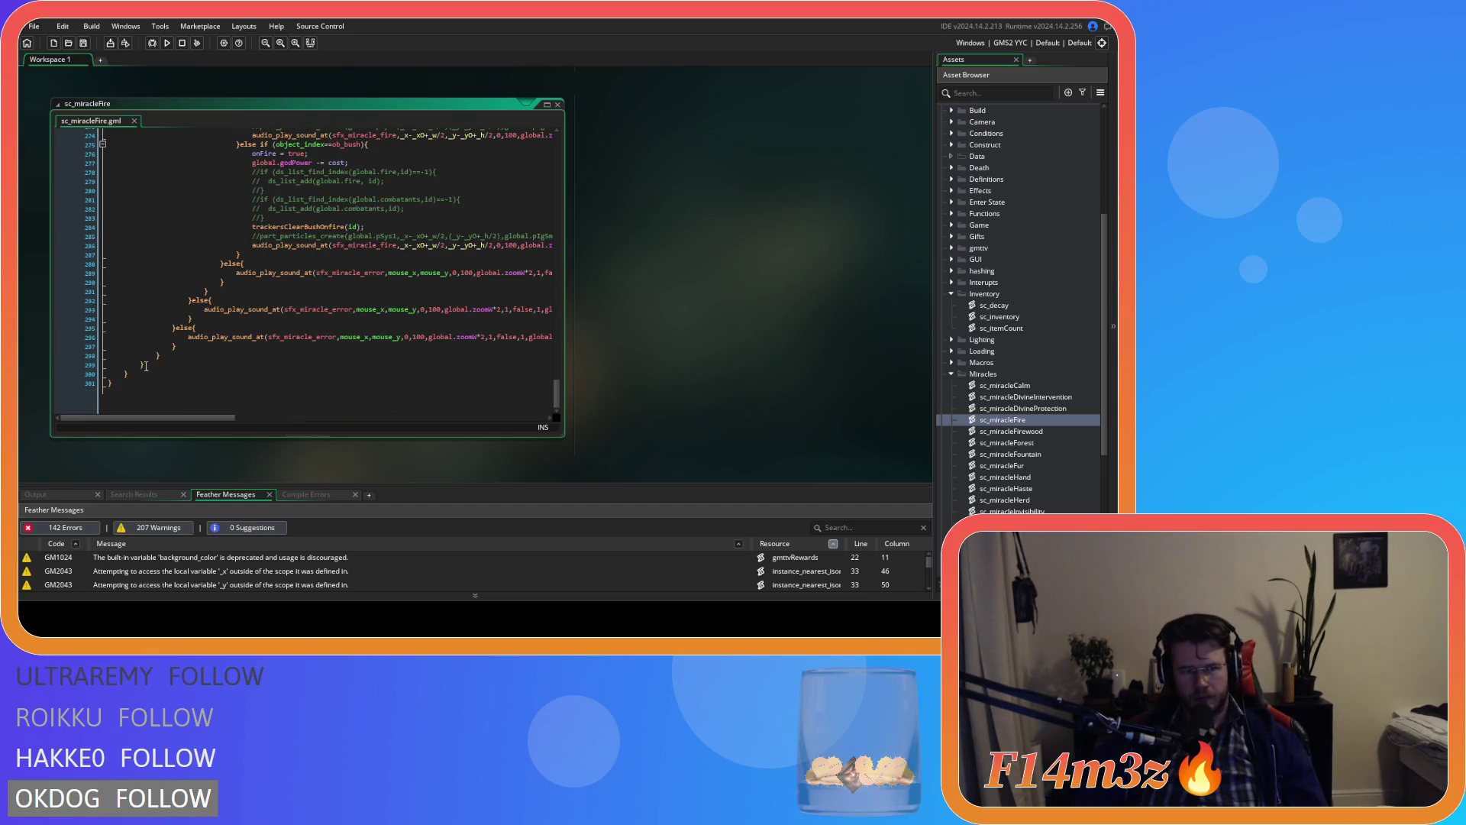
left_click(145, 367)
type(",         toString : function(){             return string_join(\", \", name, created, lifespan, perishable);         }")
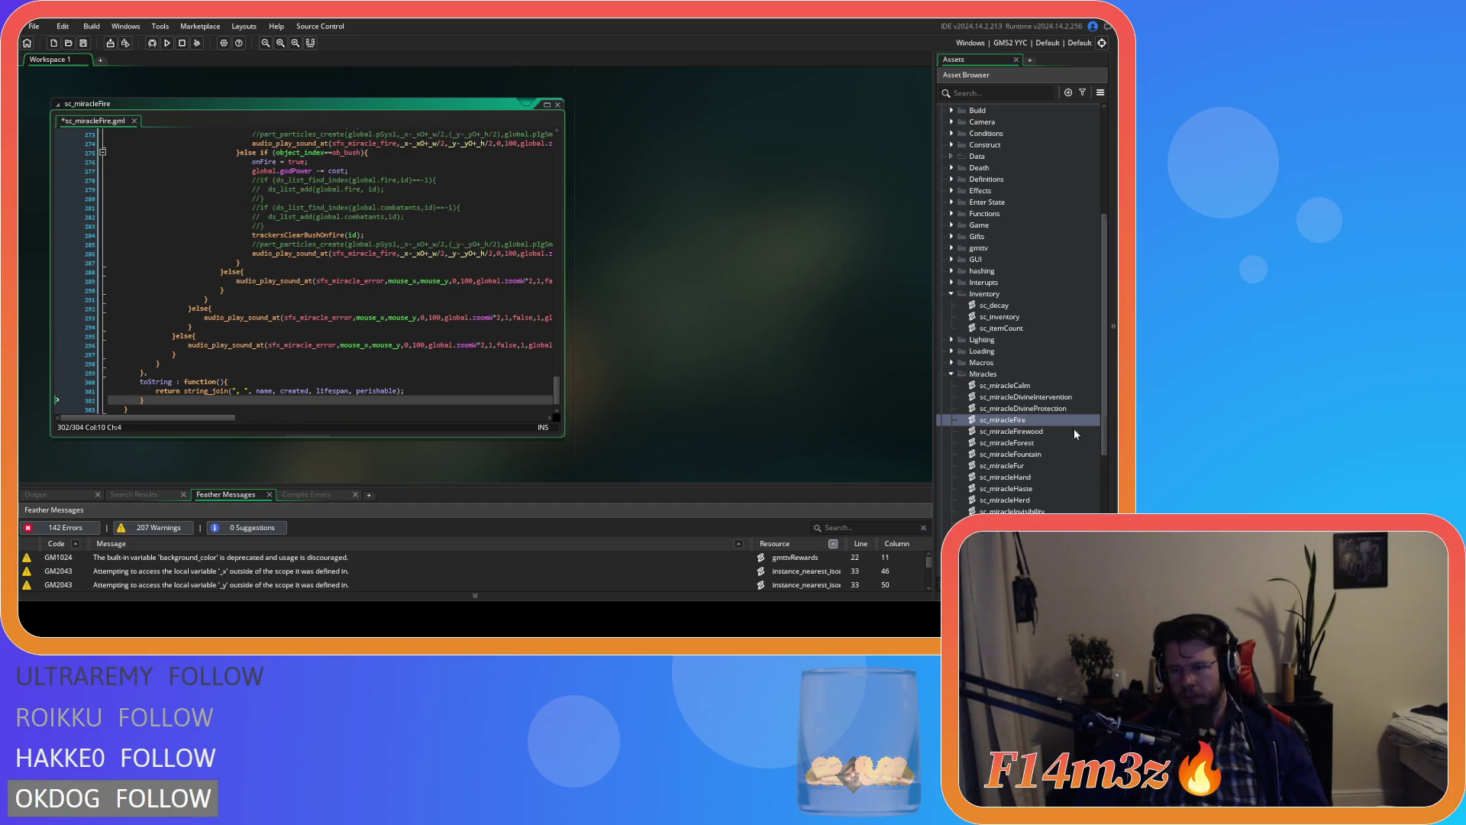
left_click(1035, 432)
double_click(1035, 432)
scroll(278, 312, "down", 5)
left_click(175, 375)
key("ctrl+v")
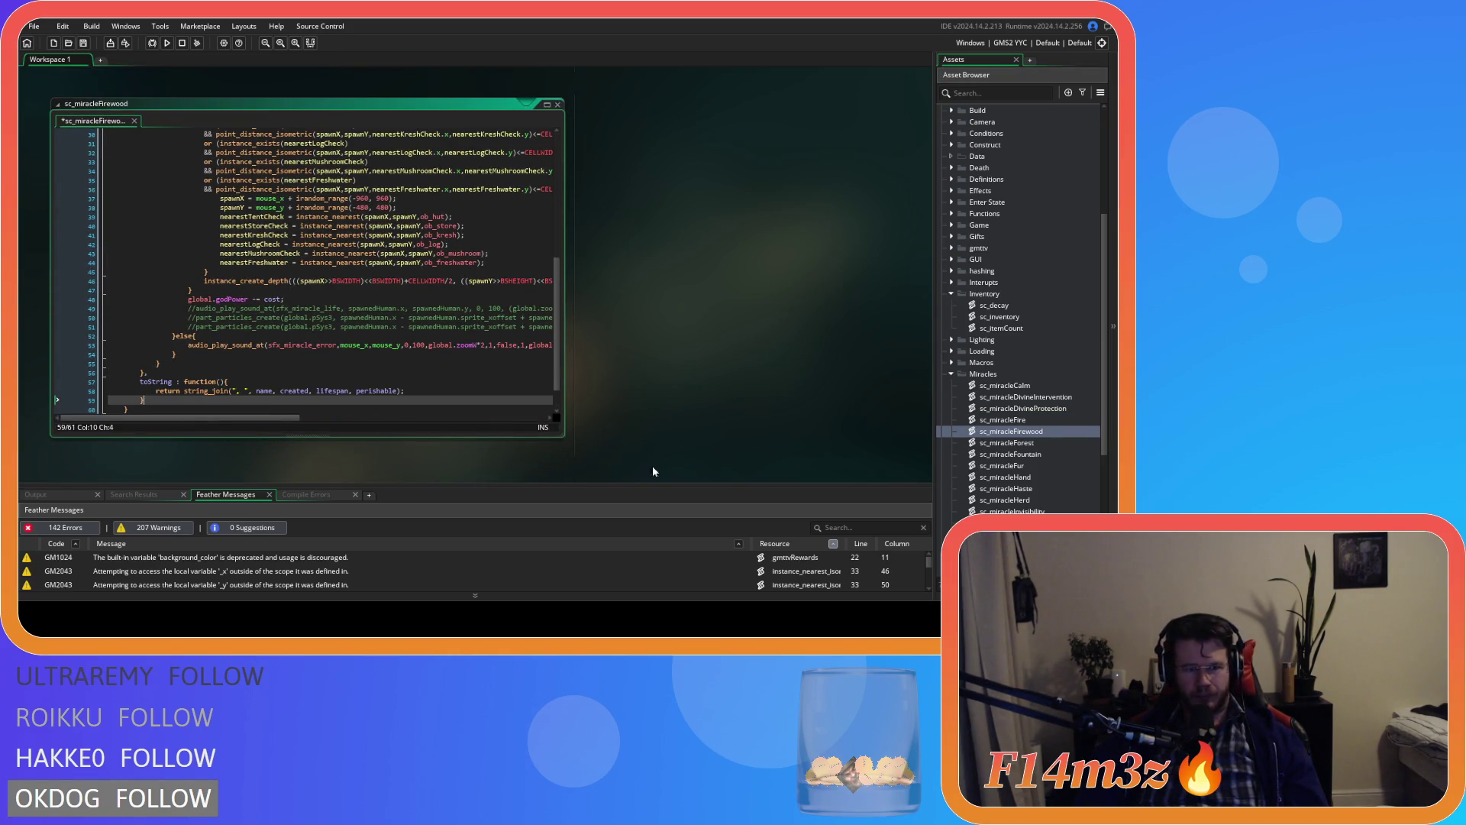
Step: Paste the toString method into the sc_miracleForest and sc_miracleFountain structs
left_click(1041, 444)
double_click(1042, 444)
scroll(256, 356, "down", 10)
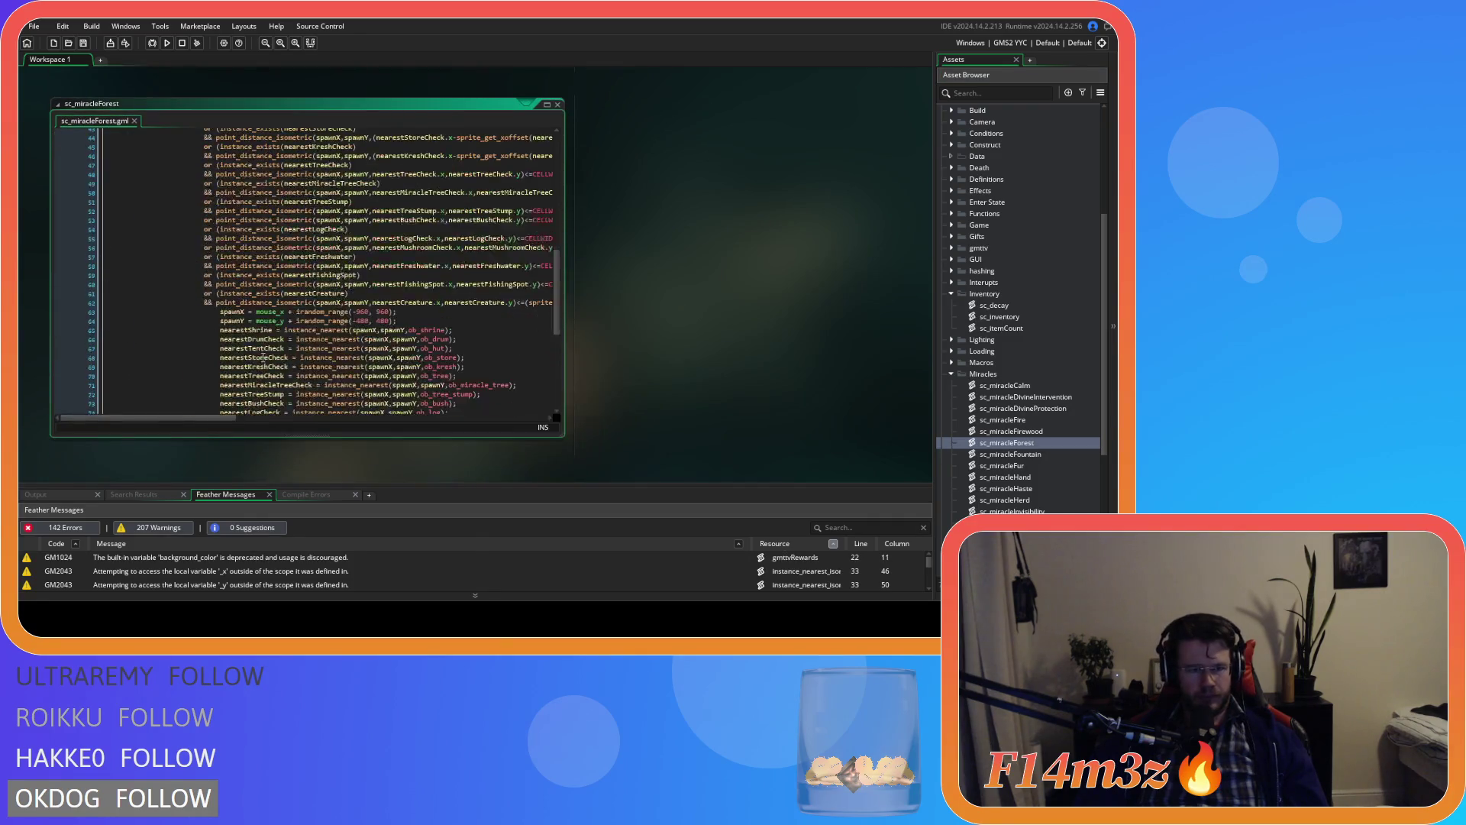
left_click(200, 369)
key("ctrl+v")
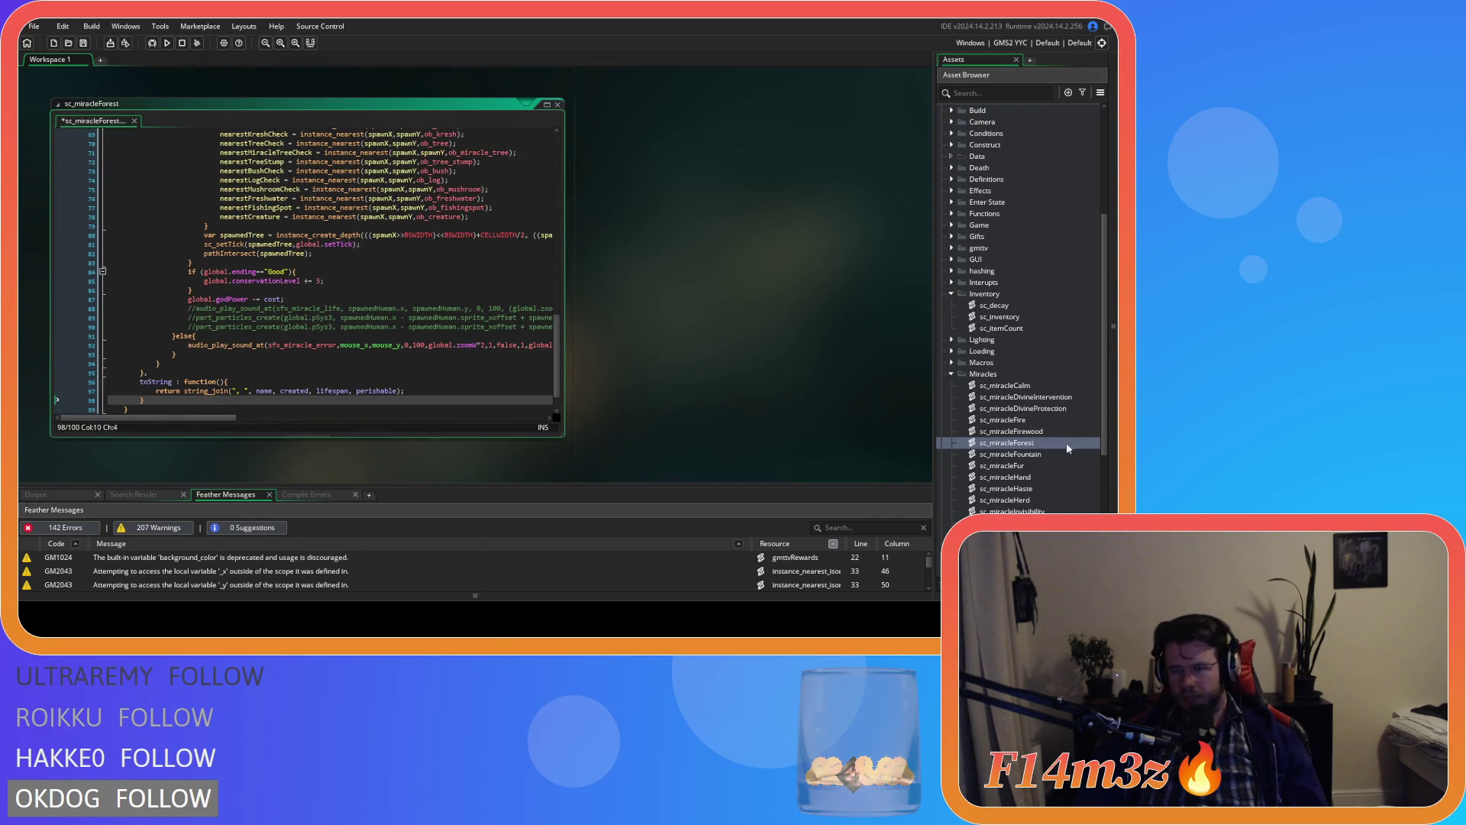
double_click(1038, 456)
scroll(174, 374, "down", 10)
left_click(174, 374)
key("ctrl+v")
Step: Review the sc_miracleFur script, collapse its editor, and bring up sc_miracleHand
double_click(1028, 464)
scroll(463, 358, "down", 20)
left_click_drag(560, 207, 557, 401)
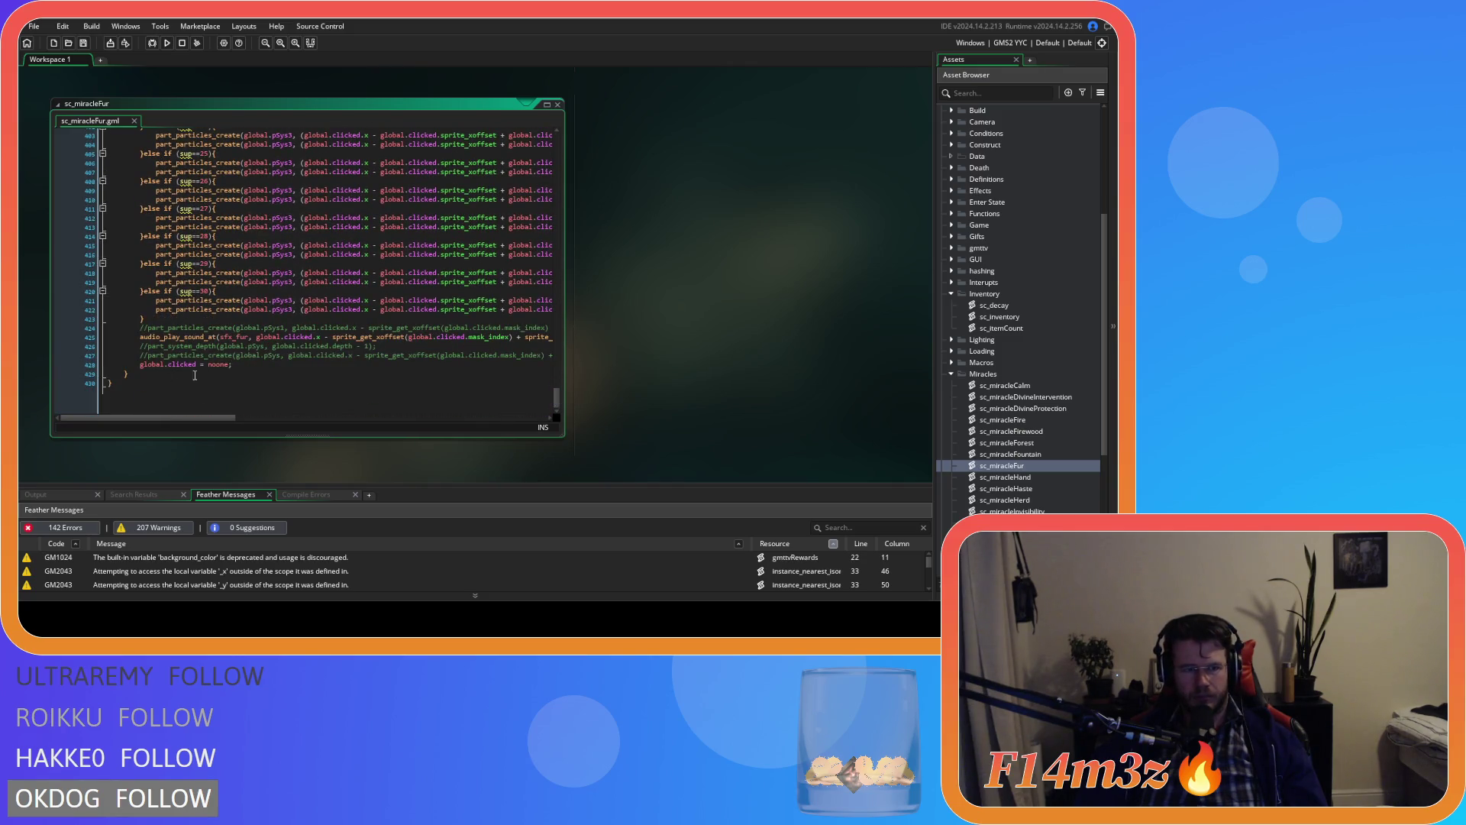
left_click(548, 106)
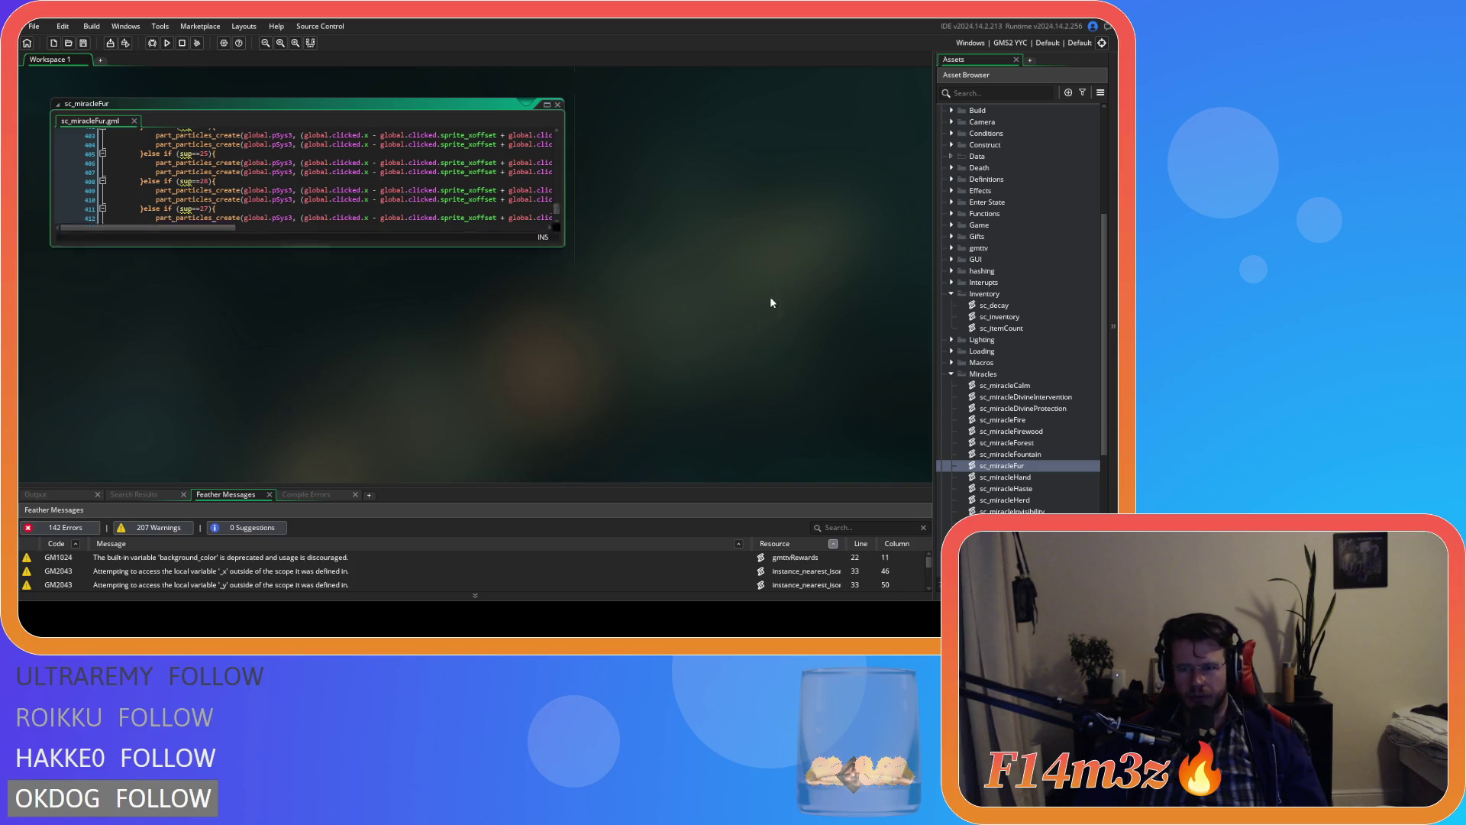
double_click(1031, 475)
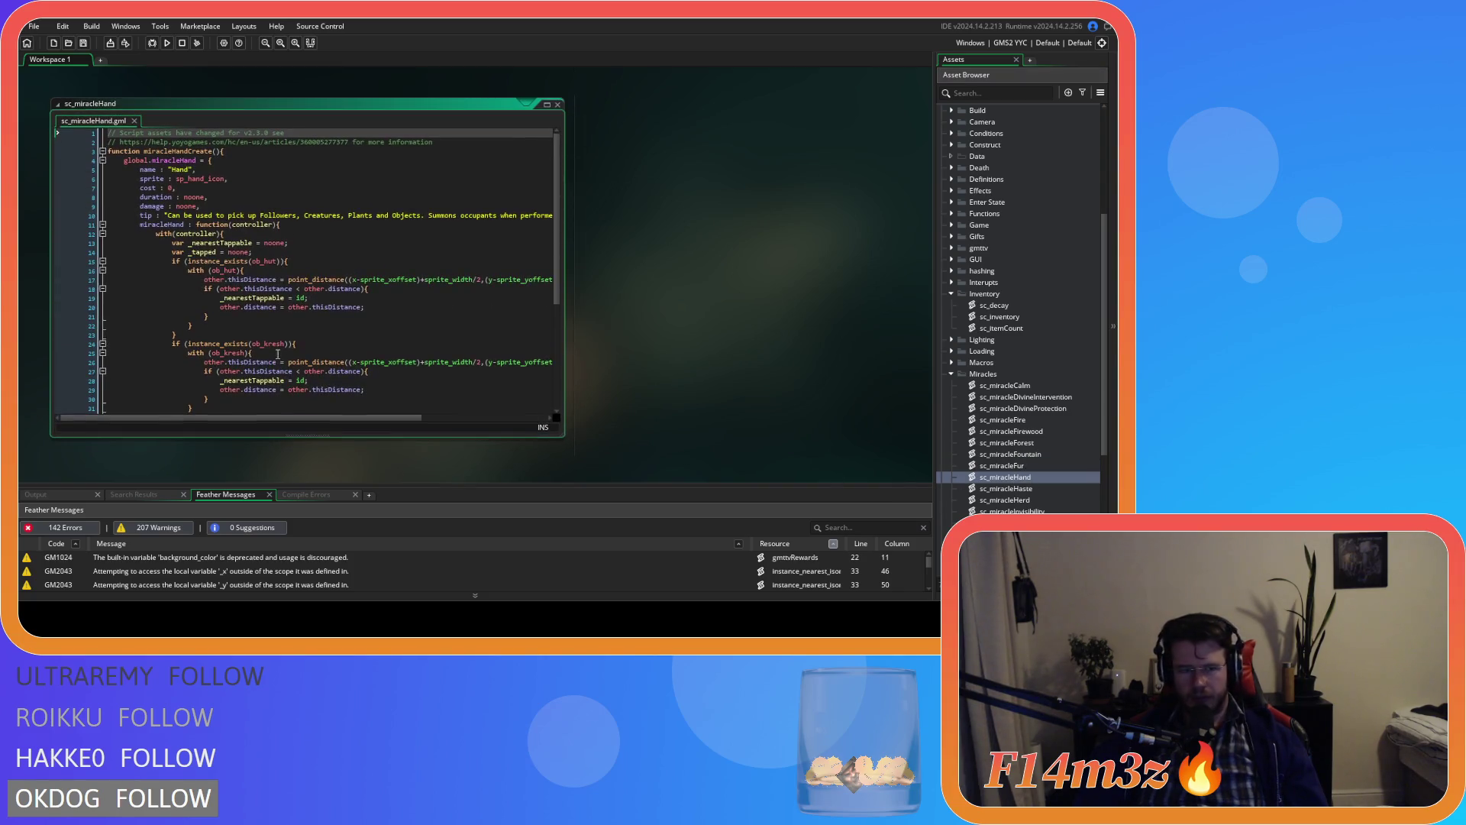
scroll(550, 187, "down", 6)
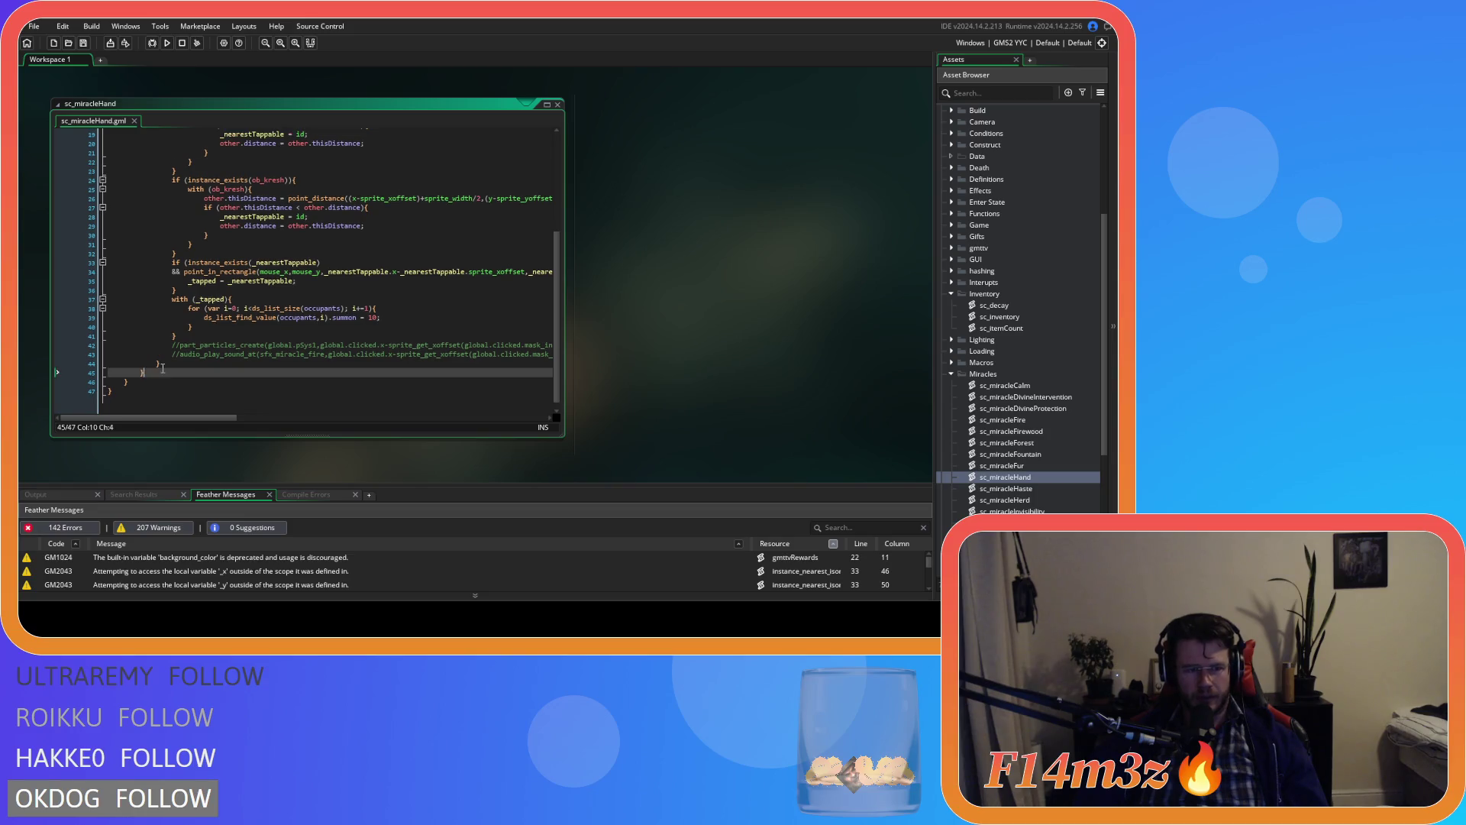
Step: Paste toString below sc_miracleHaste's struct closing brace, fixing a misplaced paste, and save
double_click(1007, 489)
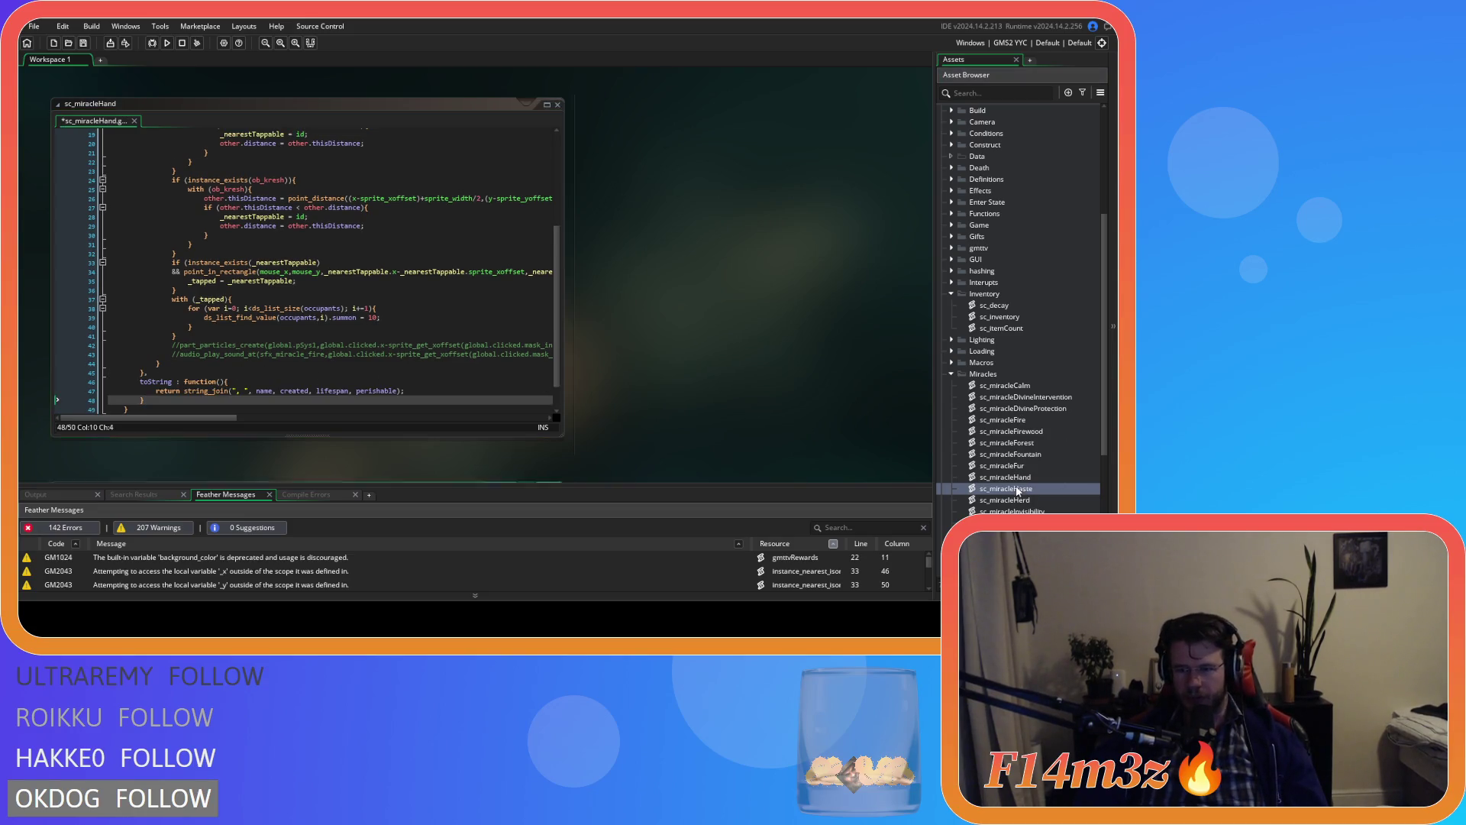
scroll(559, 254, "down", 2)
scroll(204, 363, "down", 7)
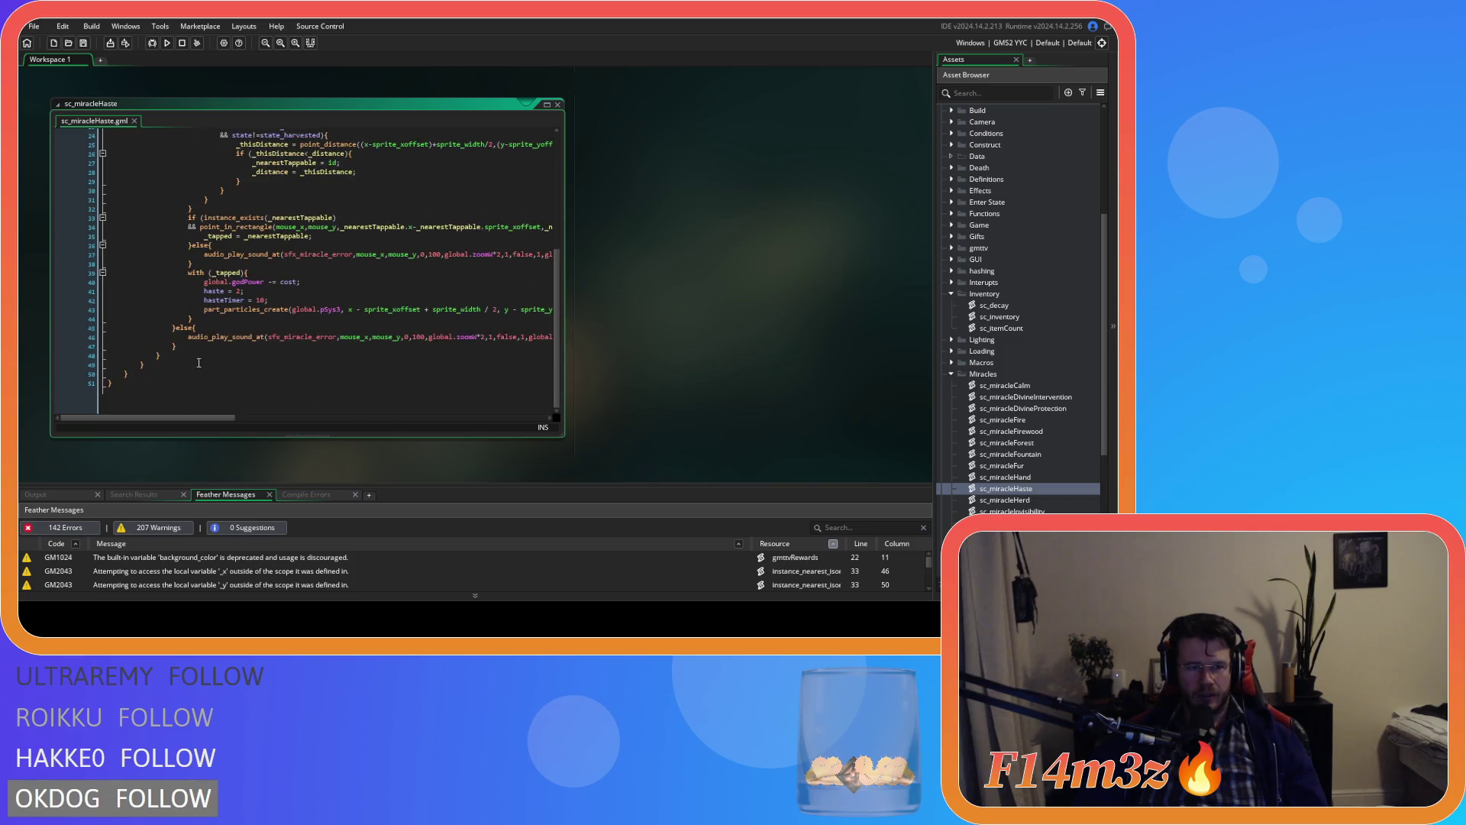
left_click(164, 361)
scroll(165, 361, "up", 8)
scroll(413, 370, "down", 8)
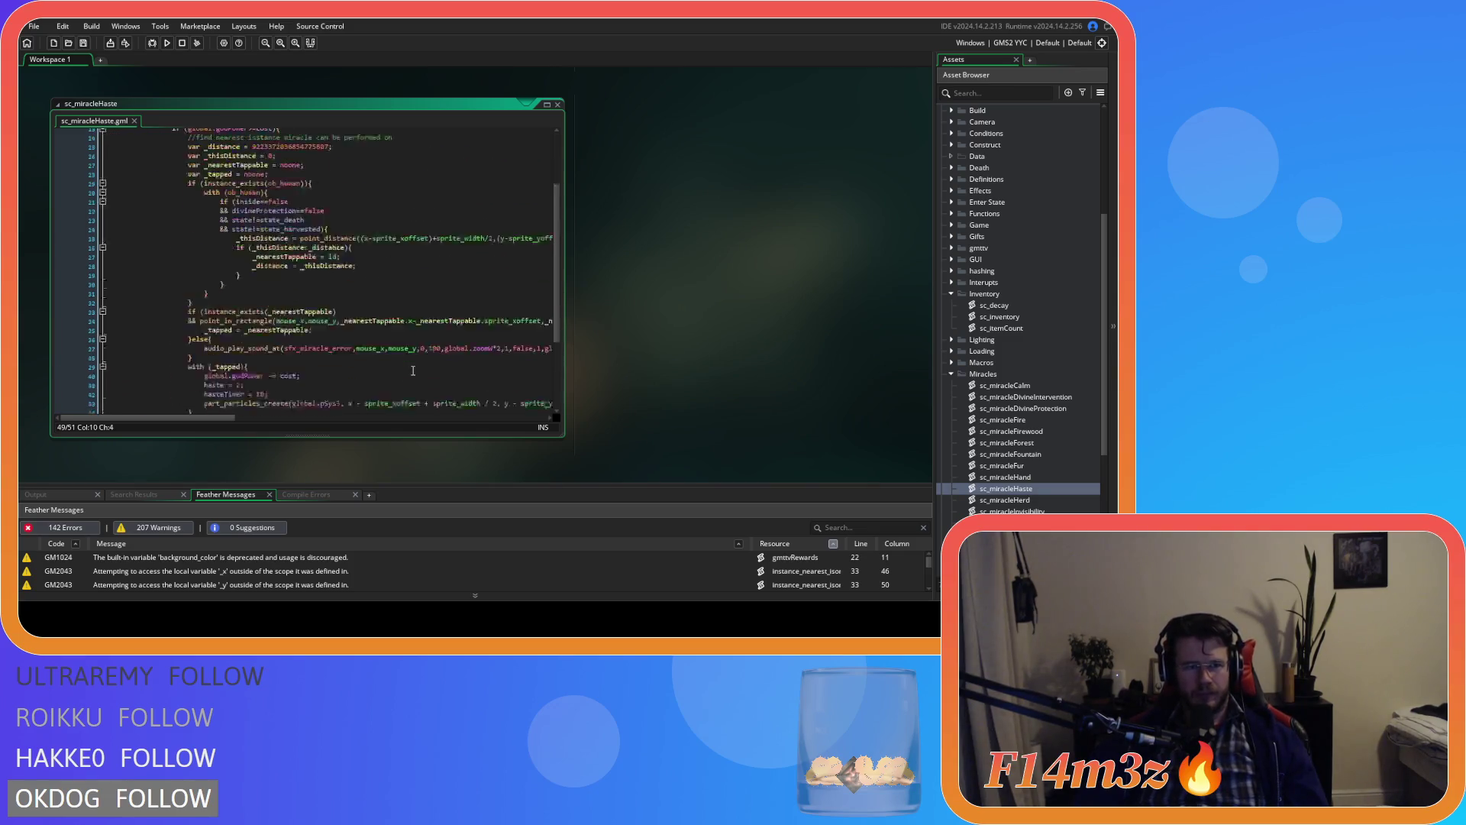
scroll(172, 357, "up", 8)
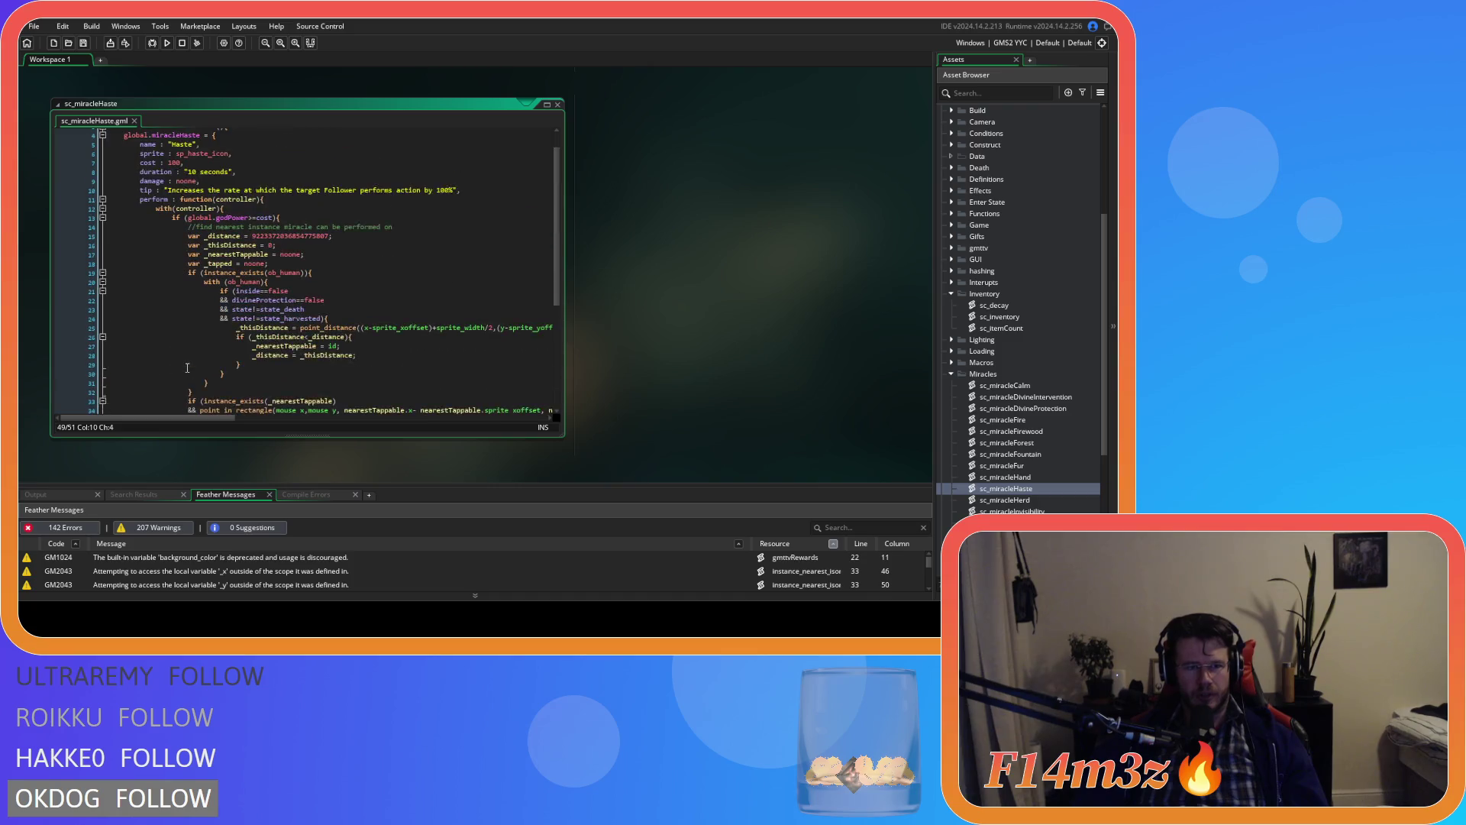
scroll(194, 378, "down", 8)
key("ctrl+v")
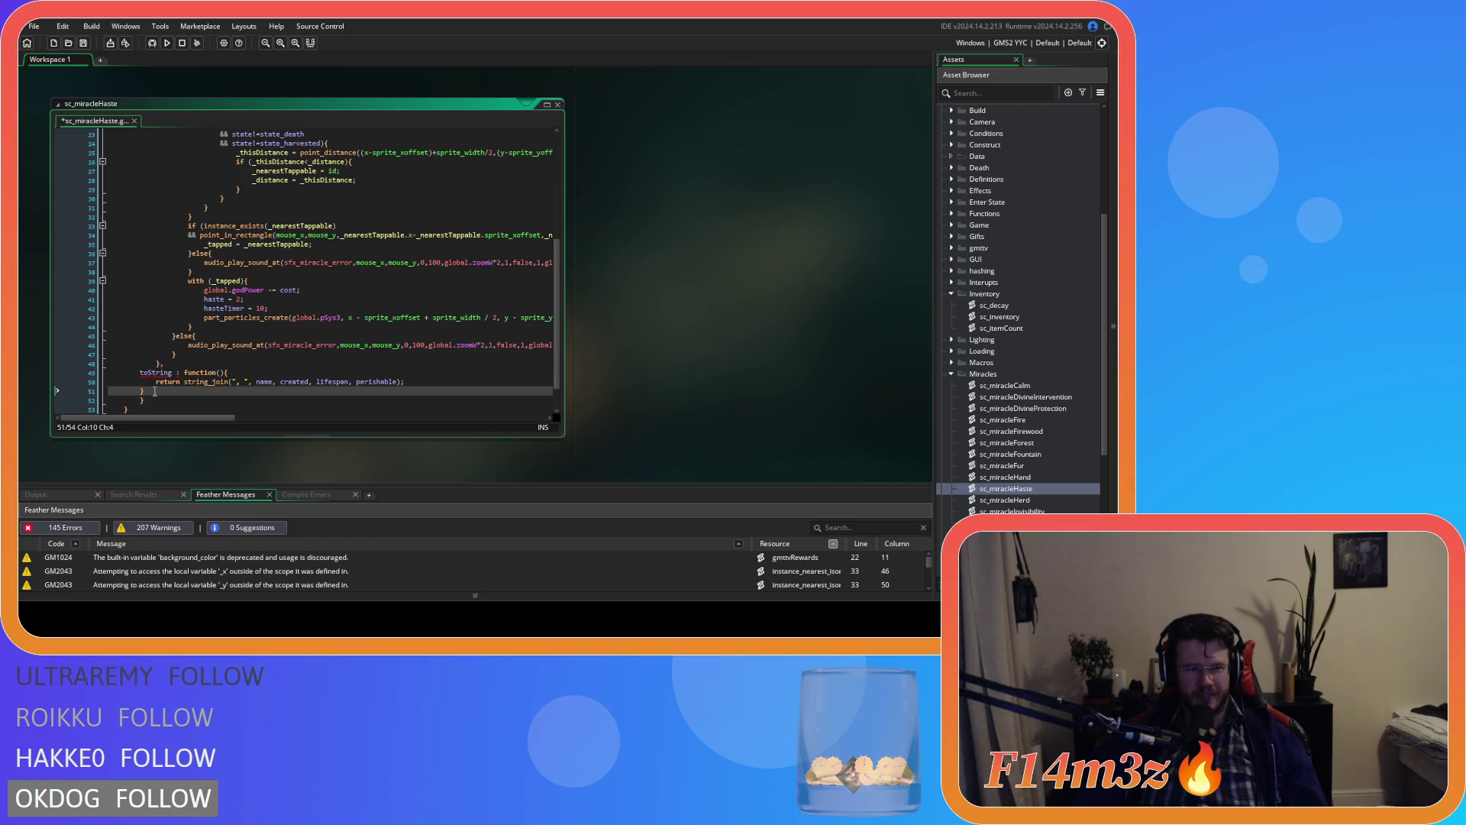
key("ctrl+z")
left_click(162, 372)
key("ctrl+v")
key("ctrl+s")
scroll(452, 349, "down", 2)
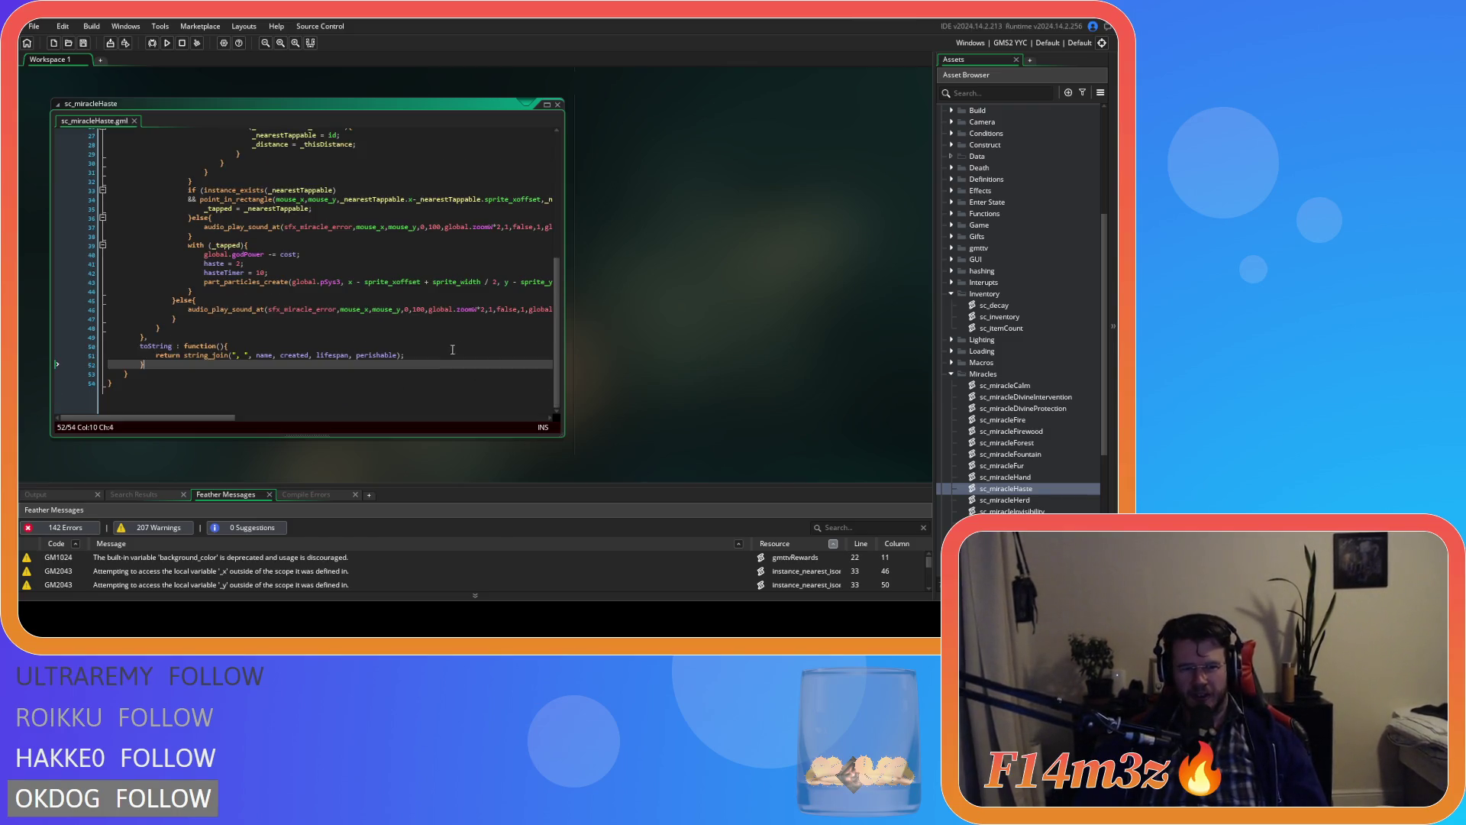
Step: Paste the toString method into the sc_miracleHerd and sc_miracleInvisibility structs
double_click(1004, 499)
scroll(367, 321, "down", 10)
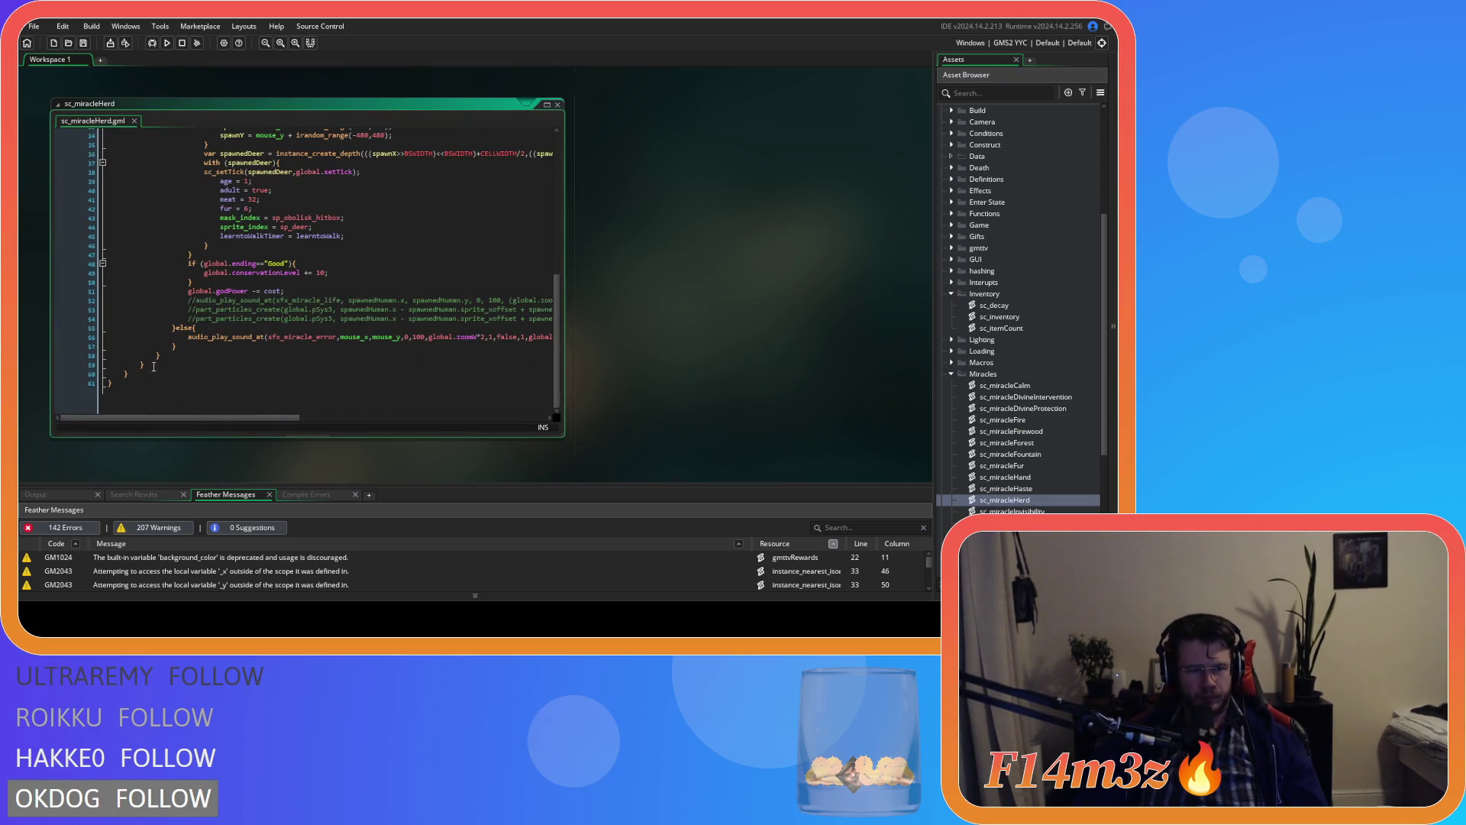
left_click(154, 367)
type(", \t\ttoString : function(){ \t\t\treturn string_join(\", \", name, created, lifespan, perishable); \t\t}")
double_click(1030, 509)
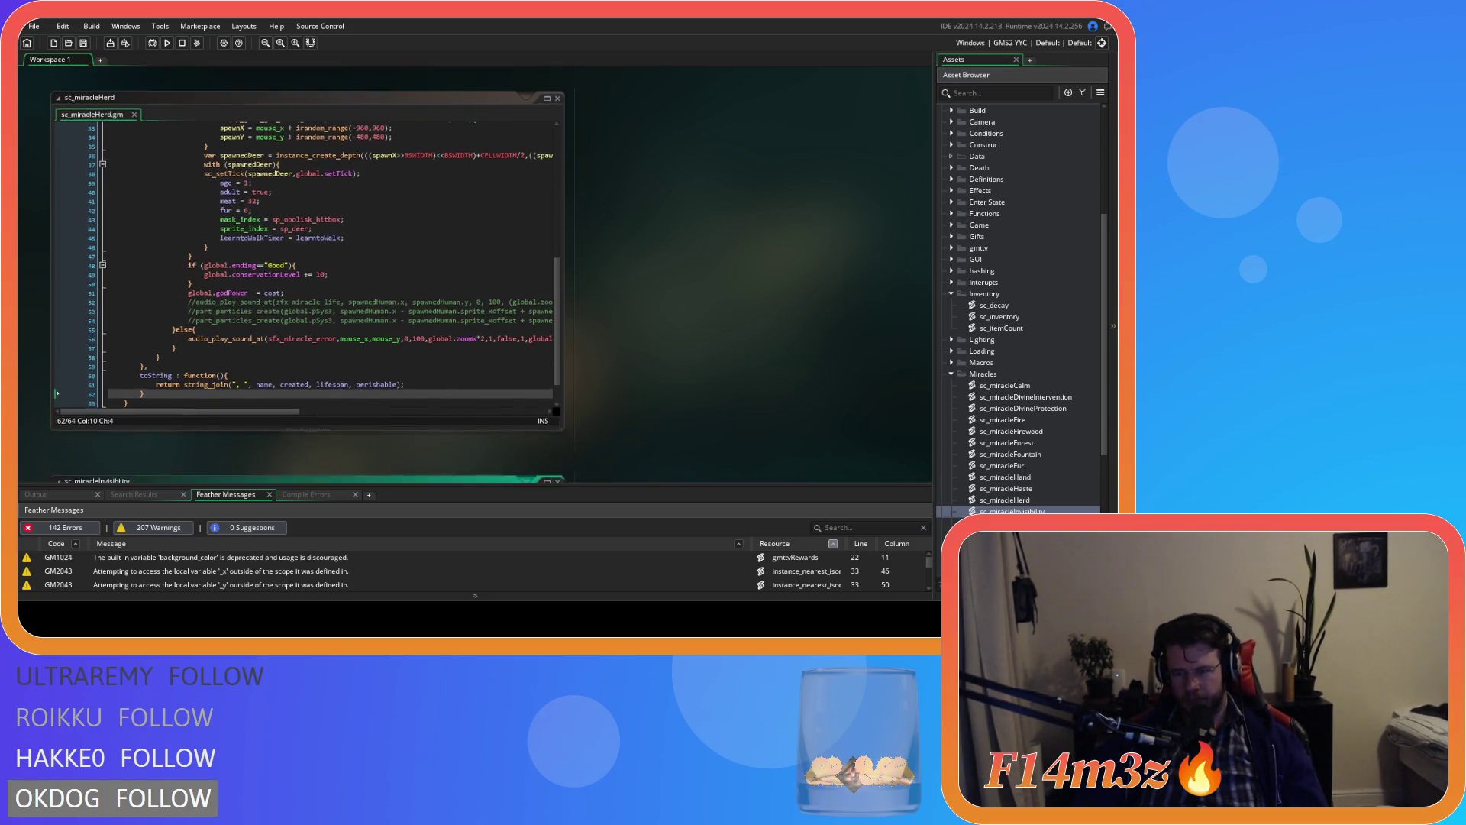
scroll(329, 358, "down", 10)
left_click(164, 373)
type(", \t\ttoString : function(){ \t\t\treturn string_join(\", \", name, created, lifespan, perishable); \t\t}")
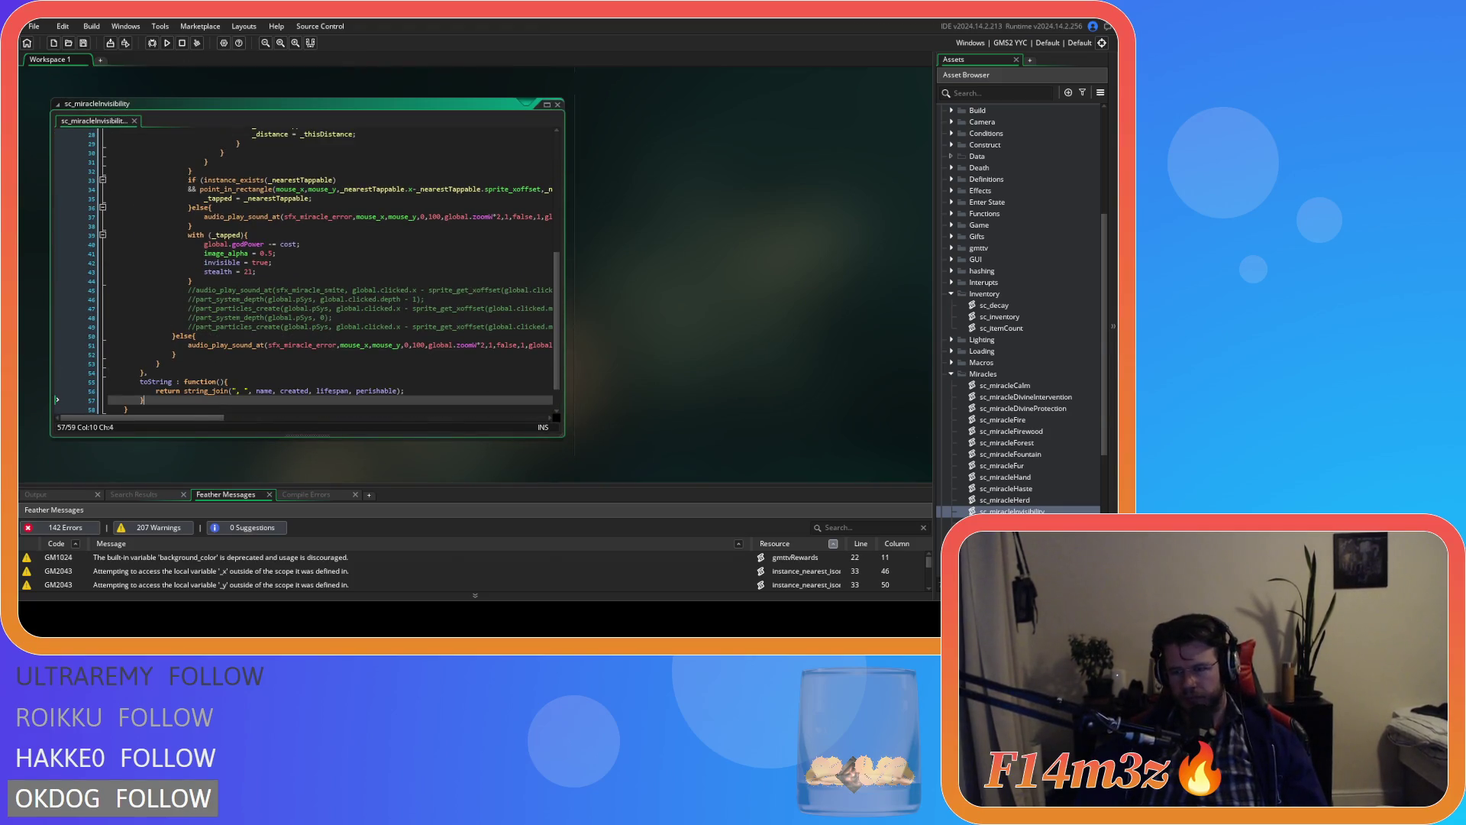
Step: Paste the toString method into sc_miracleLife's struct, then move on to sc_miracleLight
double_click(1016, 522)
scroll(311, 309, "down", 5)
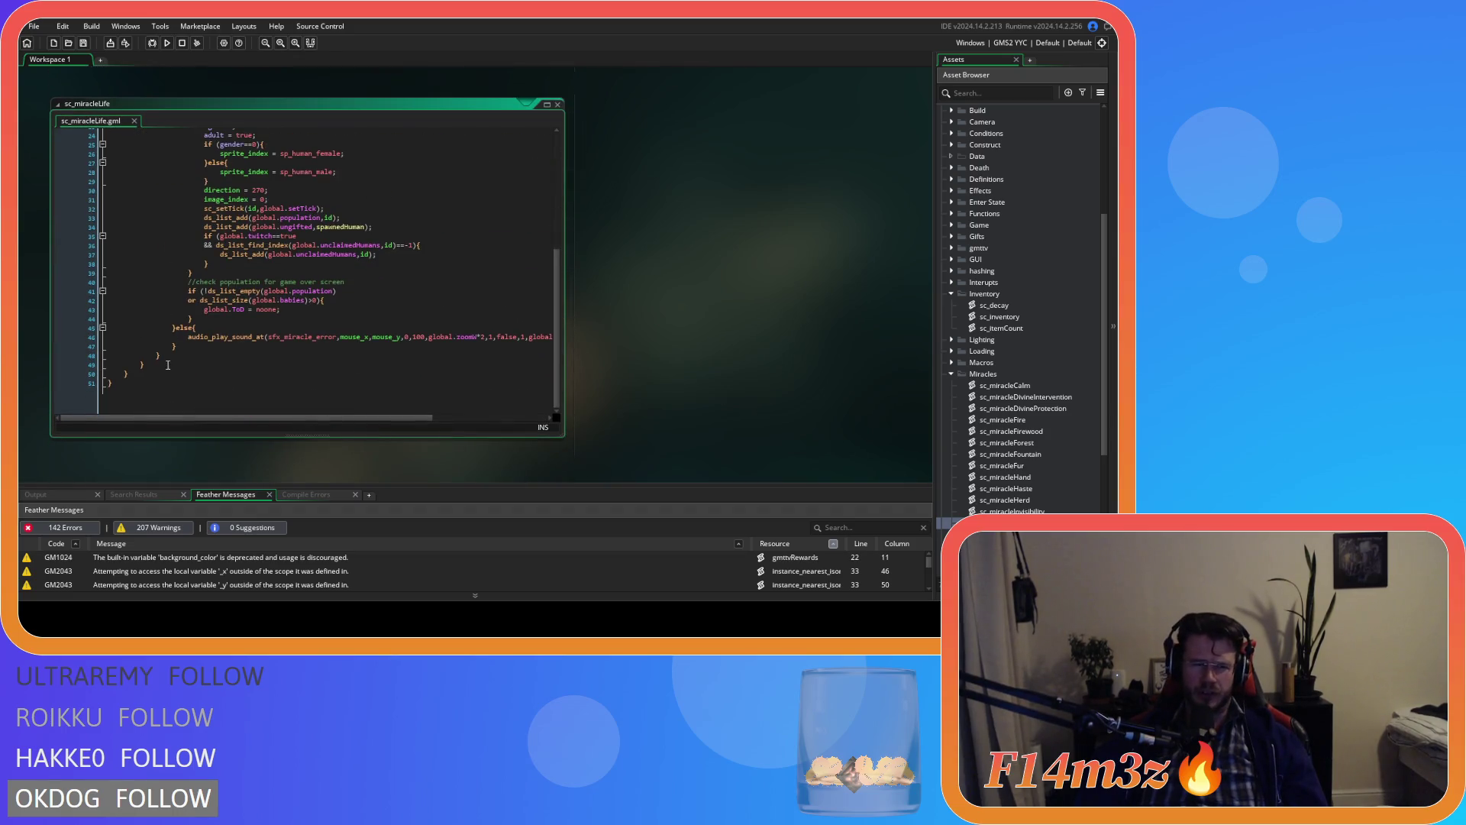
left_click(167, 364)
key("ctrl+v")
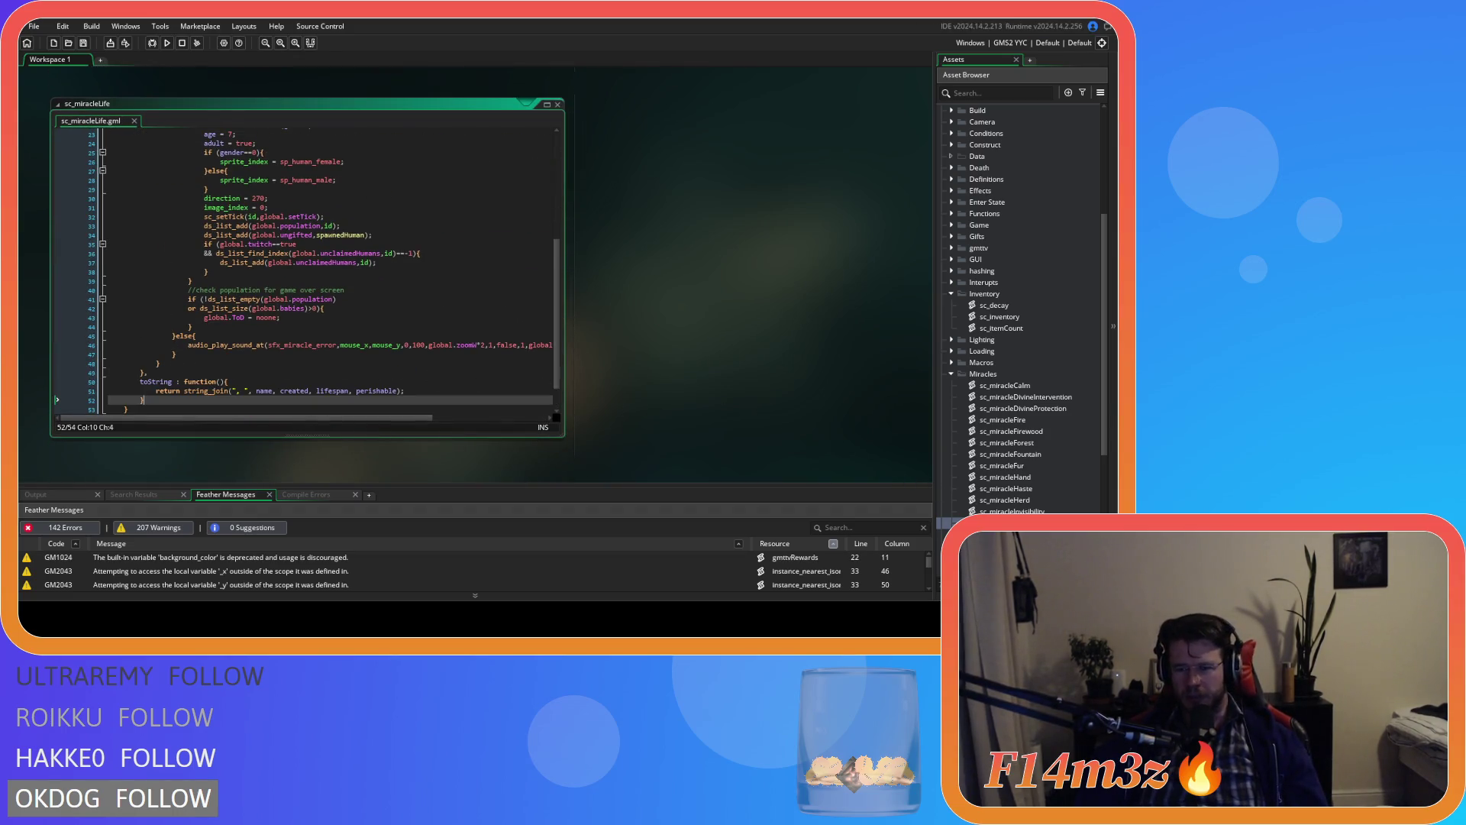
double_click(1016, 534)
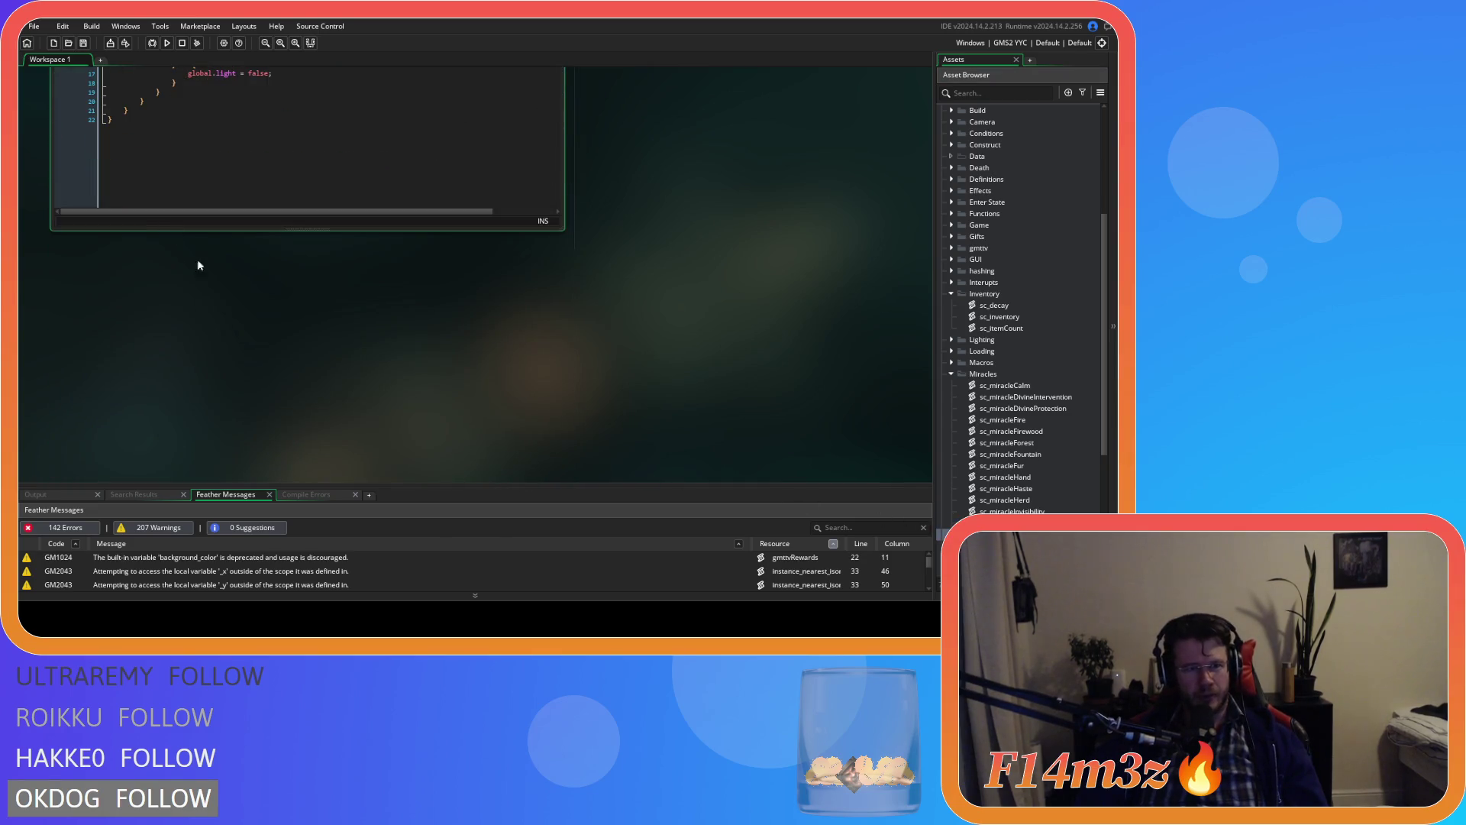
Step: Paste the toString method after the struct's closing brace in sc_miracleLight and sc_miracleMushroom
left_click(198, 307)
key("ctrl+v")
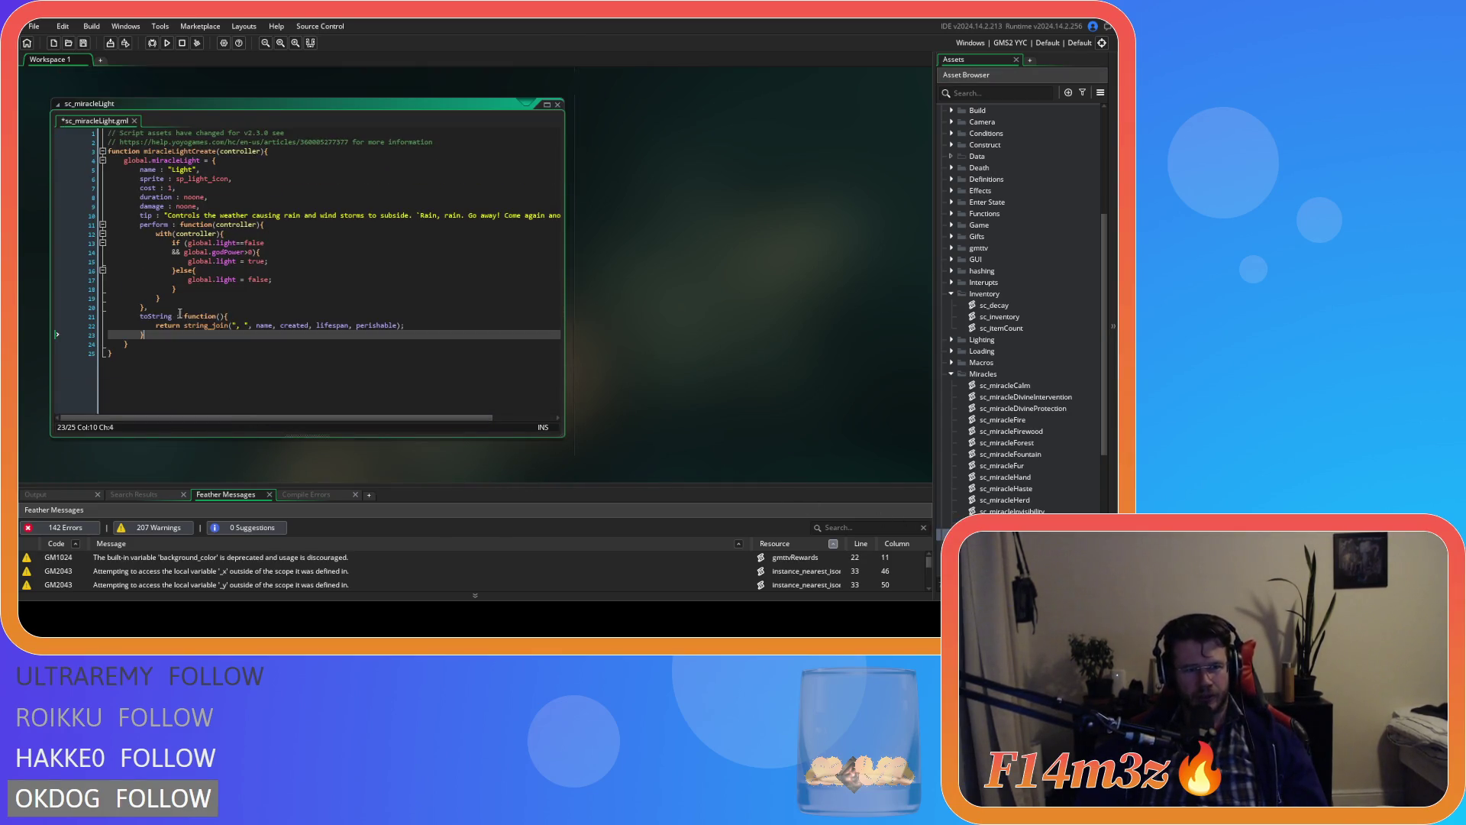
double_click(1008, 545)
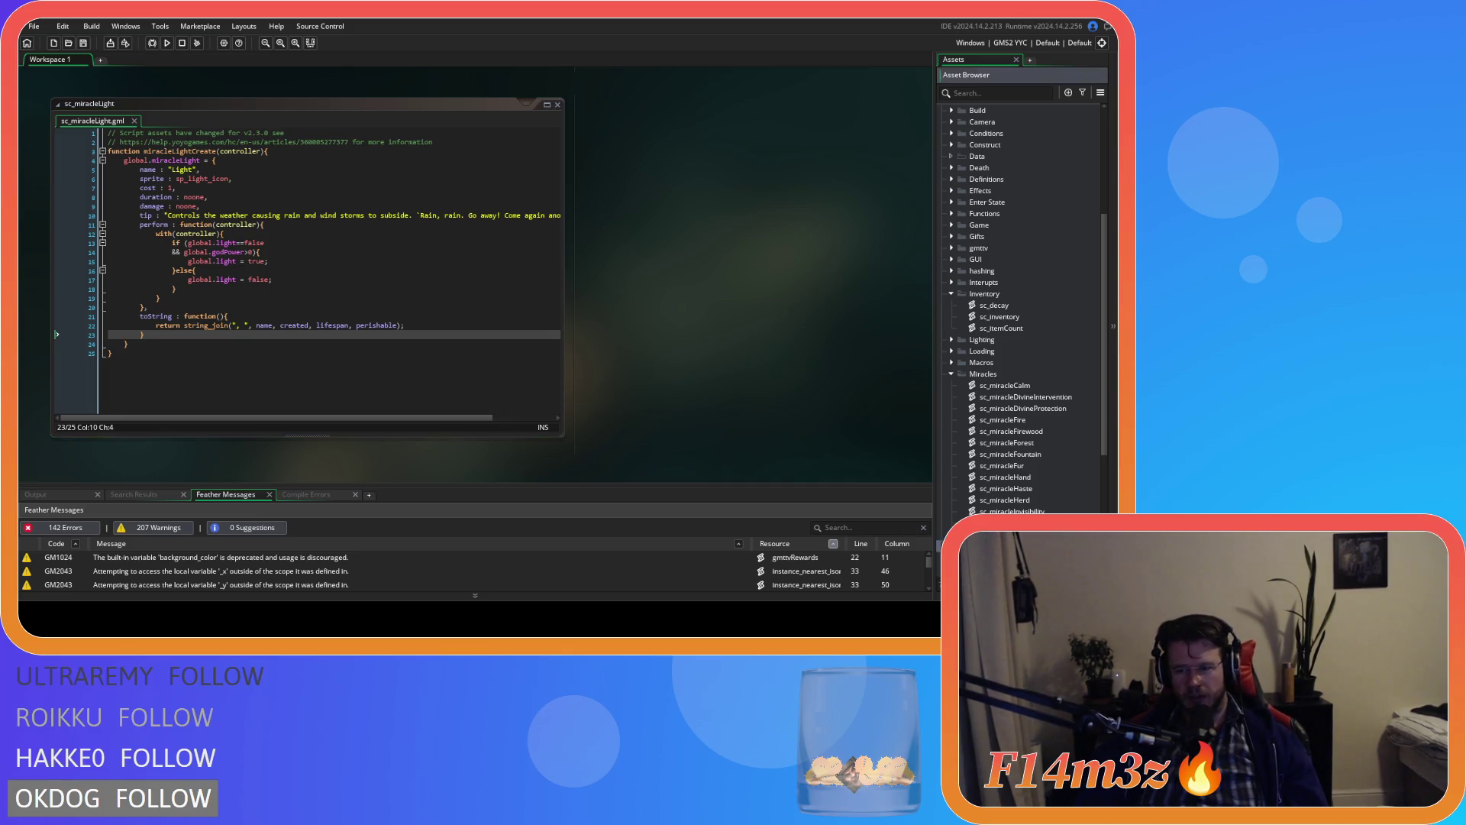
scroll(634, 460, "down", 3)
Step: Add the toString method after the sc_miracleResurrection struct
scroll(344, 306, "down", 10)
left_click(153, 374)
key("ctrl+v")
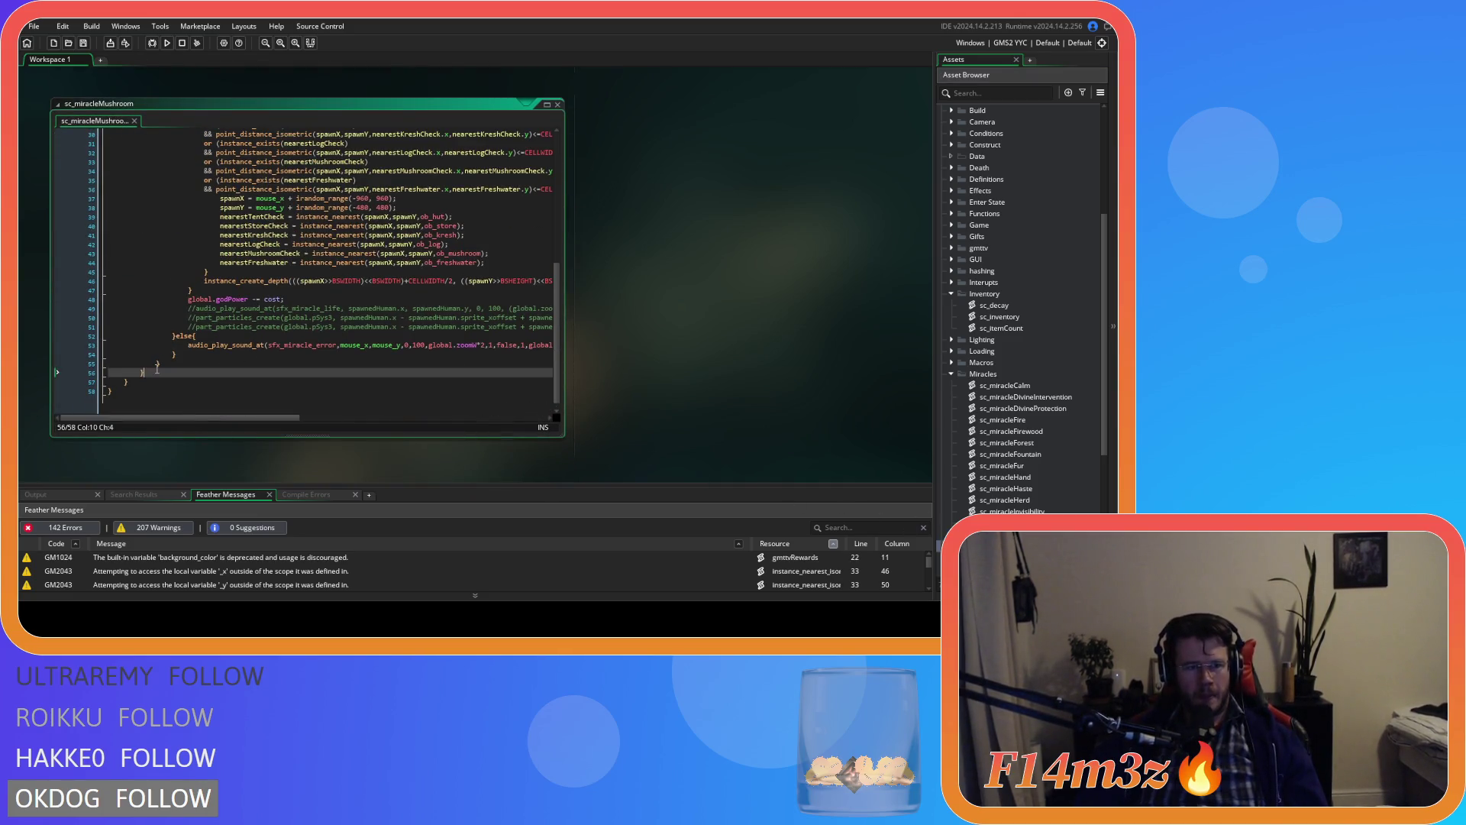
scroll(409, 425, "down", 2)
scroll(960, 504, "down", 3)
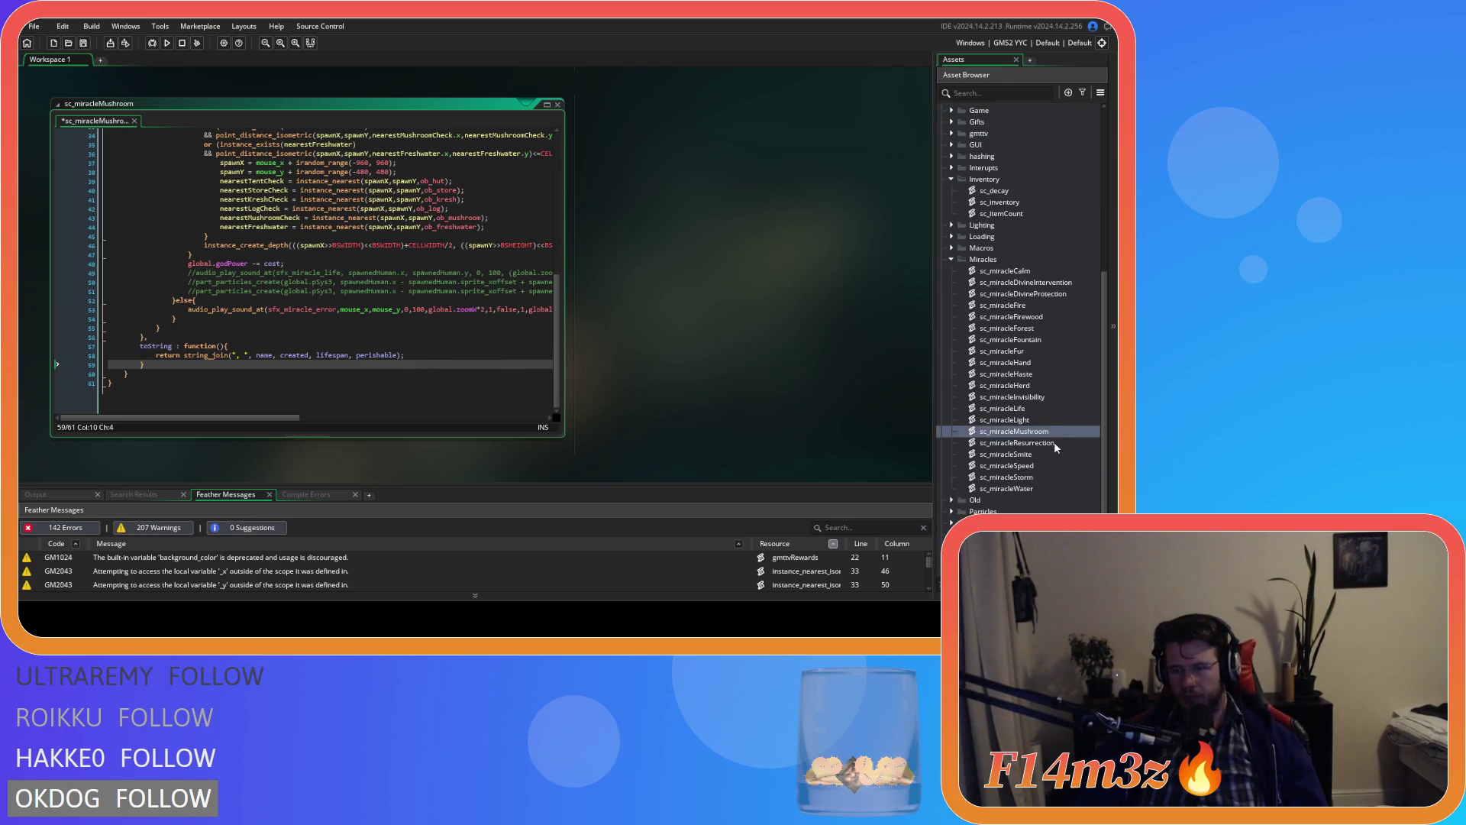
double_click(1016, 443)
scroll(232, 323, "down", 15)
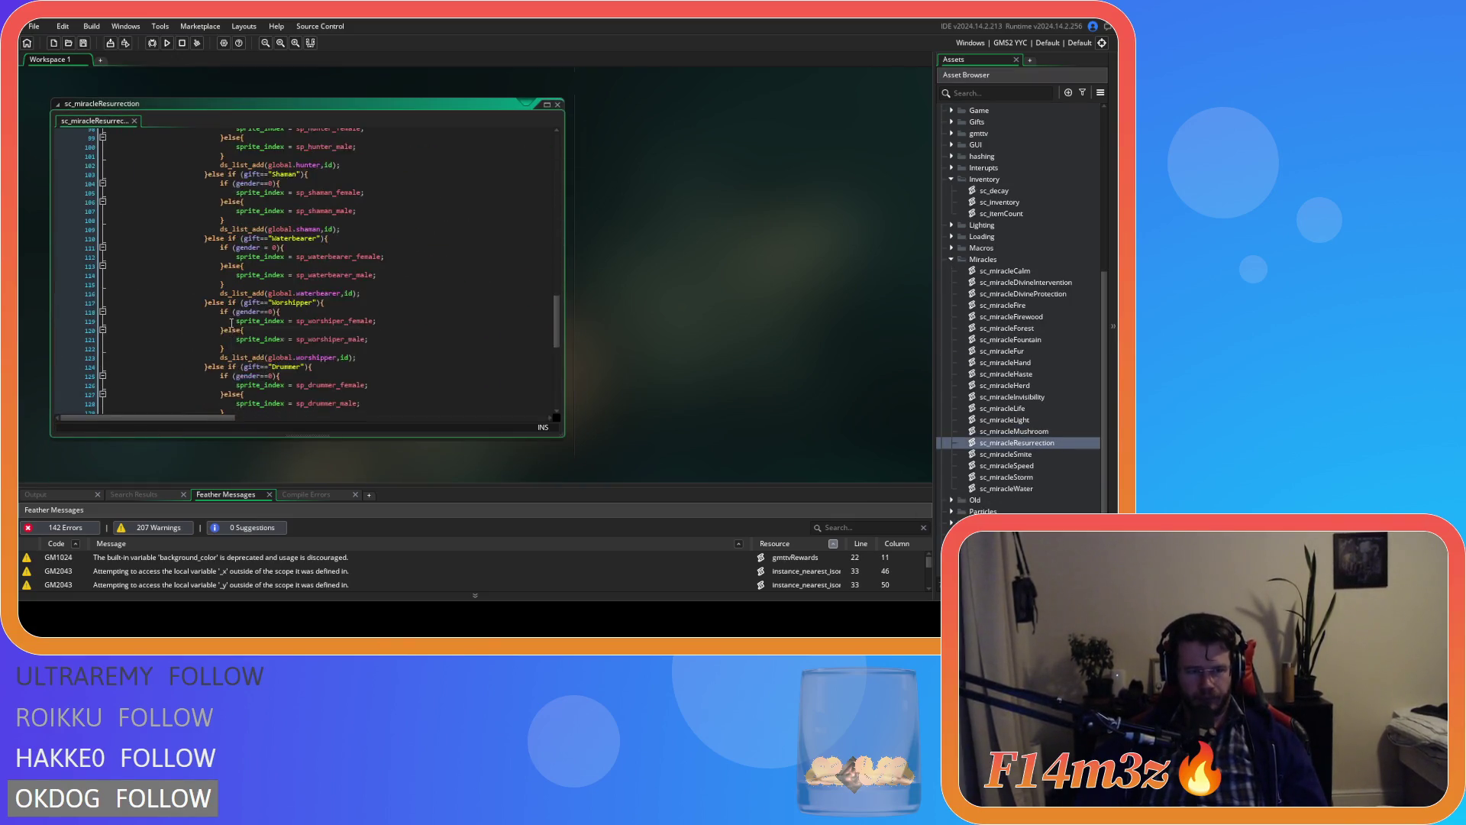
scroll(231, 323, "down", 10)
left_click(155, 360)
key("ctrl+v")
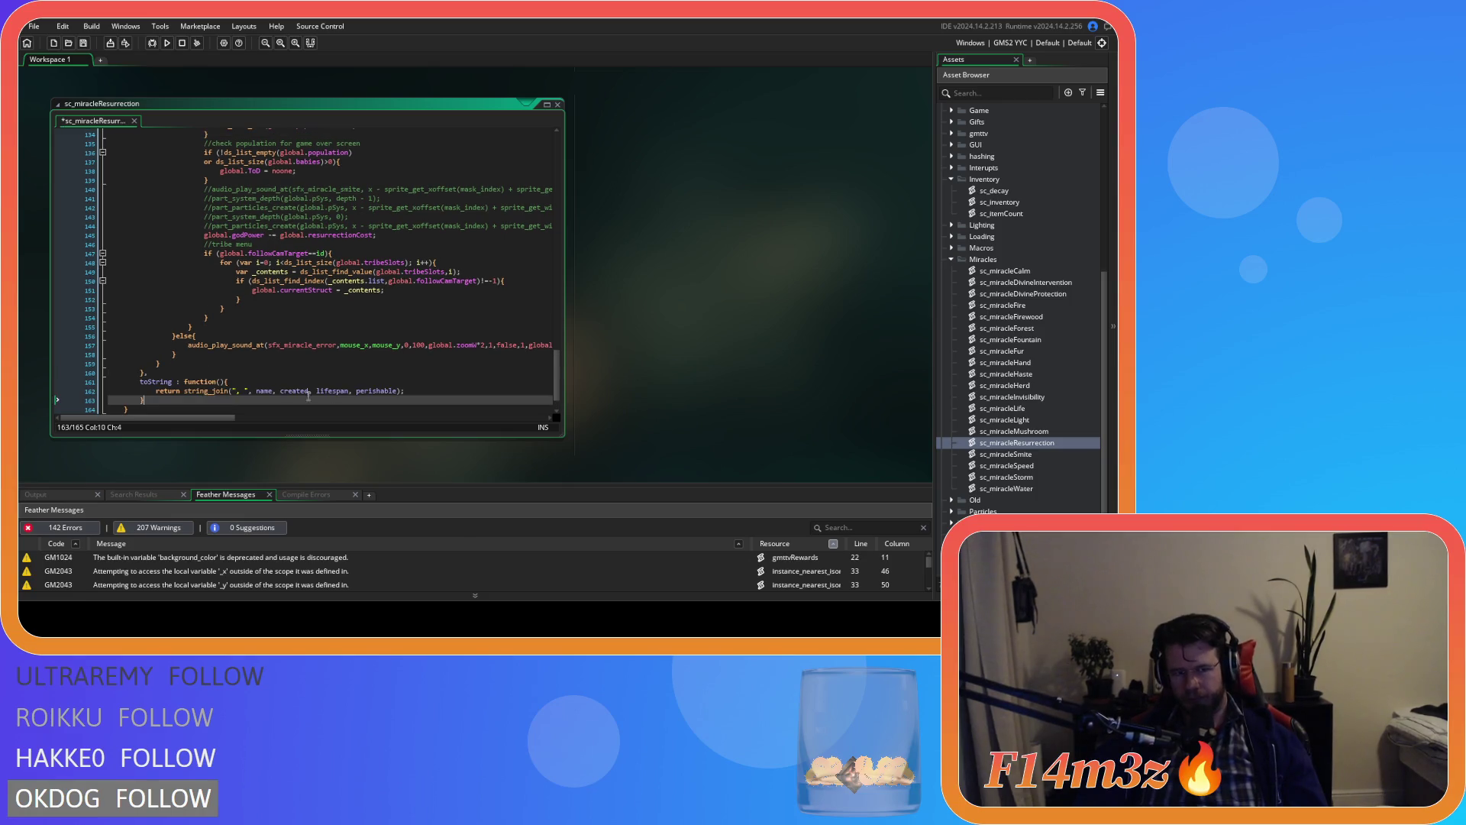
Step: Add the toString method after the sc_miracleSmite struct
left_click(1044, 453)
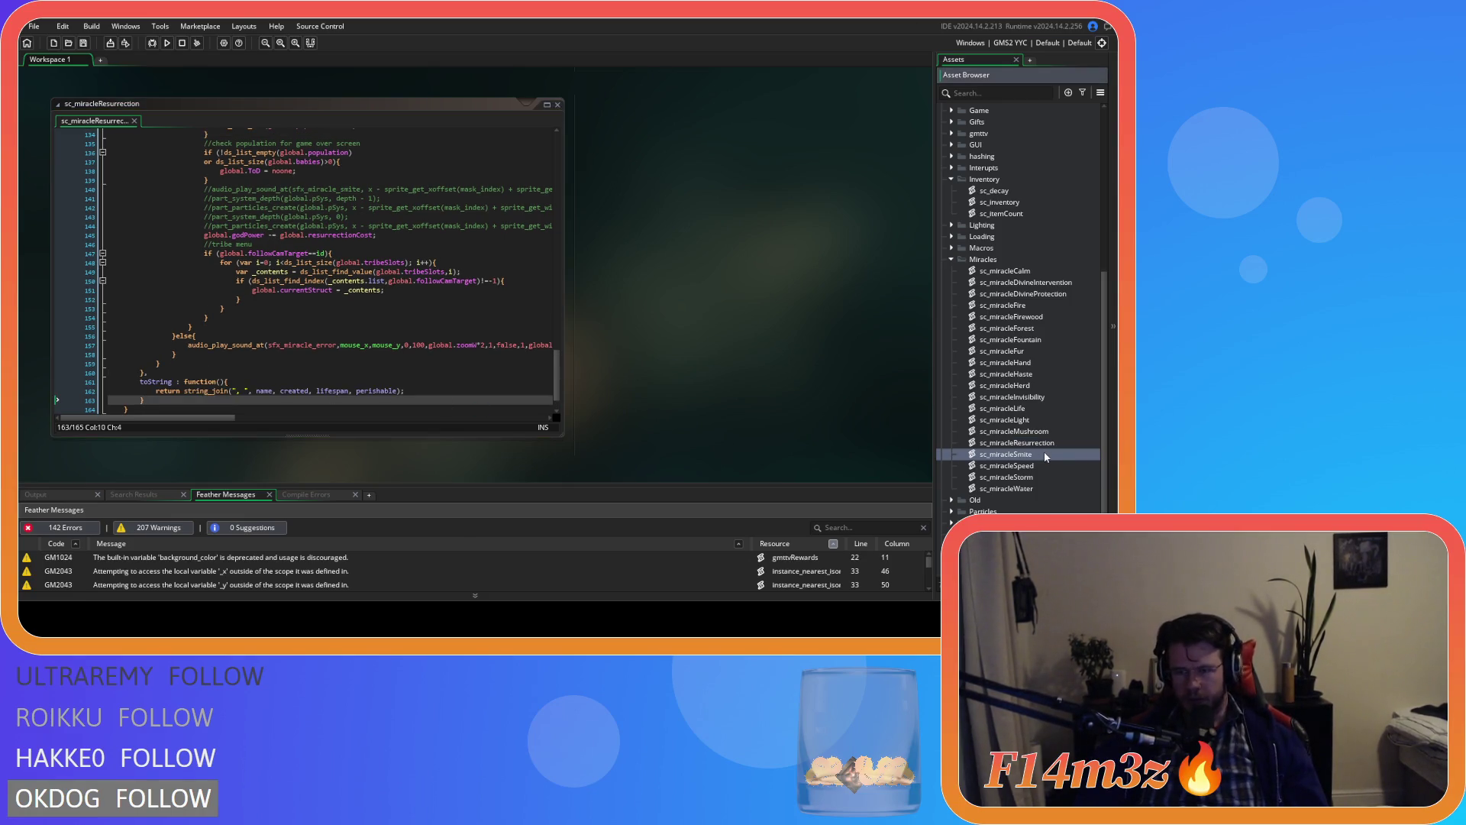
double_click(1044, 452)
scroll(305, 306, "down", 5)
left_click(145, 408)
key("ctrl+v")
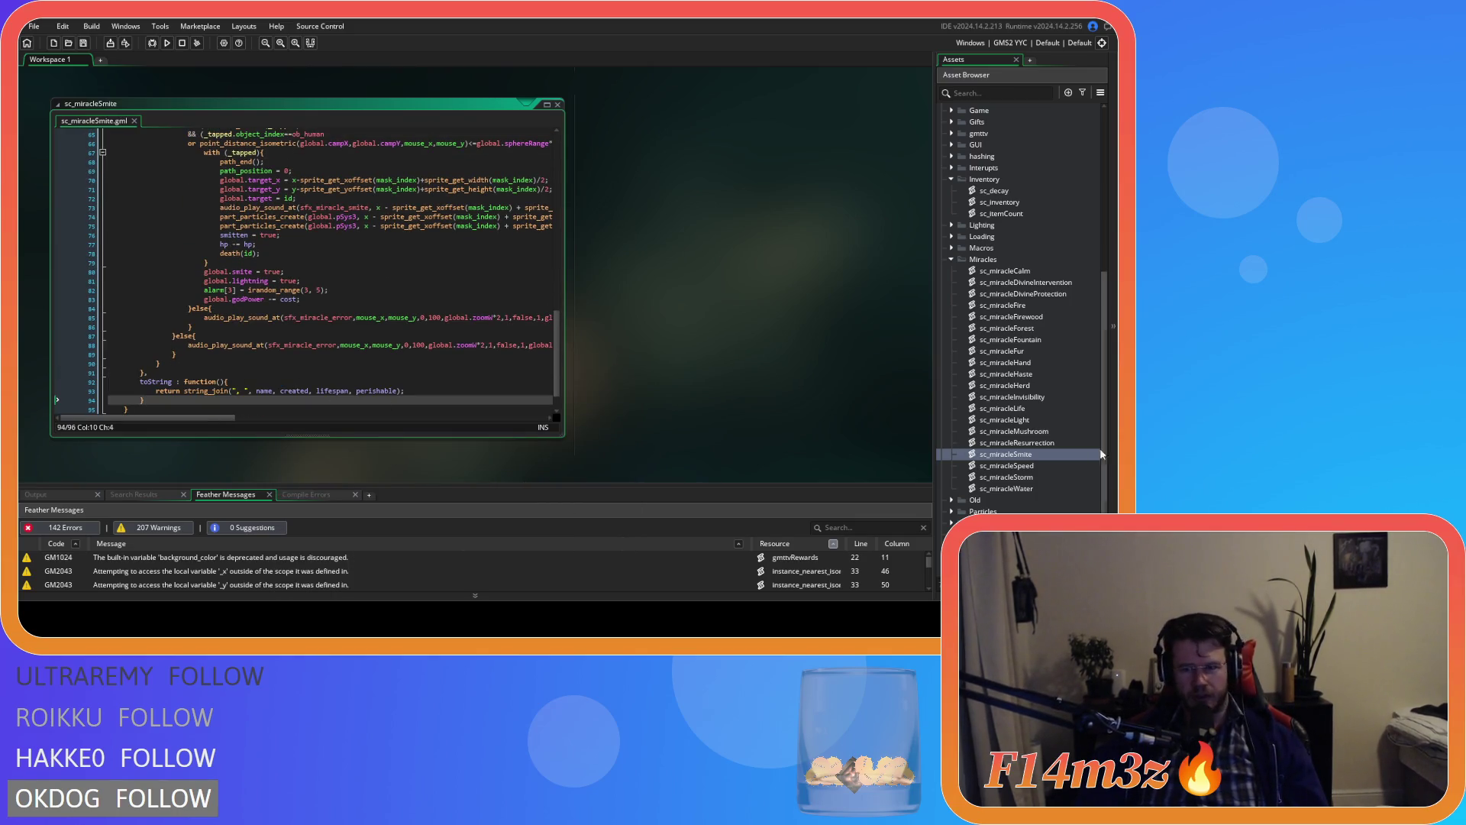
Step: Paste the toString method after the structs in sc_miracleSpeed and sc_miracleStorm
double_click(1041, 465)
scroll(186, 313, "down", 3)
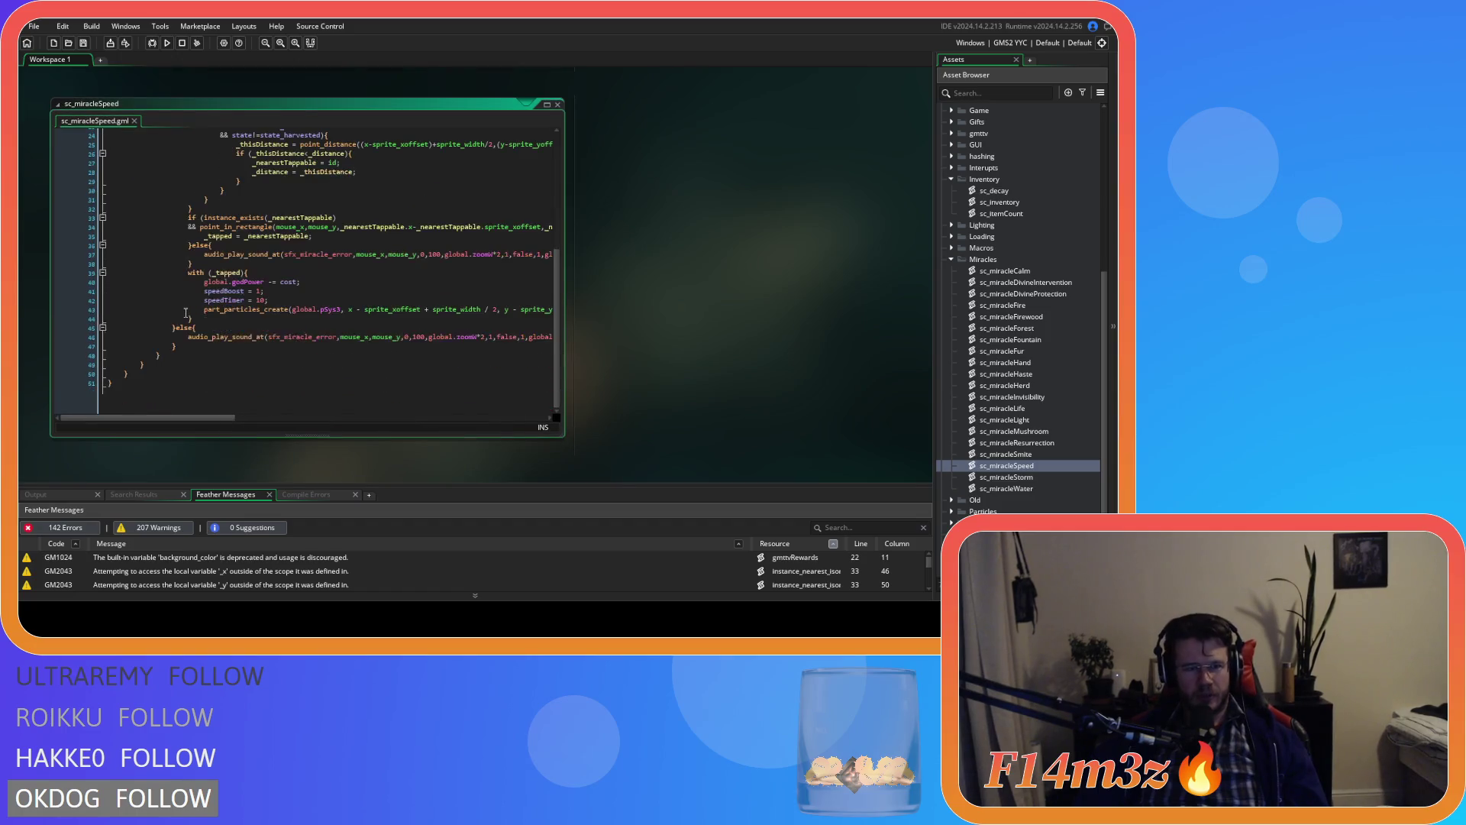
left_click(143, 364)
key("ctrl+v")
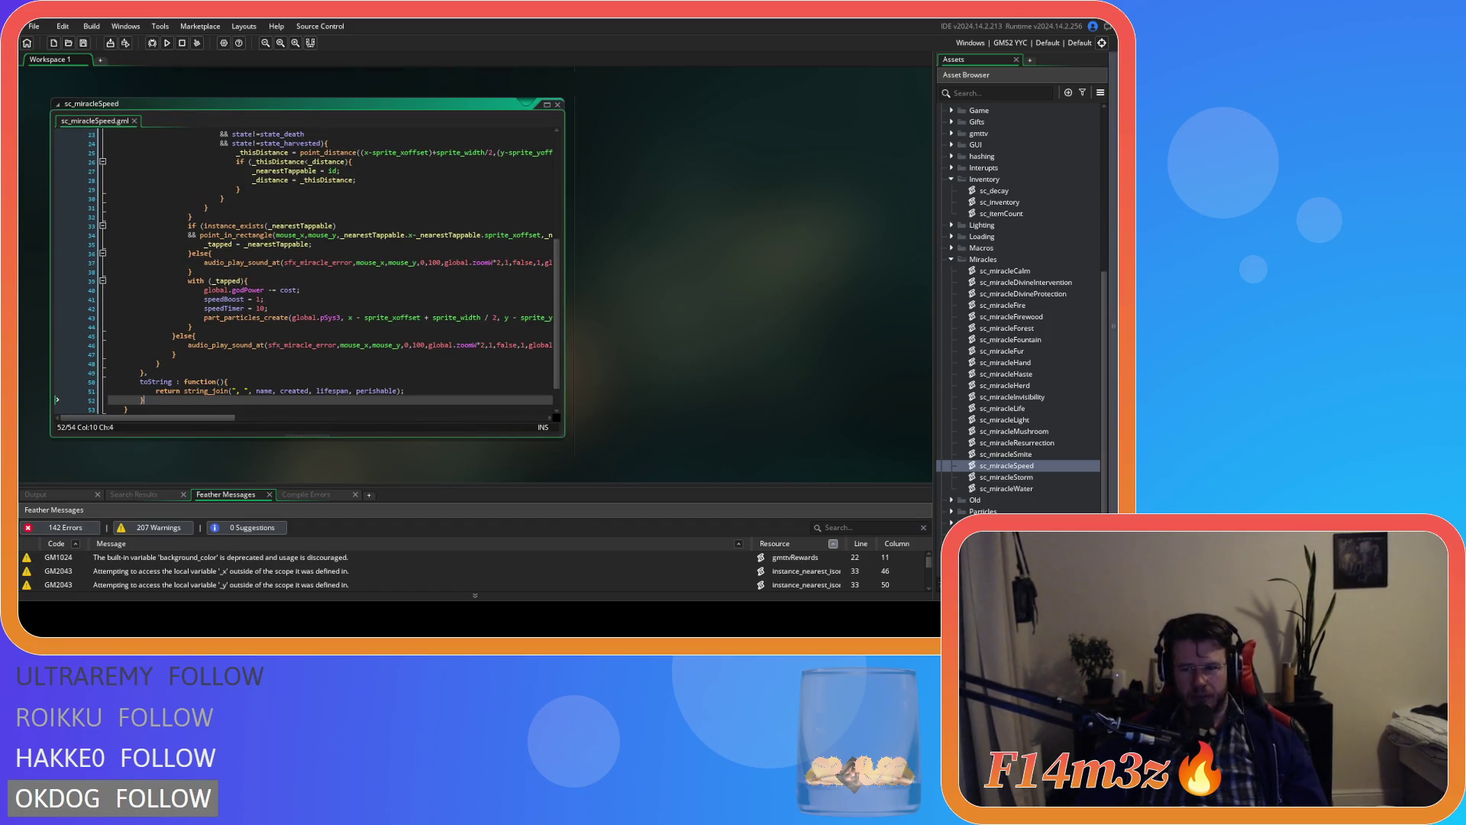
double_click(1045, 477)
left_click(180, 369)
key("ctrl+v")
Step: Add the toString method to the sc_miracleWater struct and save the script
double_click(1007, 489)
scroll(224, 331, "down", 10)
scroll(224, 330, "down", 20)
left_click(159, 374)
key("ctrl+v")
key("ctrl+s")
Step: Review sc_miracleWater from the struct's start back down to the new toString method
left_click_drag(553, 382, 555, 137)
left_click(385, 151)
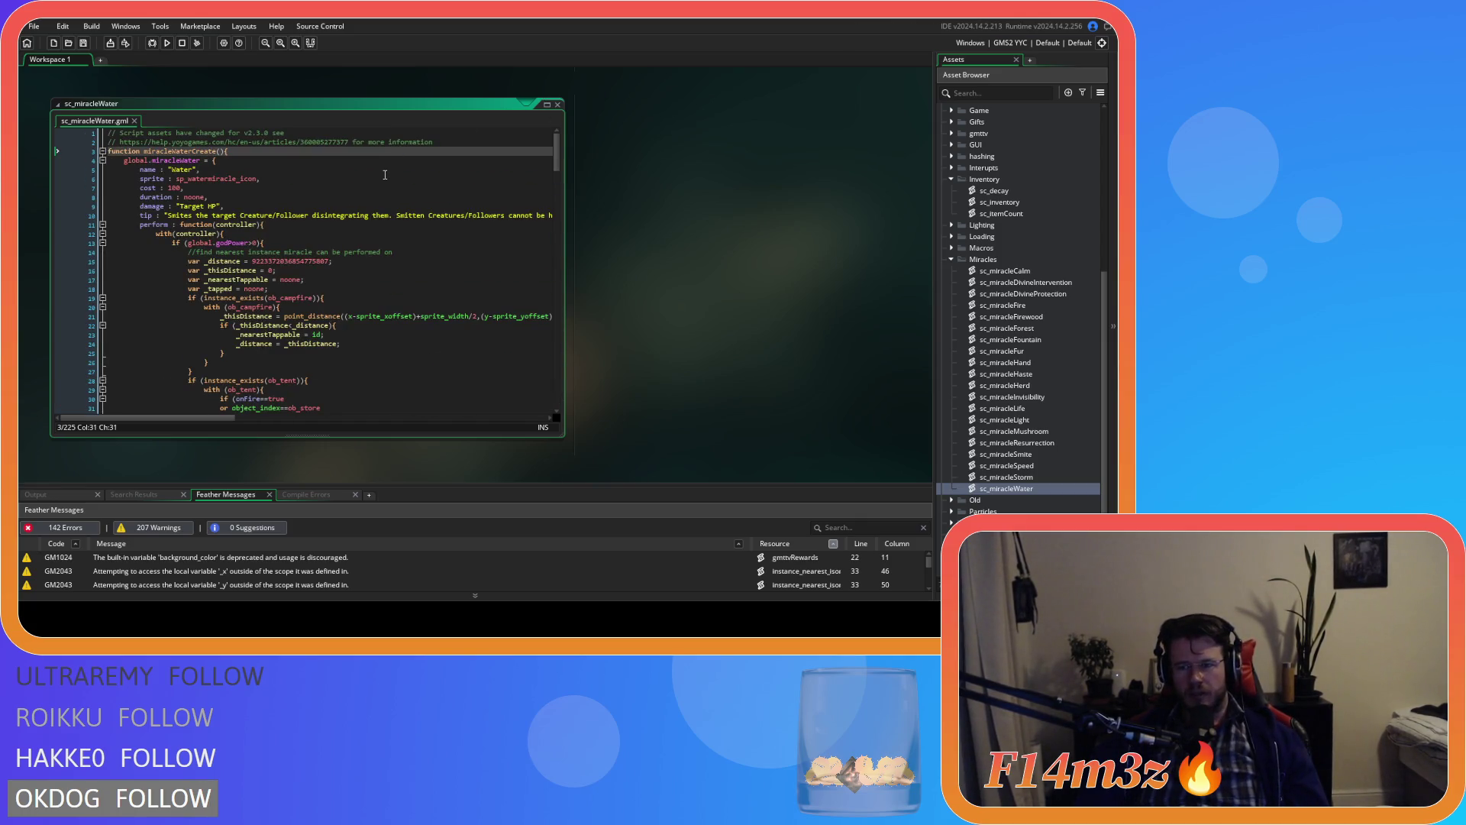
left_click_drag(557, 149, 557, 394)
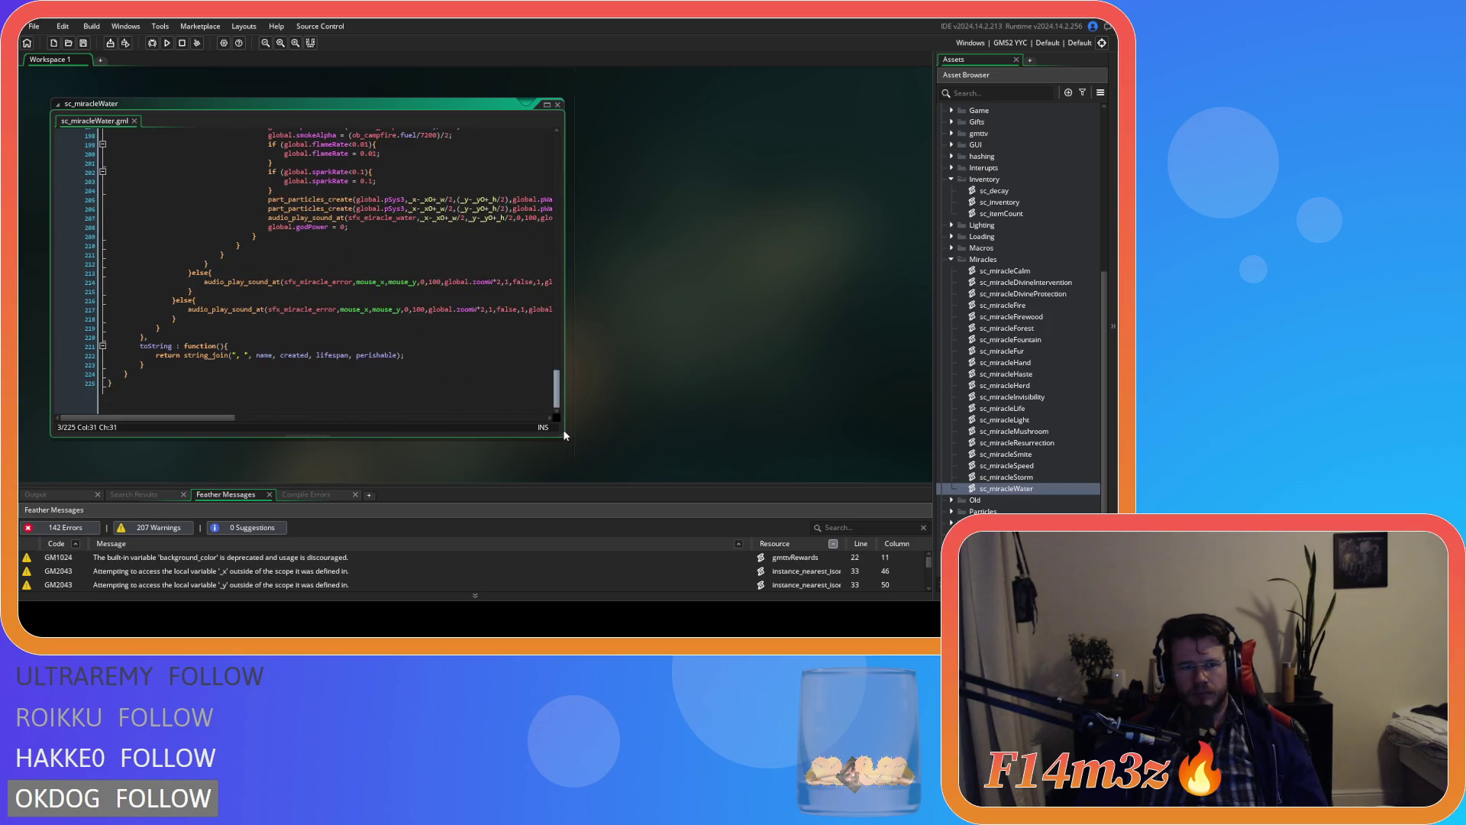
left_click(406, 368)
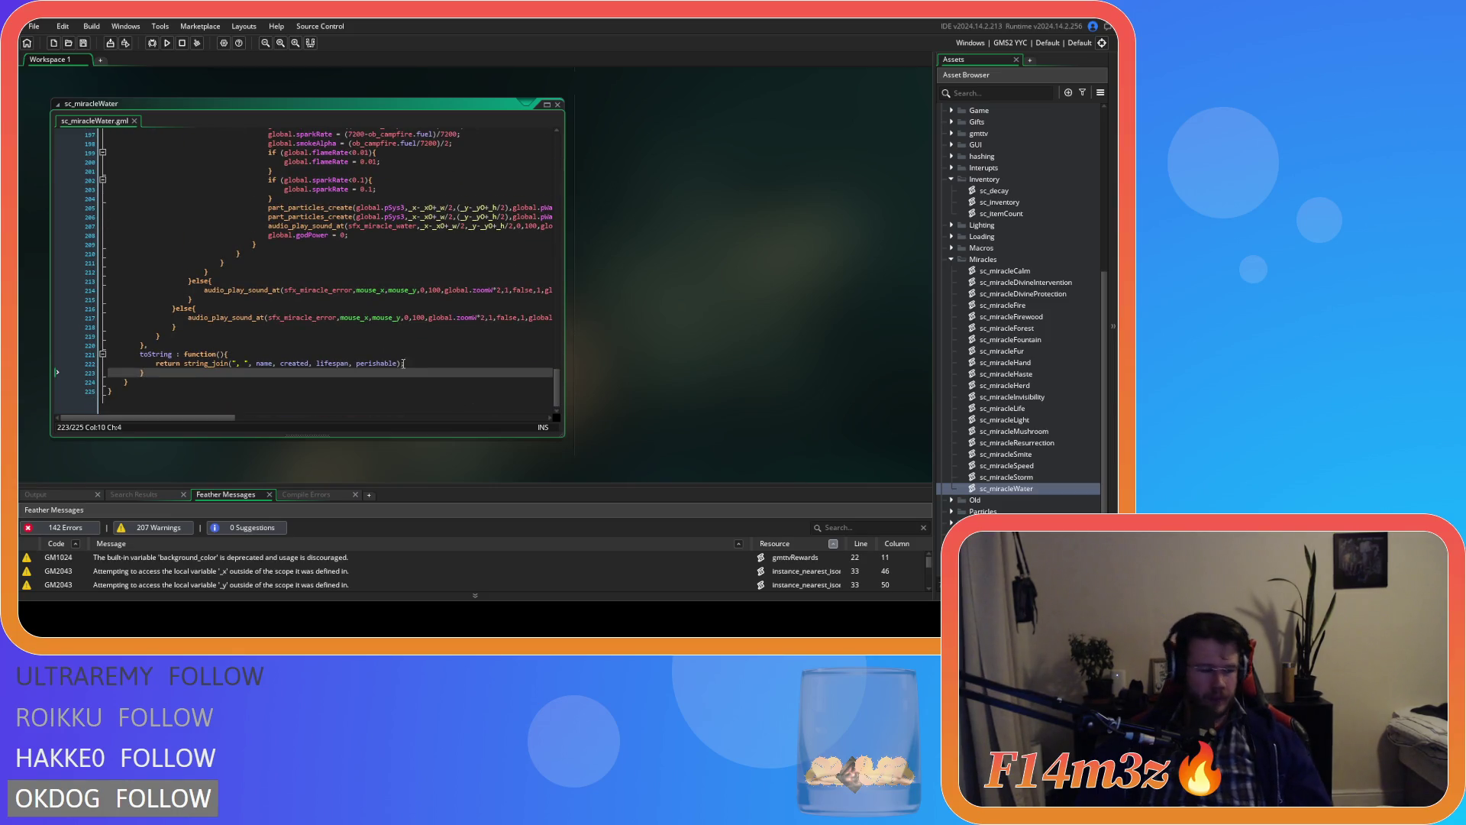
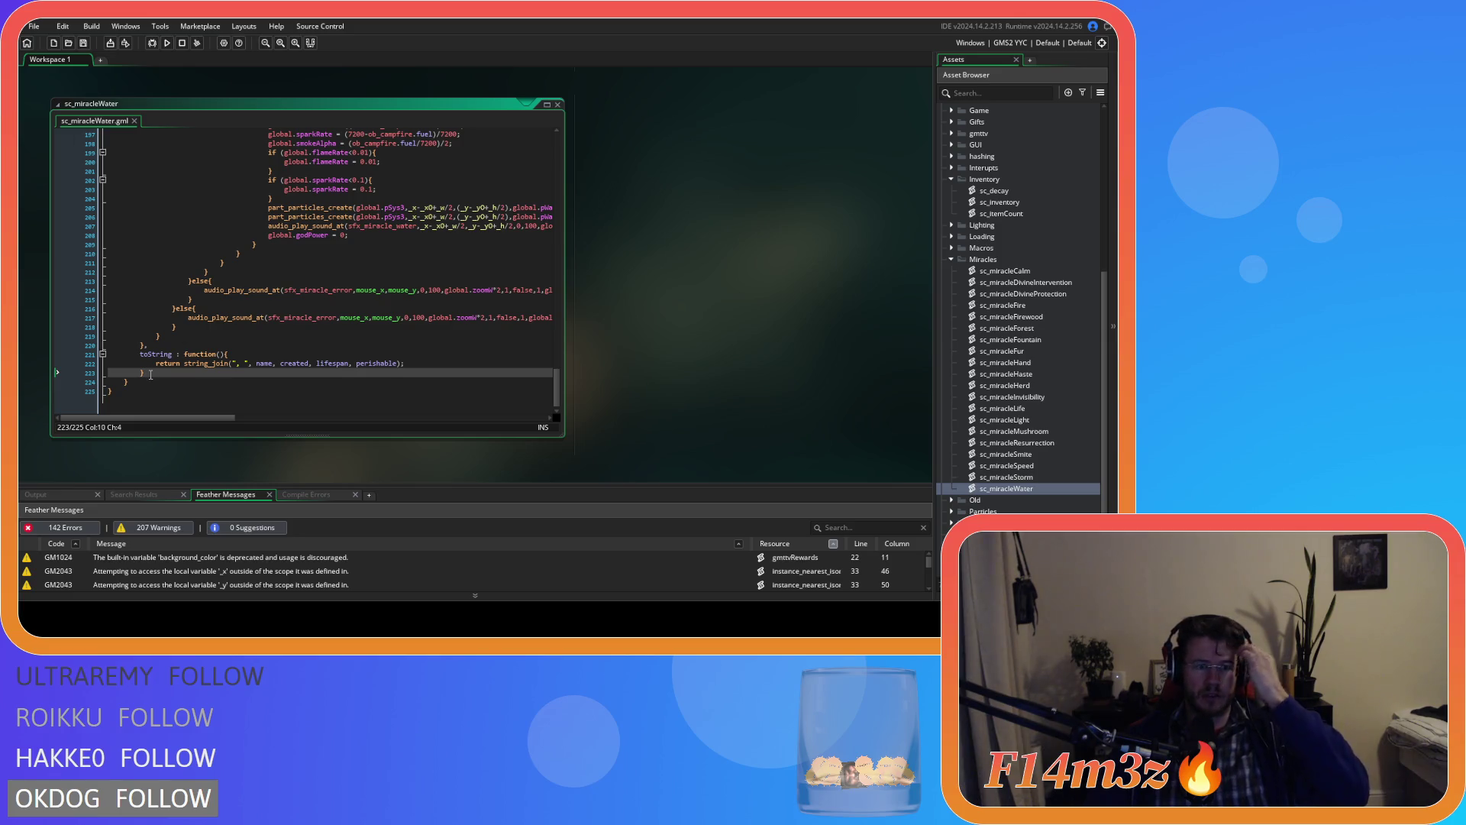
Step: Paste the toString function into sc_buildCampfire from the Build scripts group
scroll(1038, 207, "up", 6)
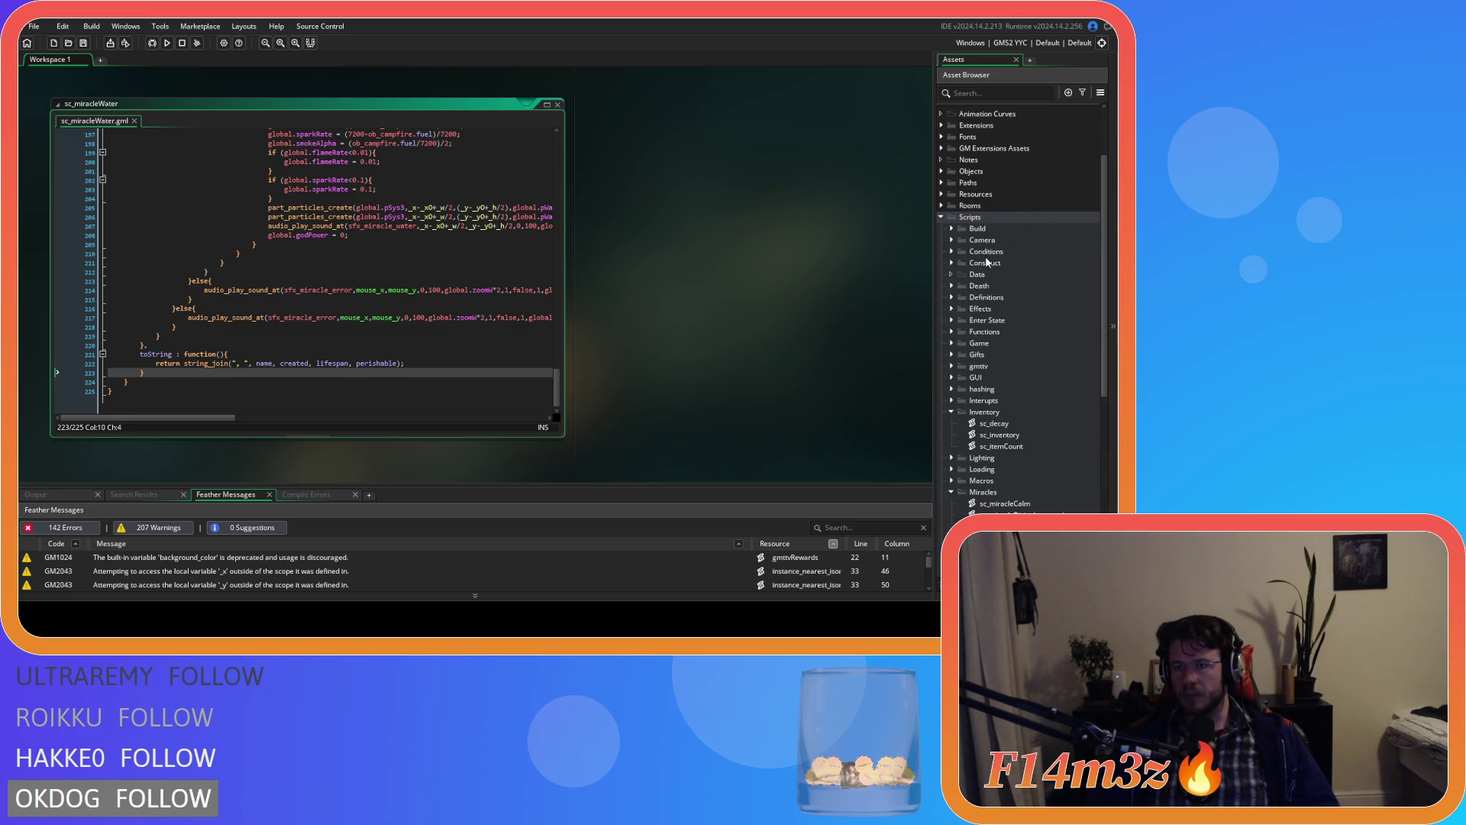
left_click(951, 228)
left_click(993, 239)
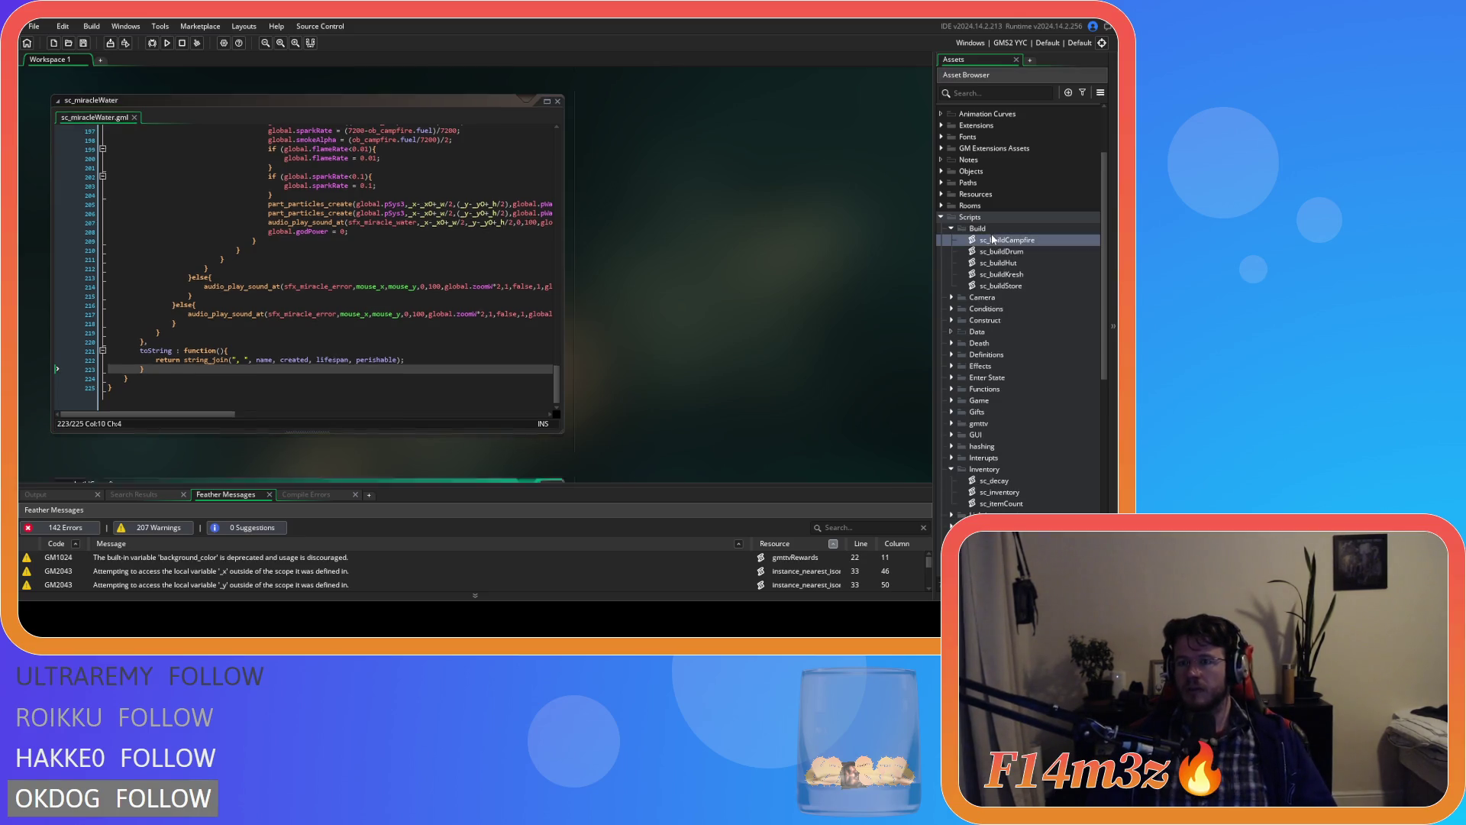
double_click(992, 240)
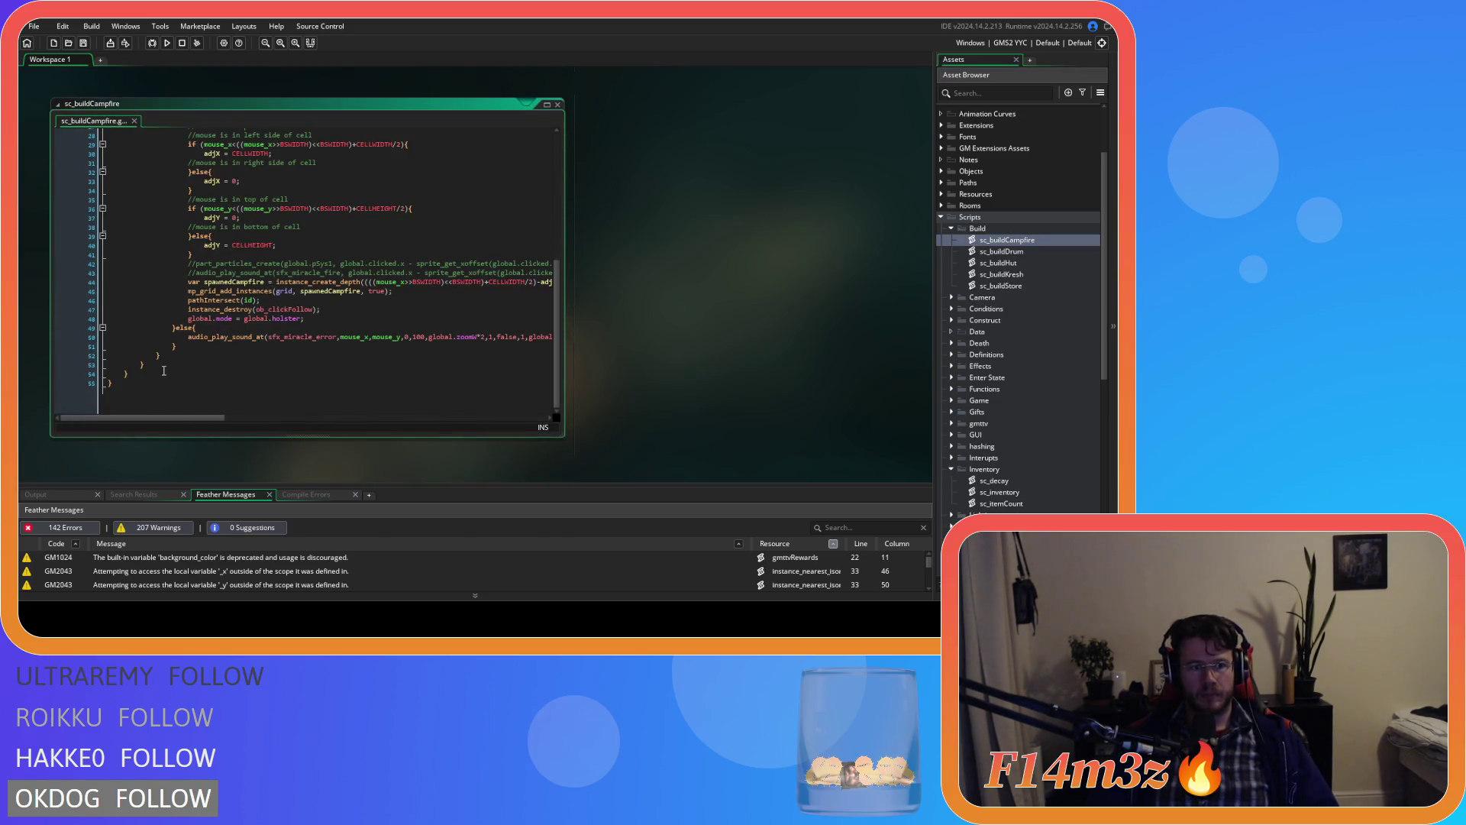
left_click(163, 370)
key("ctrl+v")
Step: Paste the same toString function before the closing brace of sc_buildDrum and sc_buildHut
double_click(1000, 251)
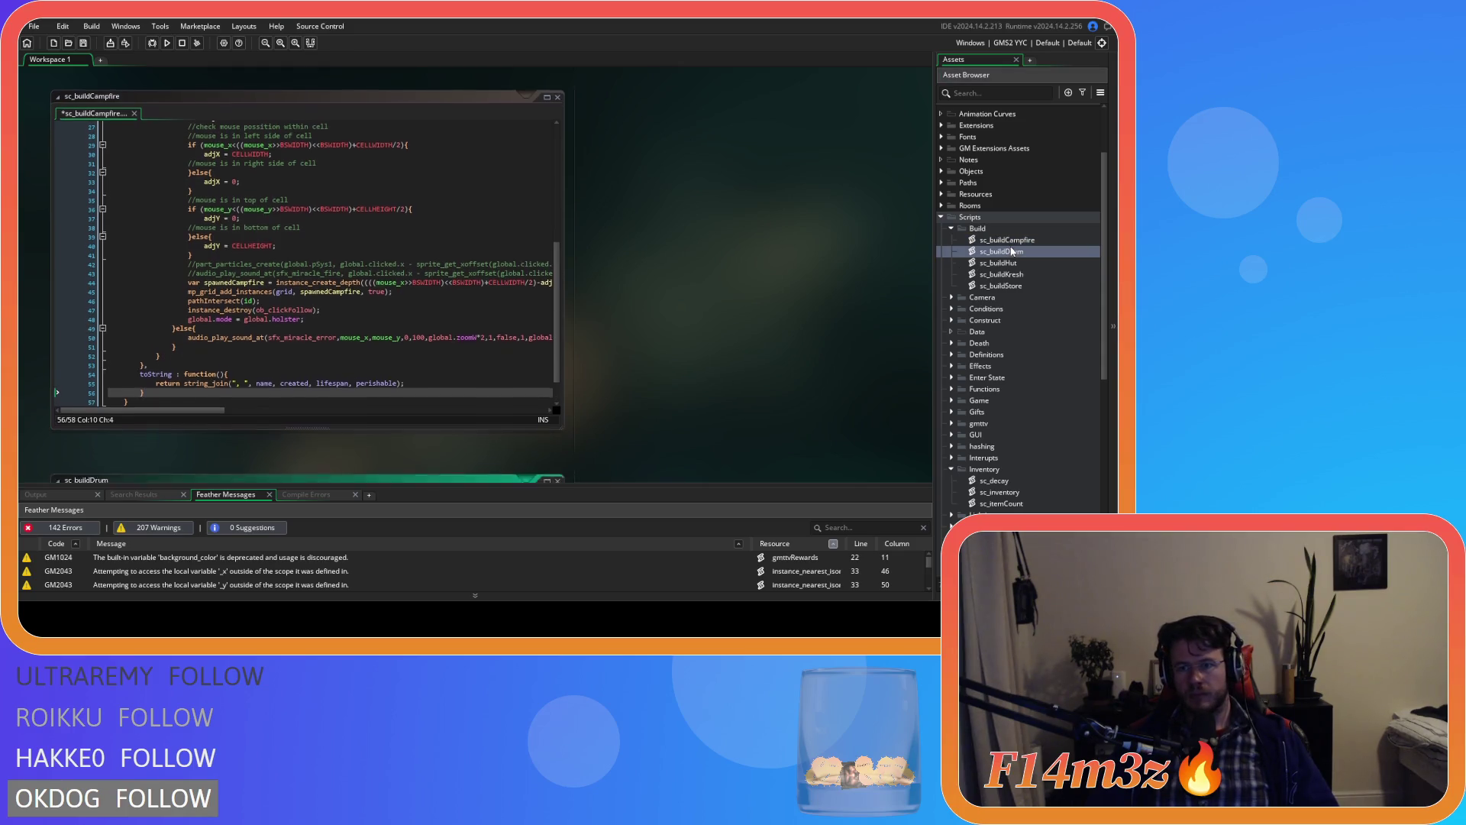
left_click(158, 371)
key("ctrl+v")
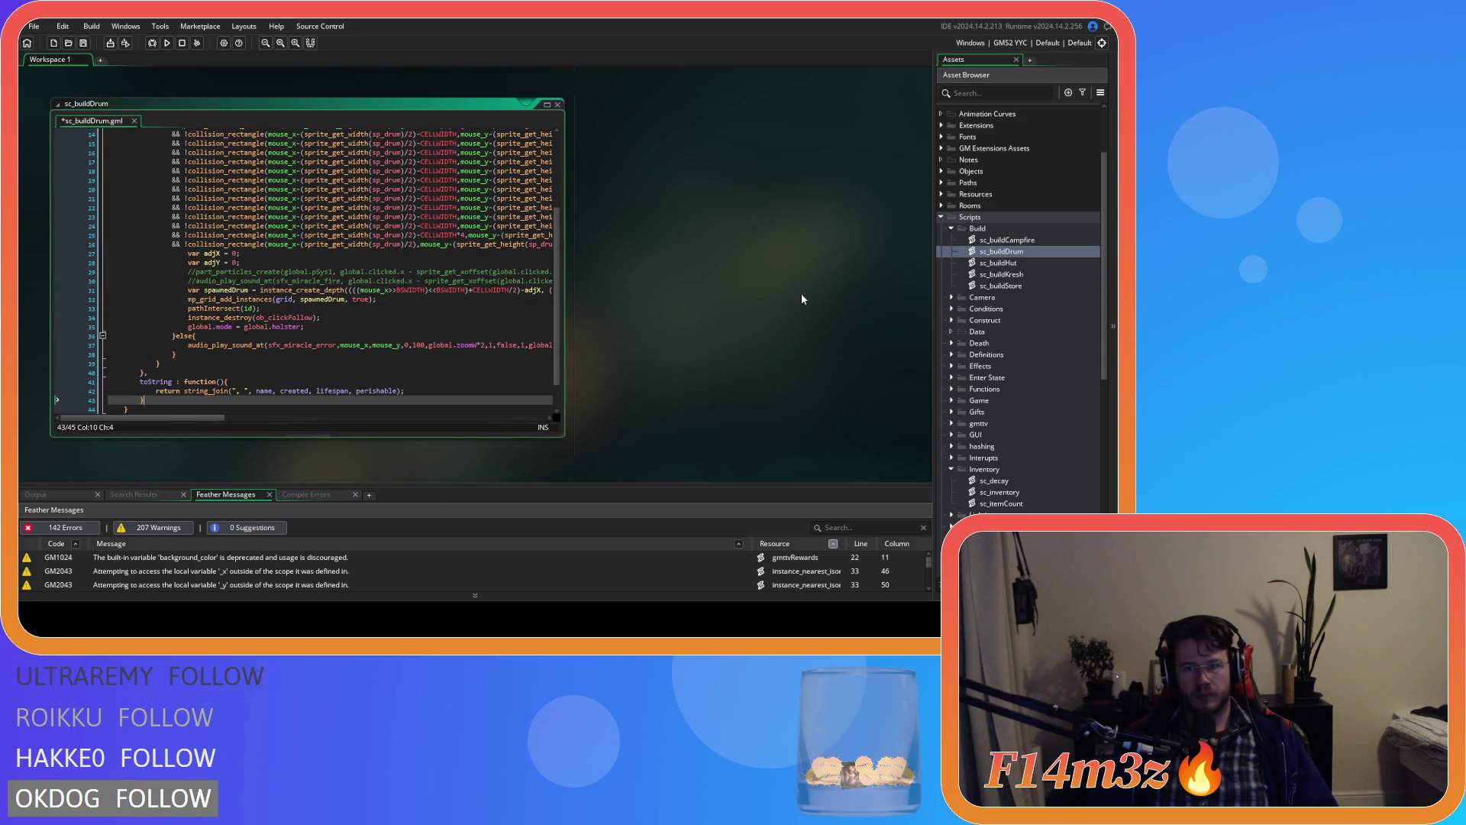
double_click(998, 262)
scroll(199, 319, "down", 15)
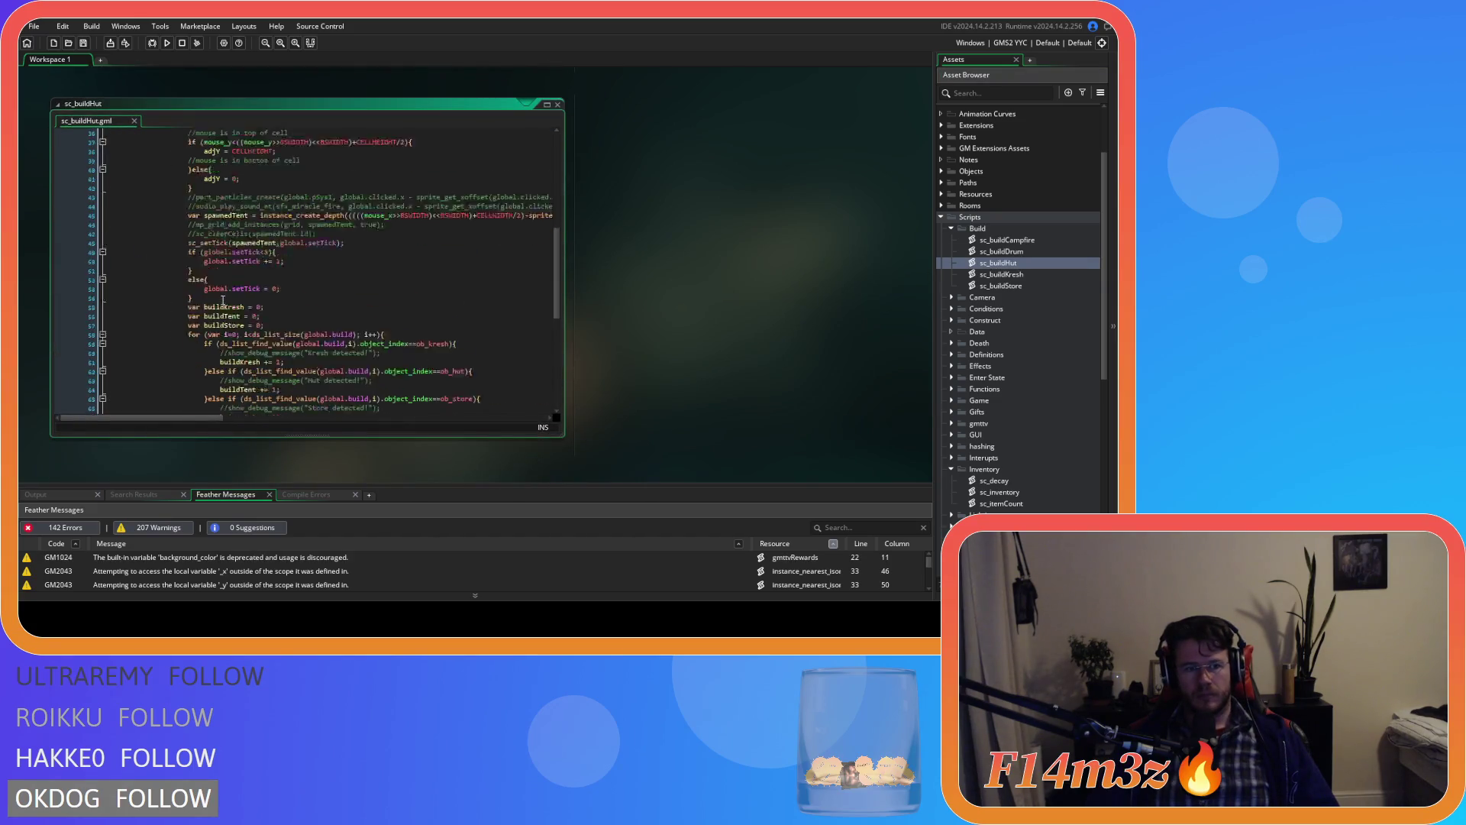
left_click(143, 366)
key("ctrl+v")
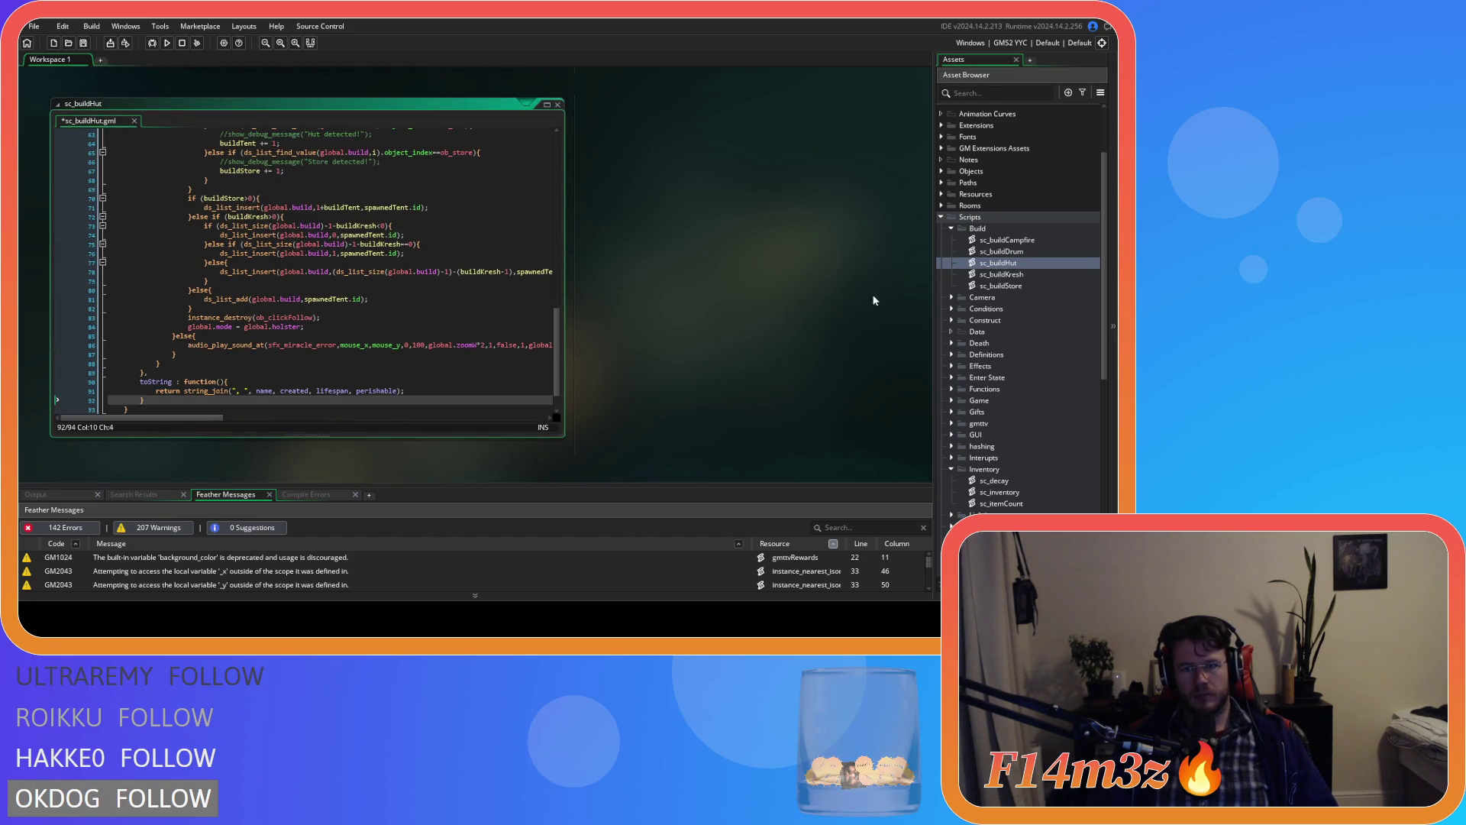
double_click(1011, 276)
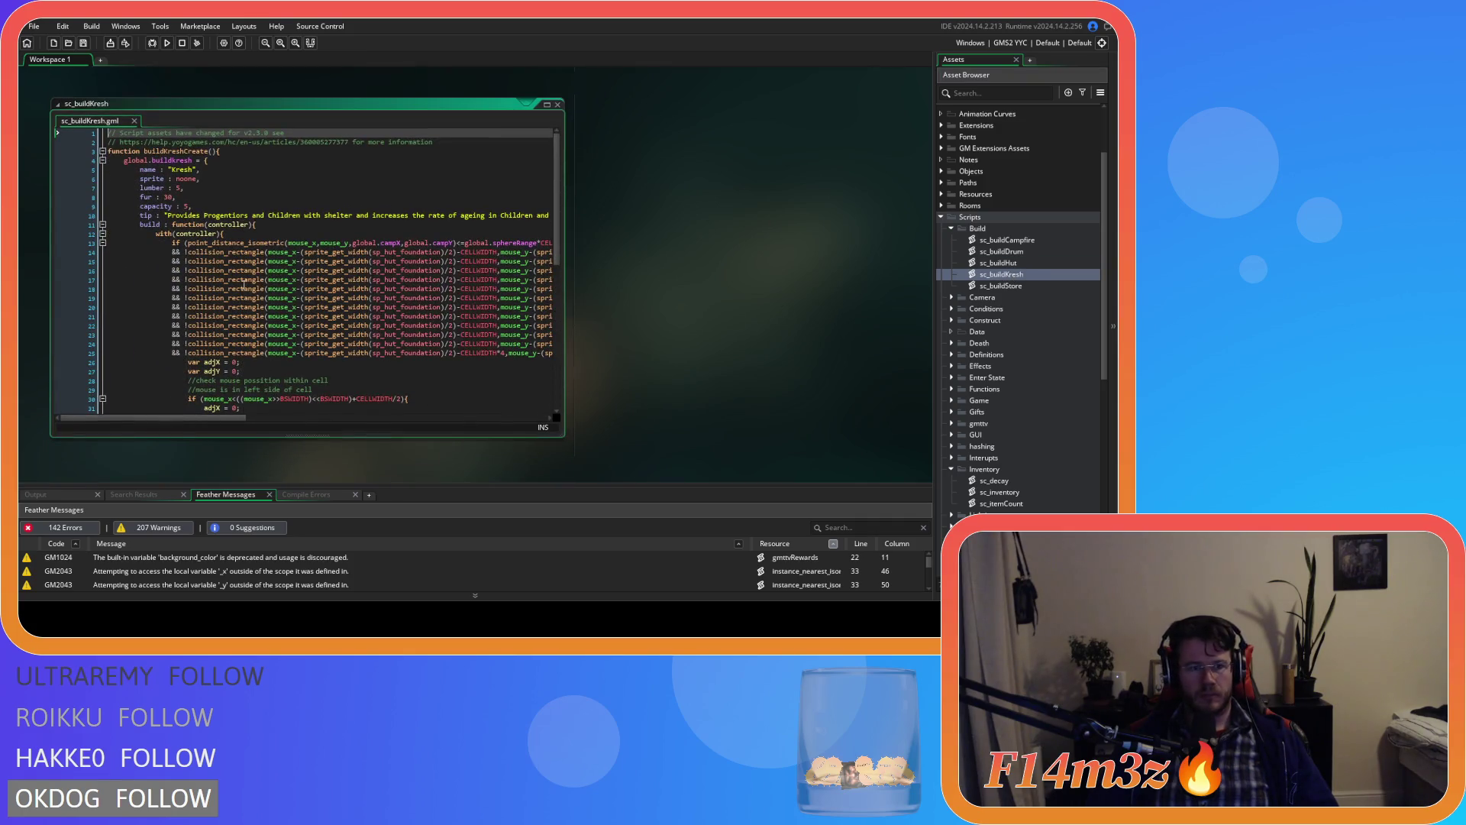
Step: Paste the toString function at the end of sc_buildKresh
scroll(212, 311, "down", 5)
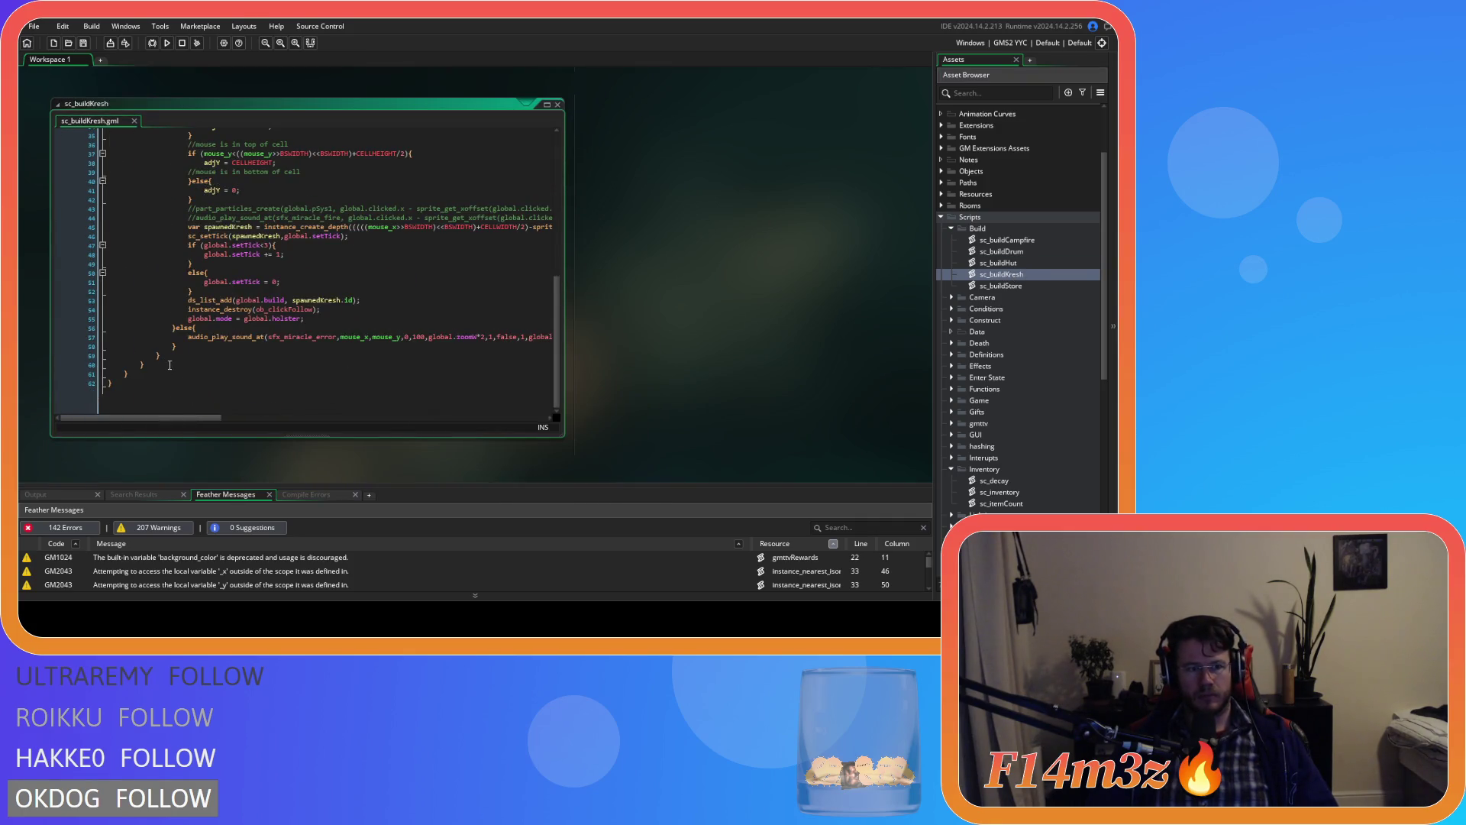
left_click(169, 366)
type(", \t\ttoString : function(){ \t\t\treturn string_join(\", \", name, created, lifespan, perishable); \t\t}")
Step: Paste the toString function into sc_buildStore and scroll through the result
double_click(1007, 286)
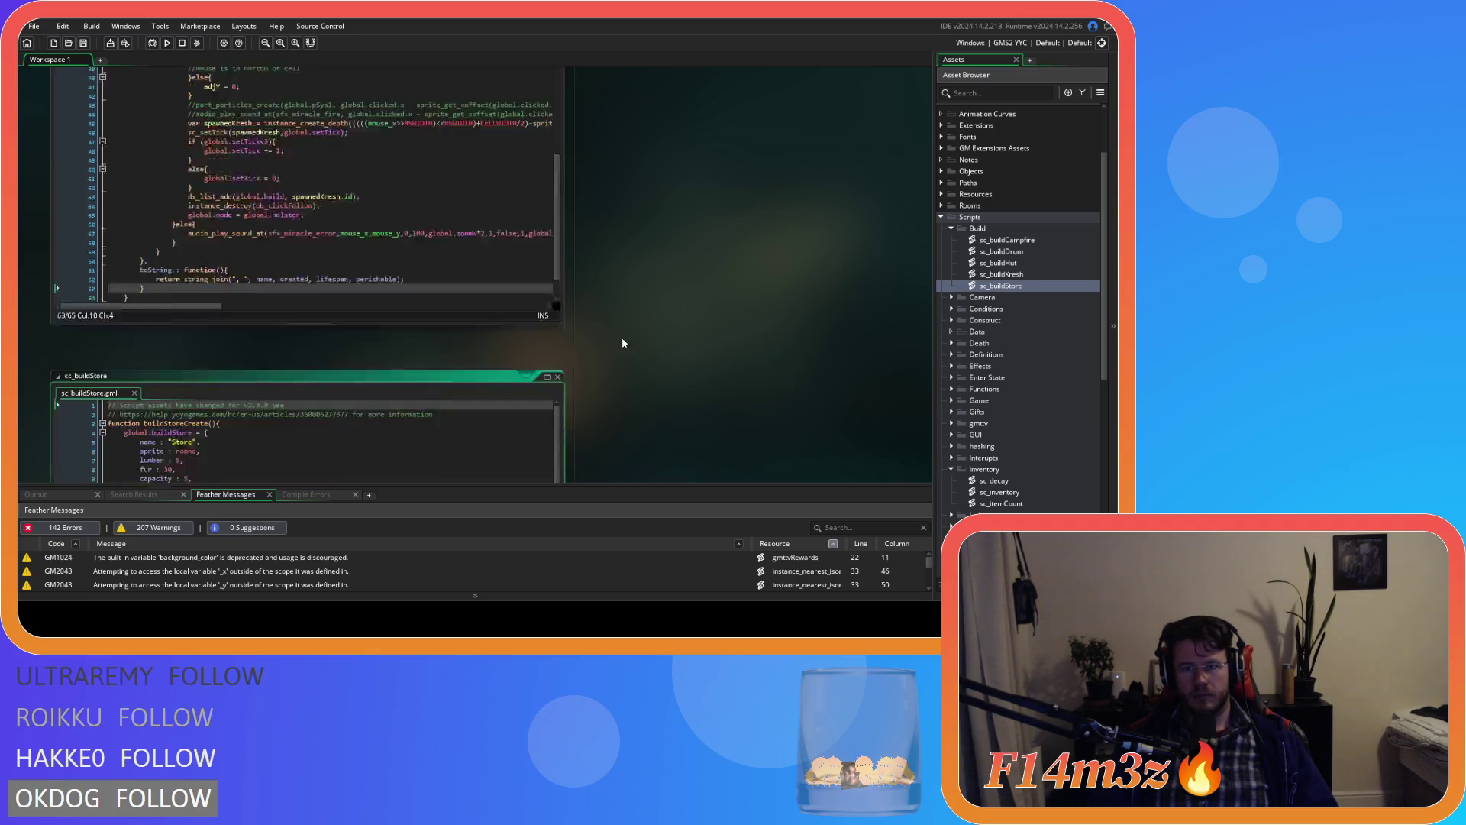
scroll(238, 320, "down", 8)
left_click(164, 365)
type(", \t\ttoString : function(){ \t\t\treturn string_join(\", \", name, created, lifespan, perishable); \t\t}")
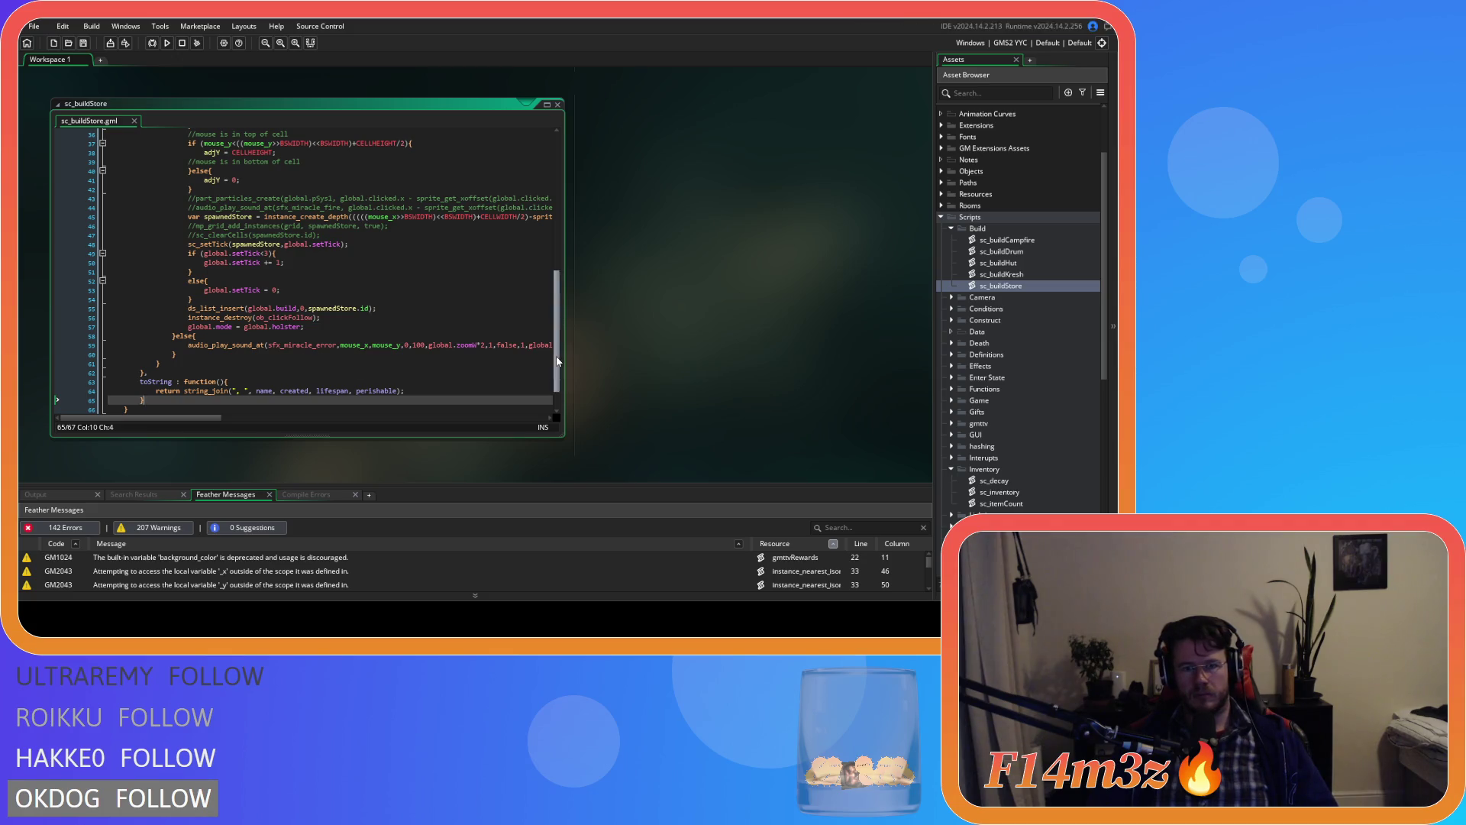
left_click_drag(557, 306, 552, 182)
left_click(538, 160)
scroll(391, 252, "down", 10)
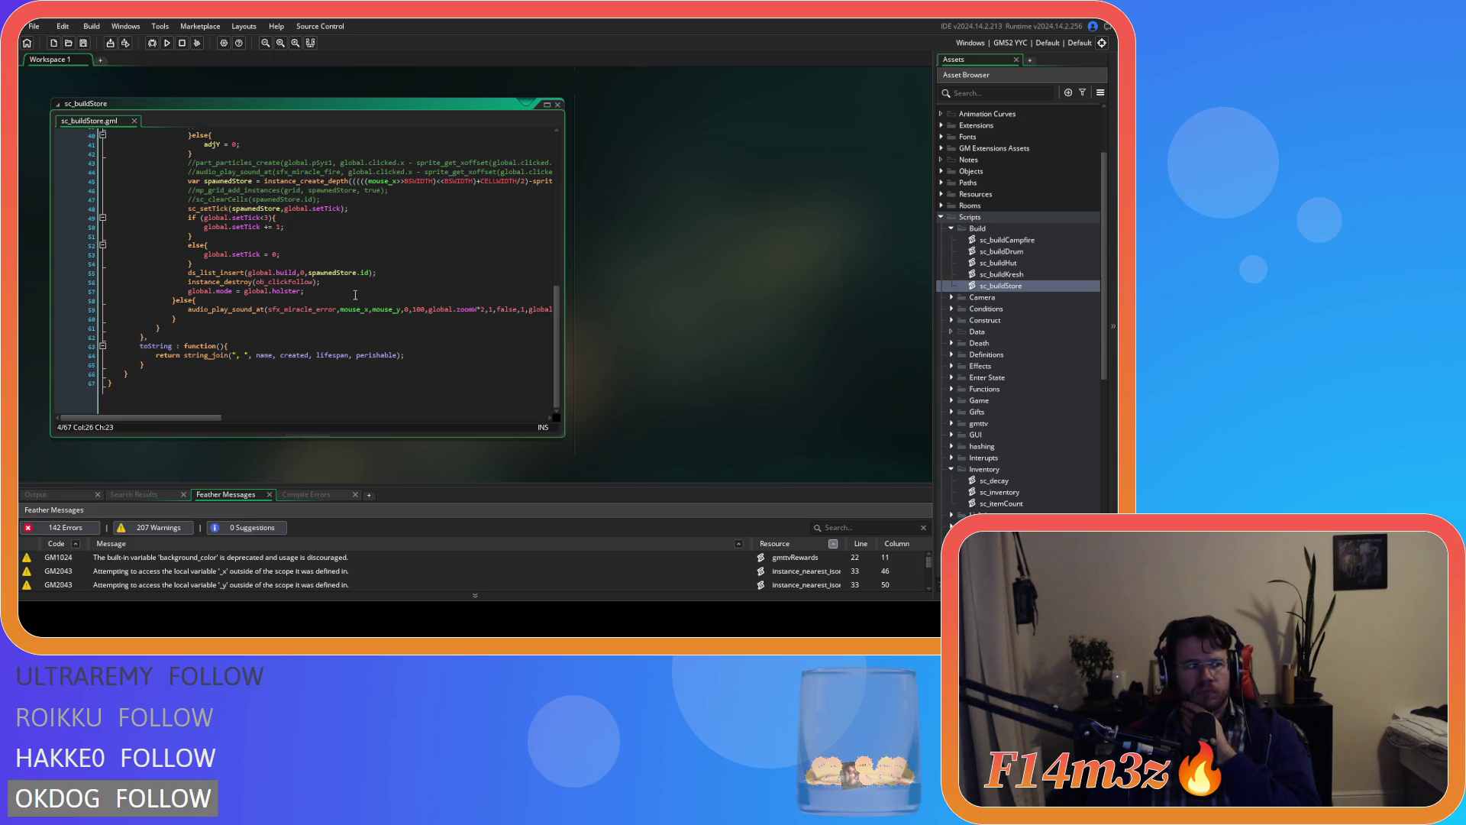
mouse_move(341, 307)
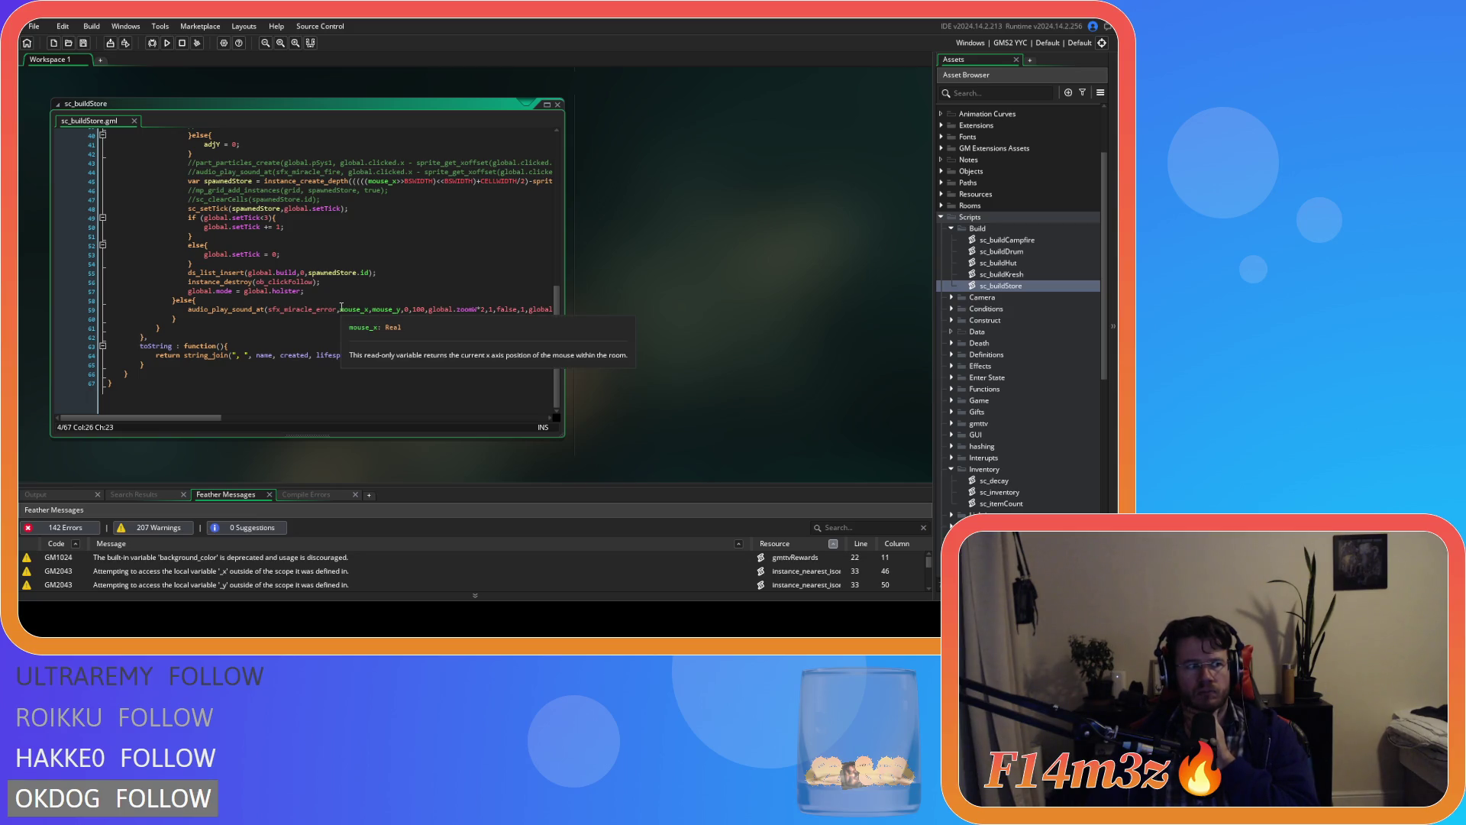